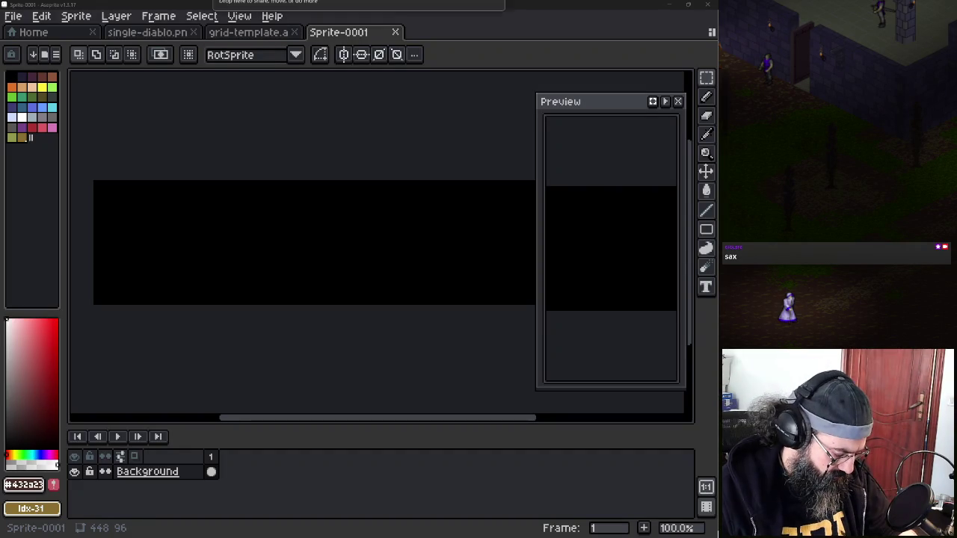
Measure a character's 64×64 frame in the player sprite sheet, then close that sheet
drag(474, 79, 458, 60)
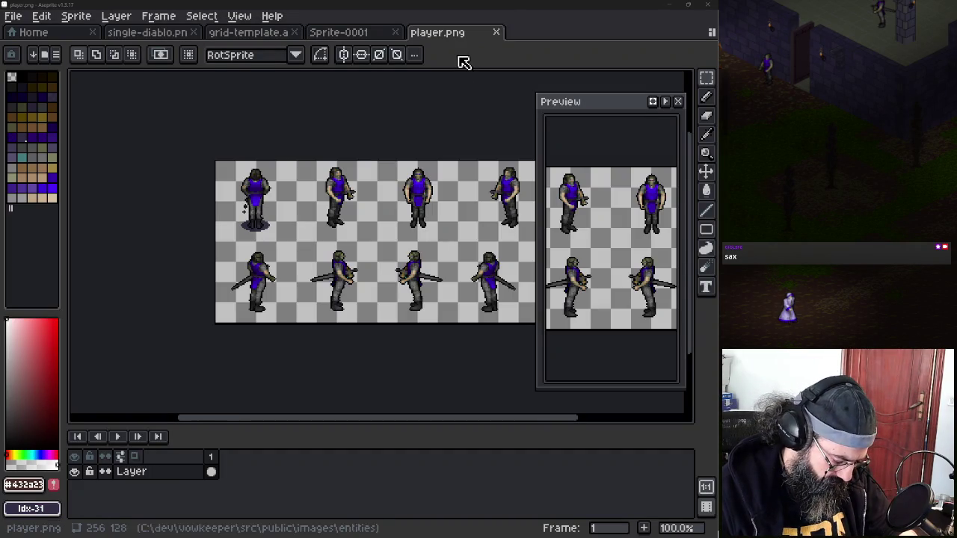
scroll(263, 196, up, 2)
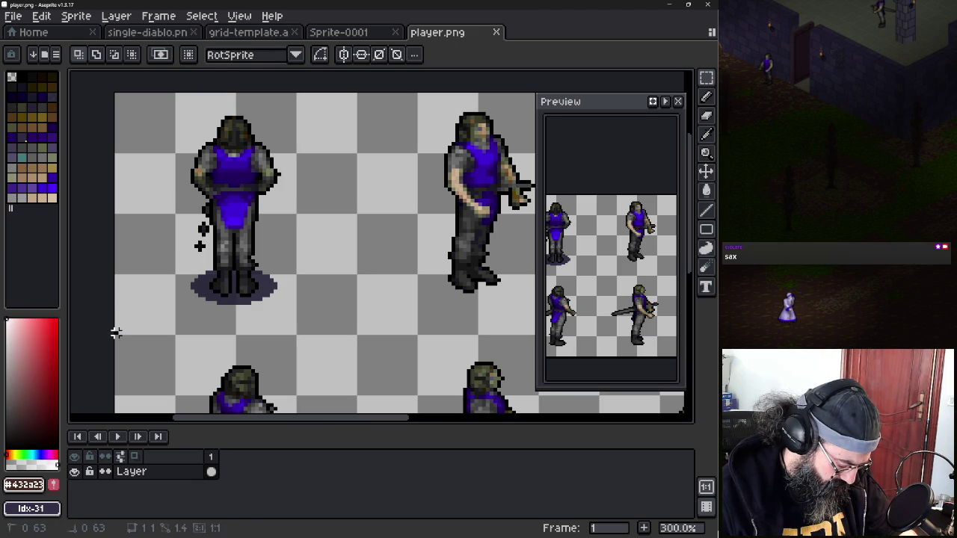
drag(116, 328, 352, 329)
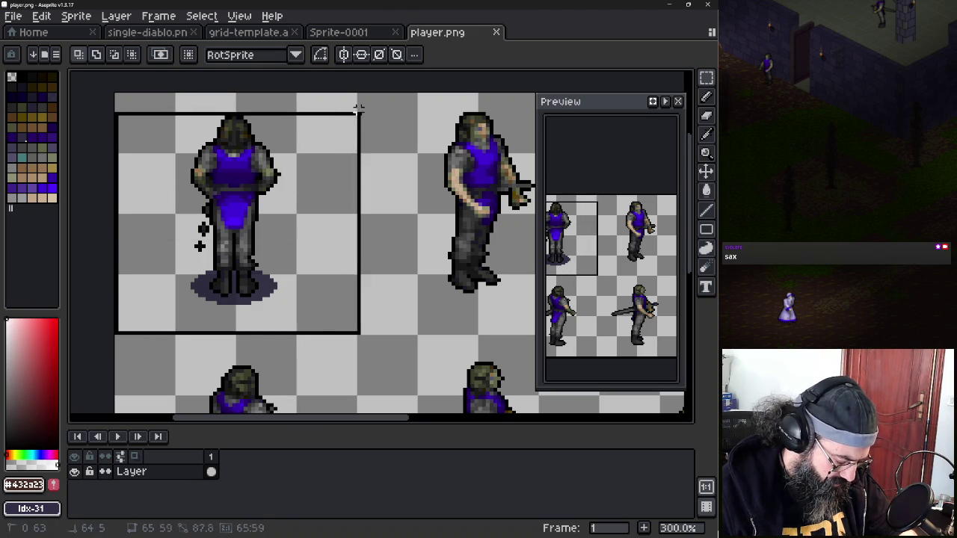
drag(359, 330, 356, 94)
middle_click(443, 39)
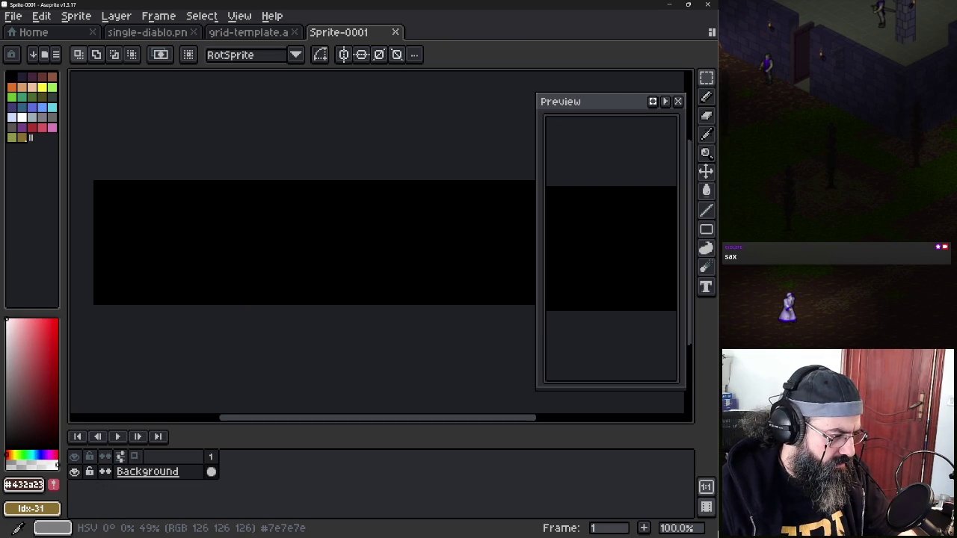
Check the 64×7 = 448 width in Calculator, then close the calculator
key(alt+Tab)
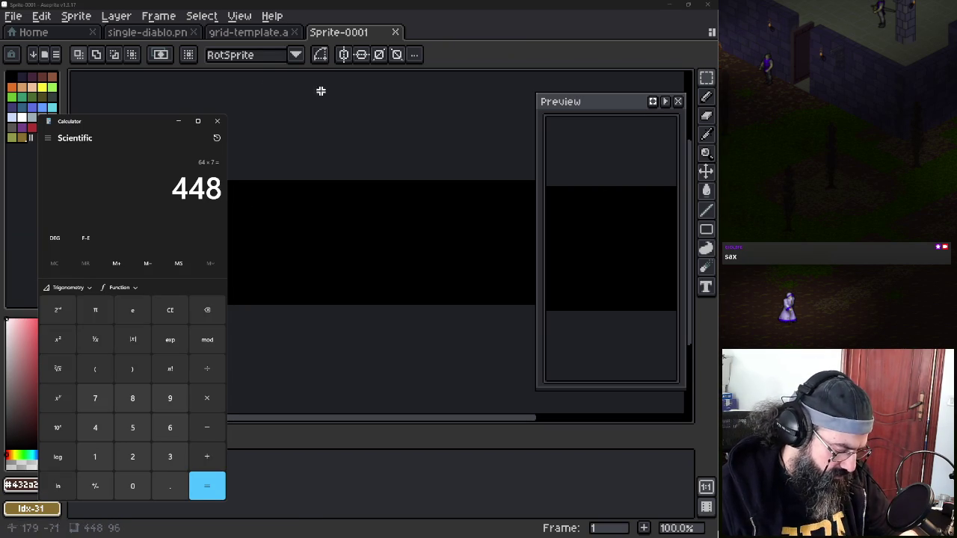
click(446, 6)
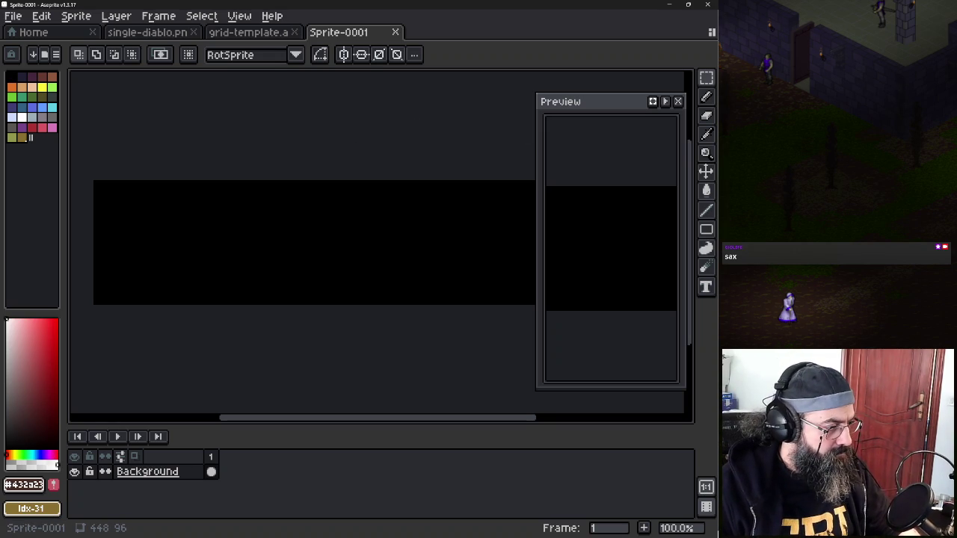
key(alt+Tab)
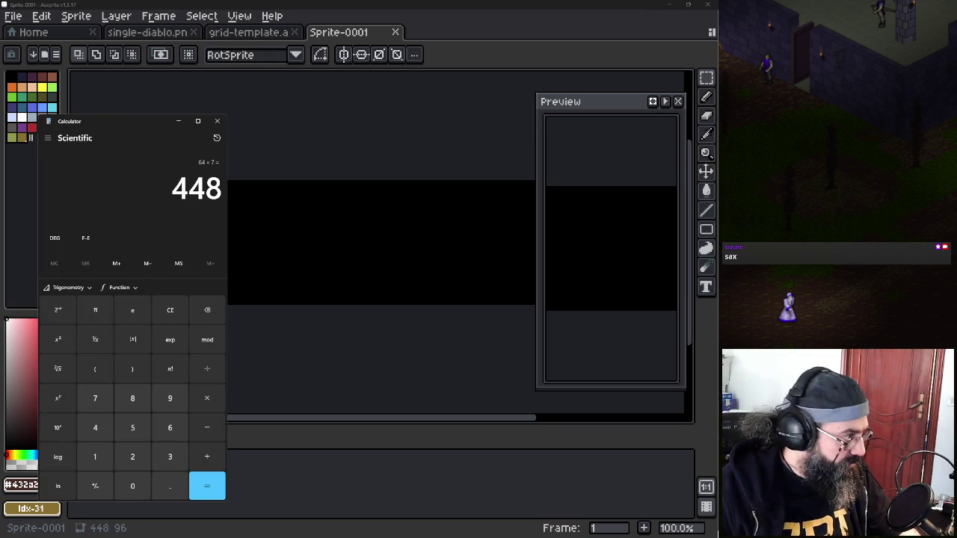
drag(114, 126, 227, 112)
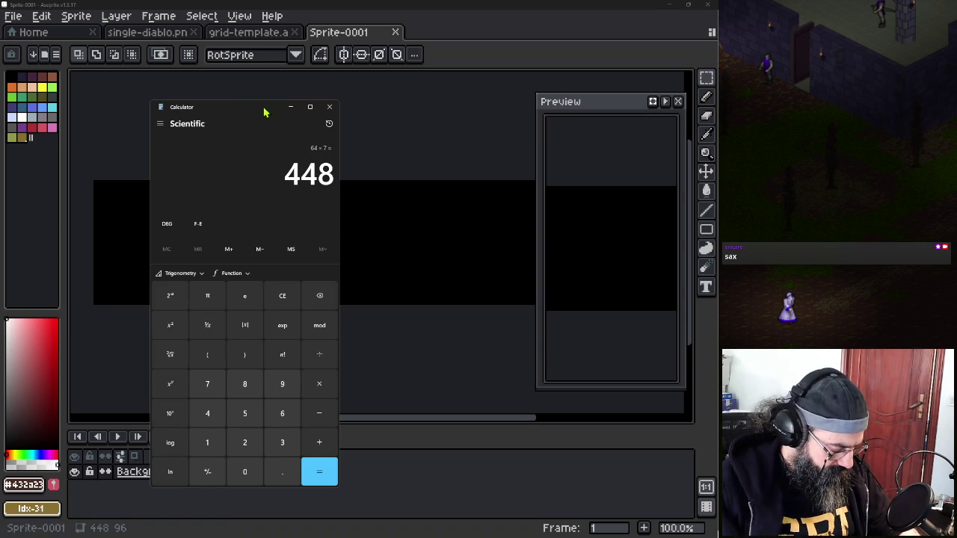
click(330, 107)
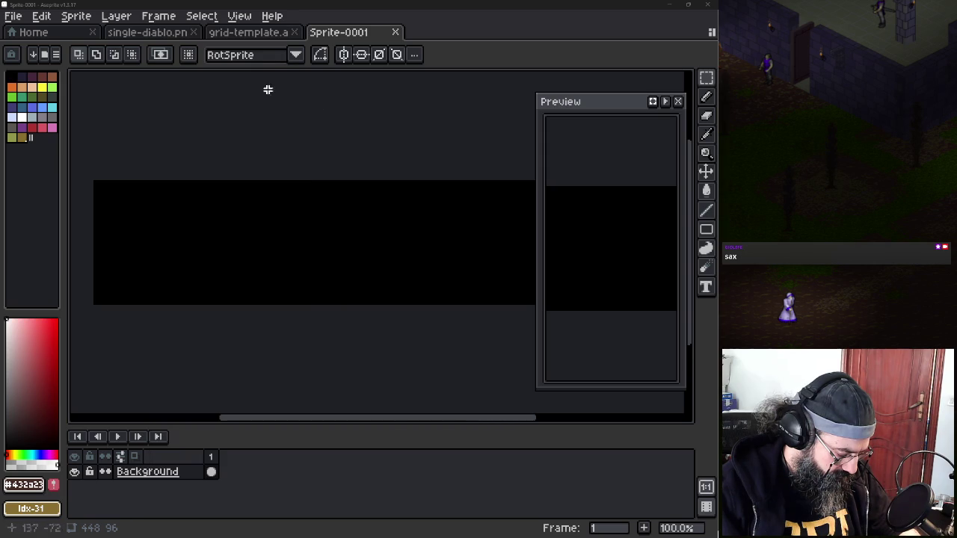
Close the unsaved black Sprite-0001 without saving
click(215, 18)
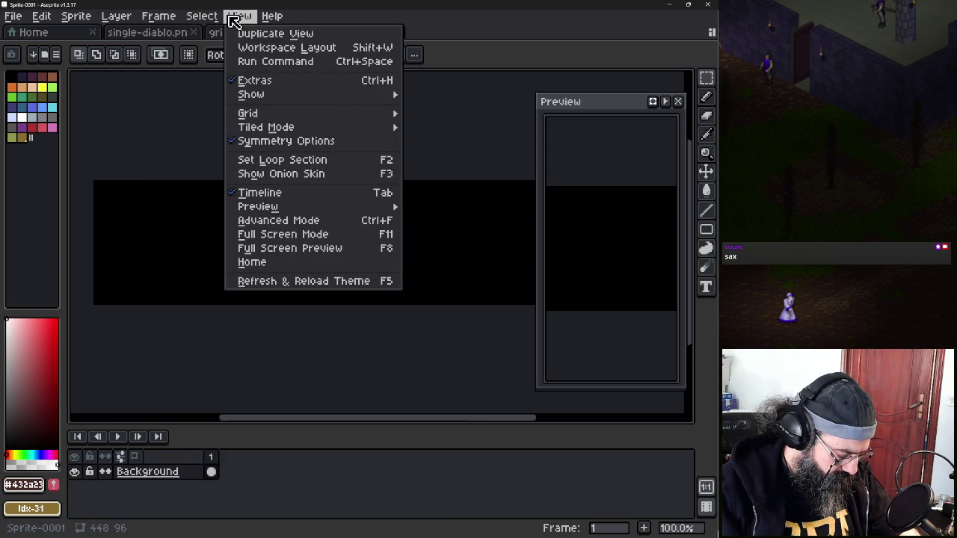
mouse_move(251, 113)
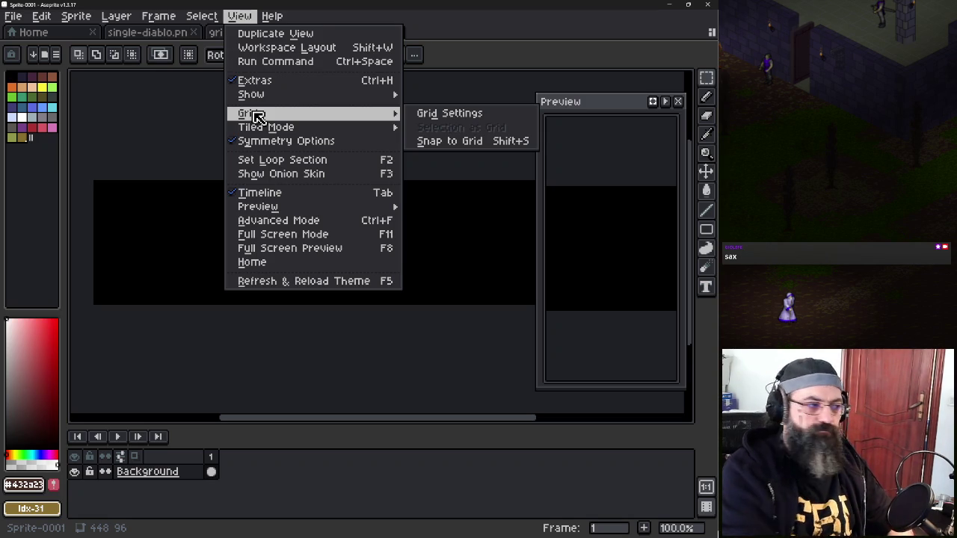
key(alt+f)
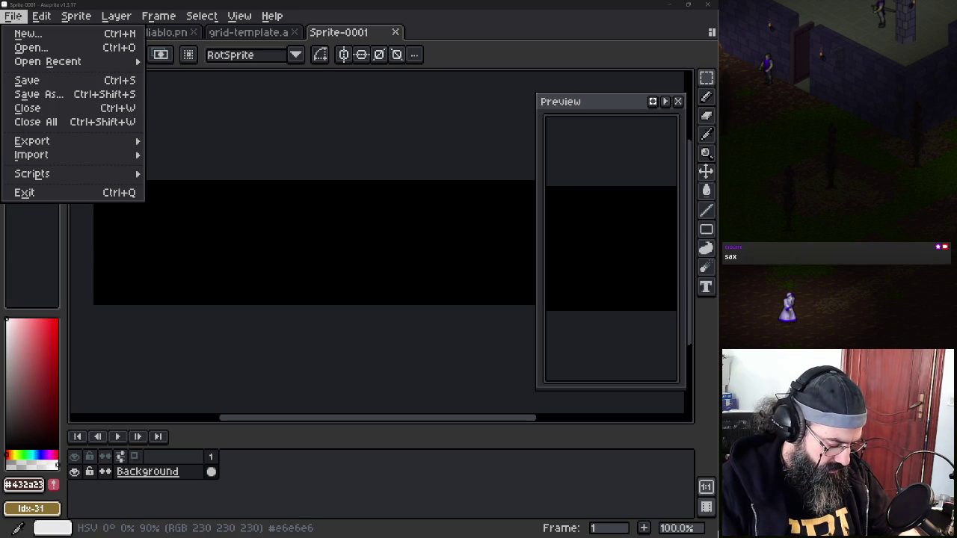
key(Escape)
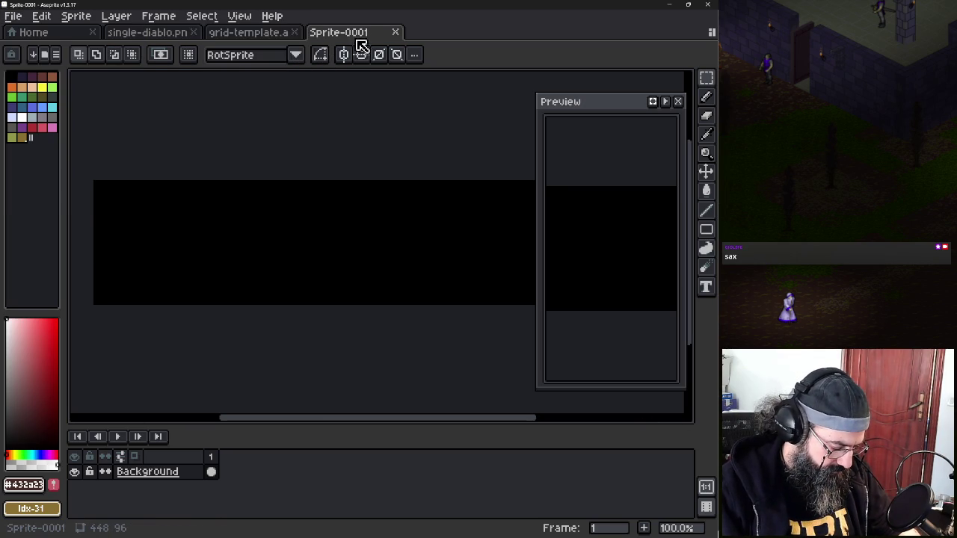
key(ctrl+w)
click(12, 16)
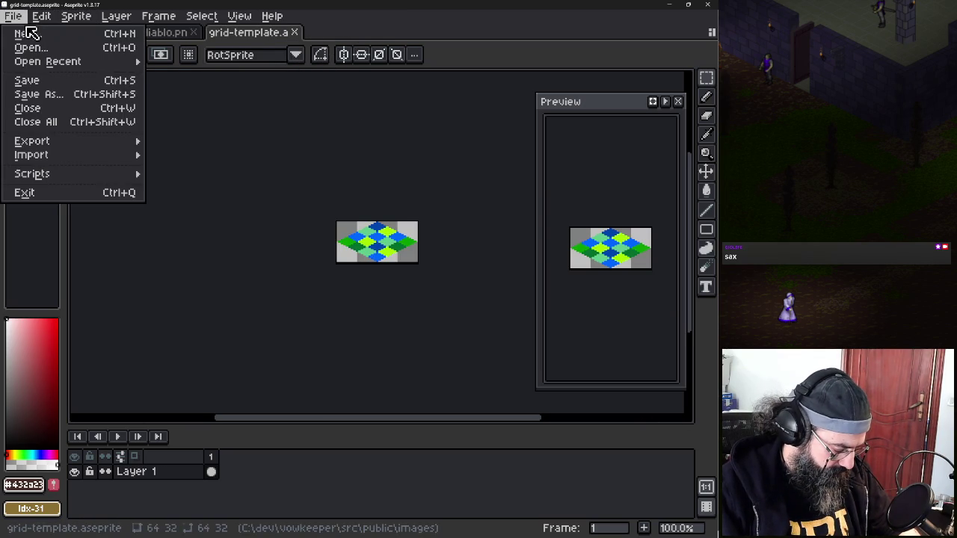
Compute 96×7 = 672 in Calculator for the new sprite's width
click(33, 33)
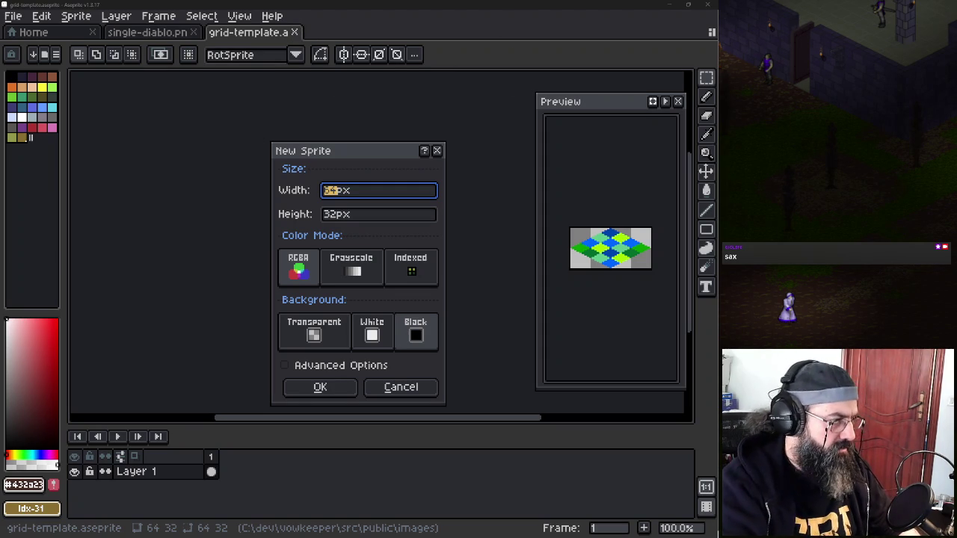
key(XF86Calculator)
text(96)
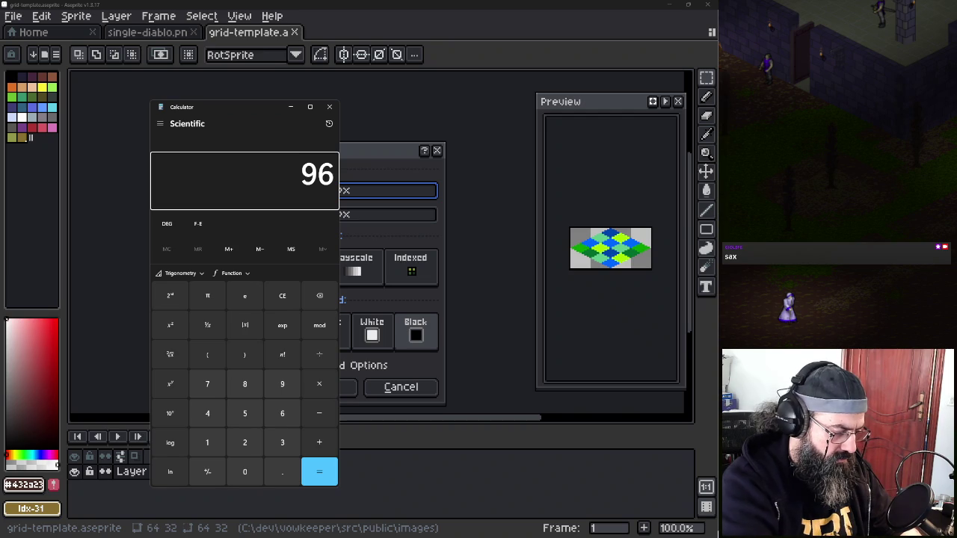
text(*7)
key(Return)
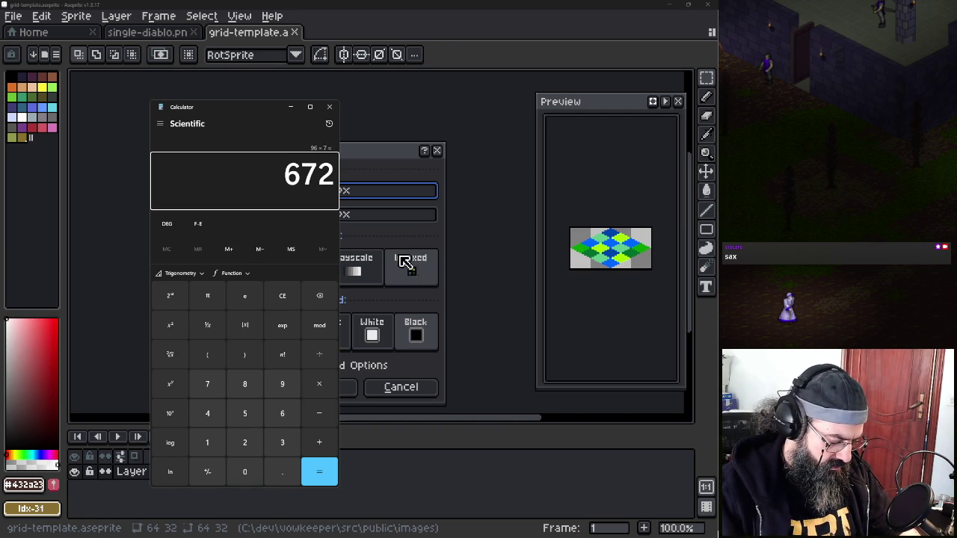
Create a 672×96 sprite with a transparent background
click(388, 194)
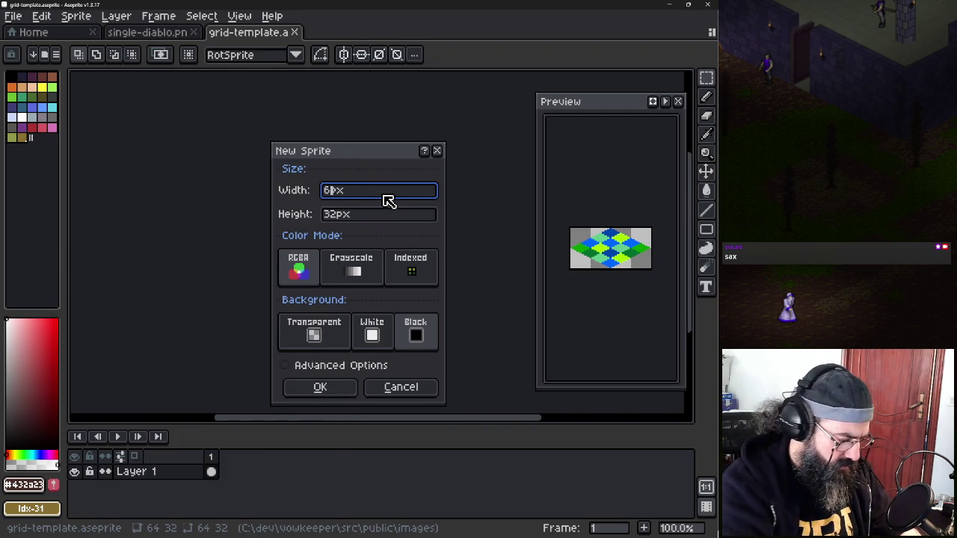
text(672)
key(Tab)
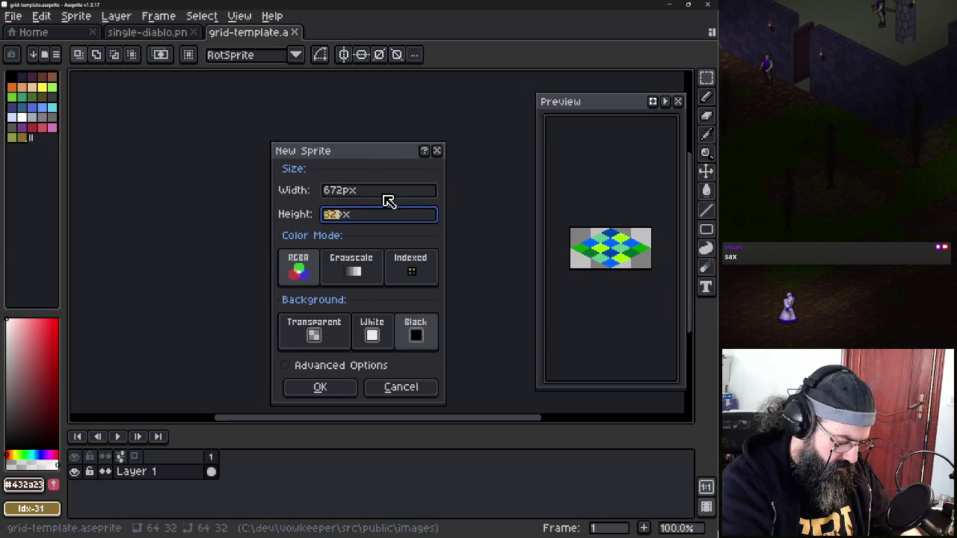
text(96)
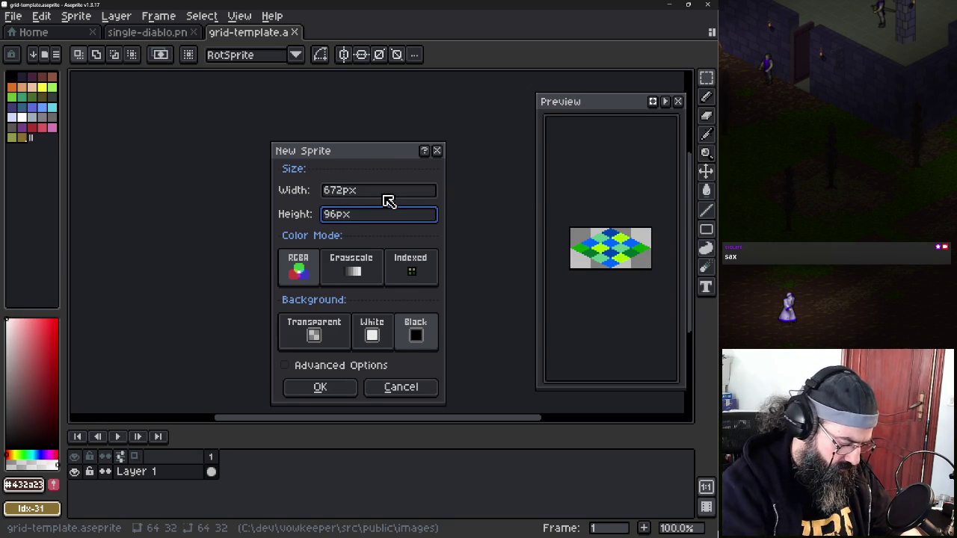
click(347, 329)
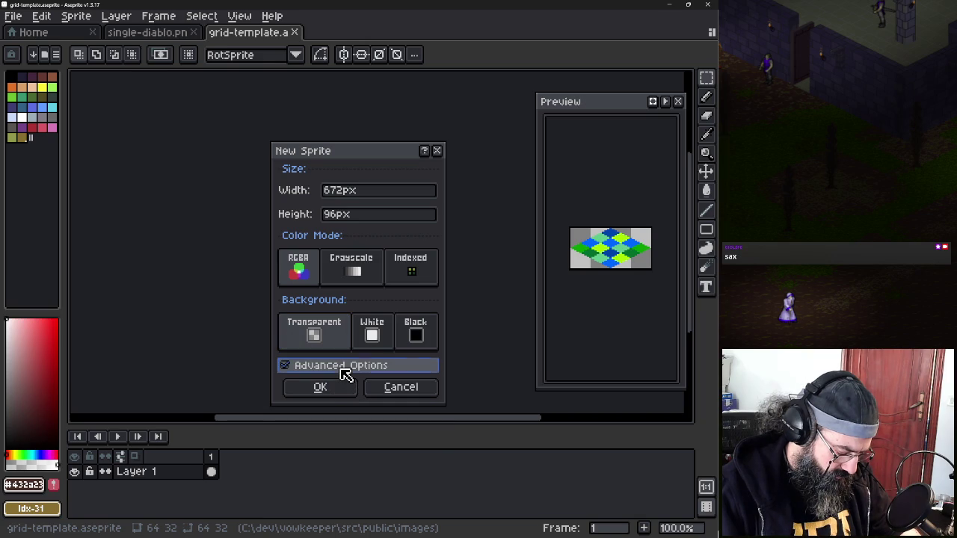
click(343, 366)
click(344, 369)
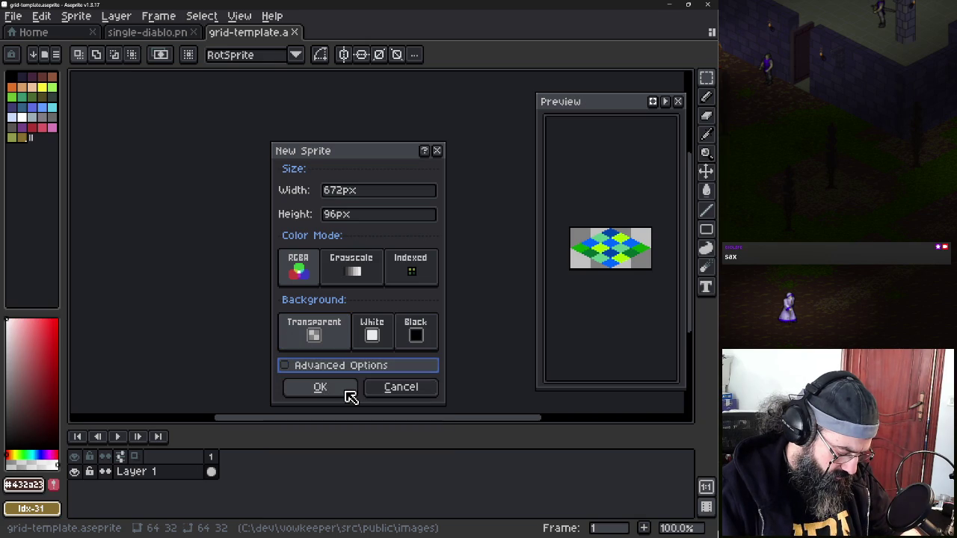
click(351, 391)
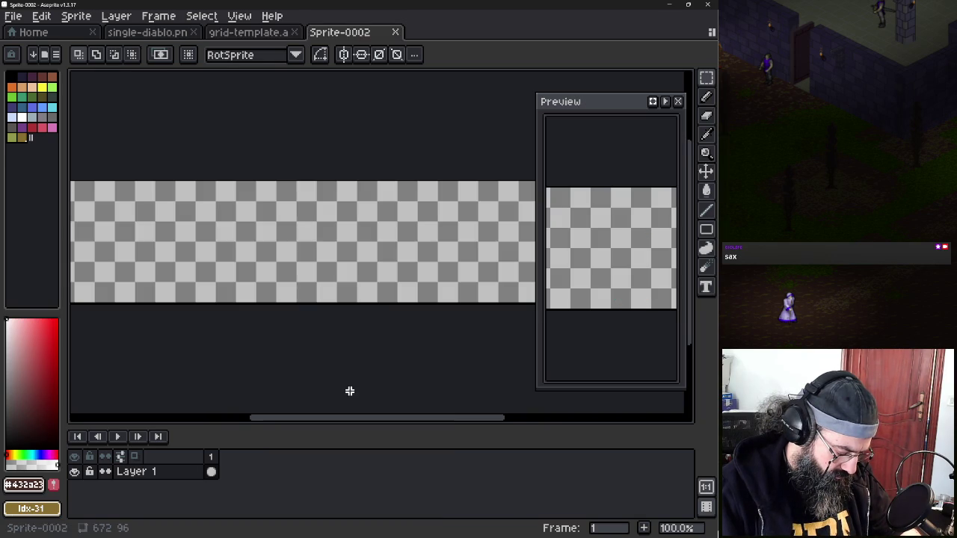
Set Grid Settings to offset 0,0 with 96×96 cells
click(192, 16)
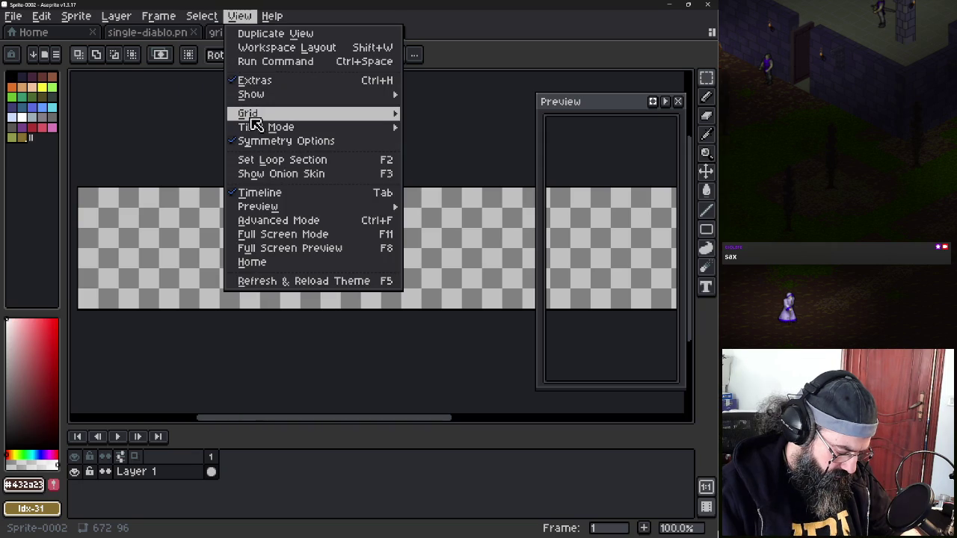
click(434, 114)
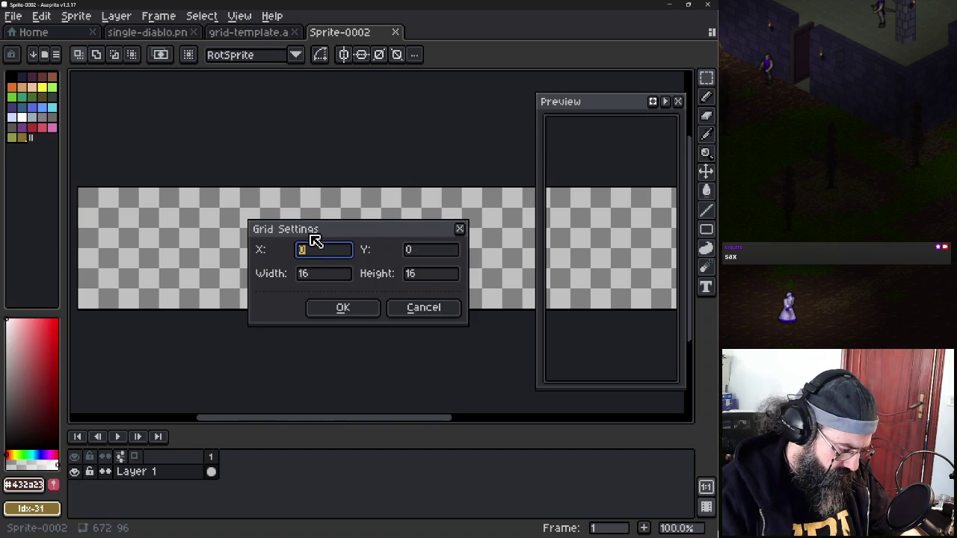
text(6)
key(Tab)
text(9)
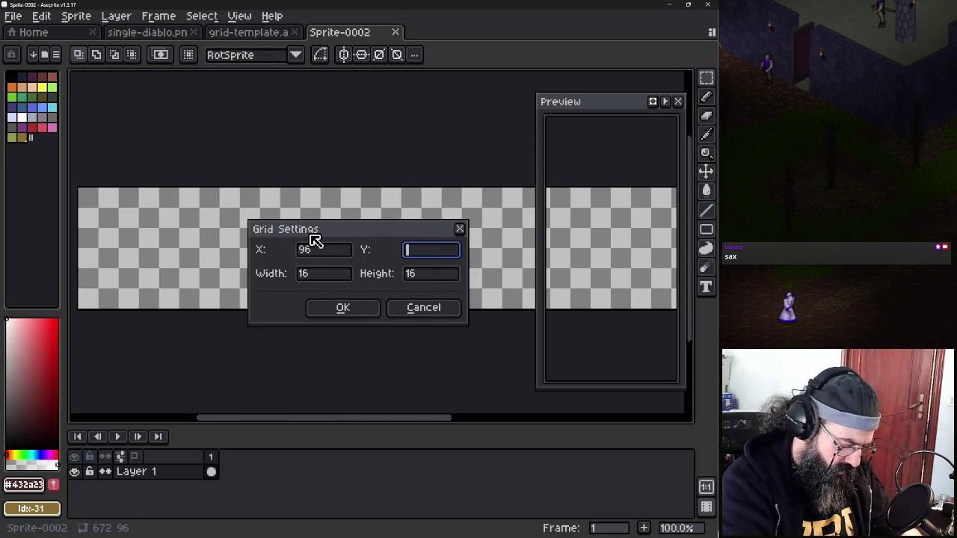
text(0)
key(shift+Tab)
text(0)
key(Tab)
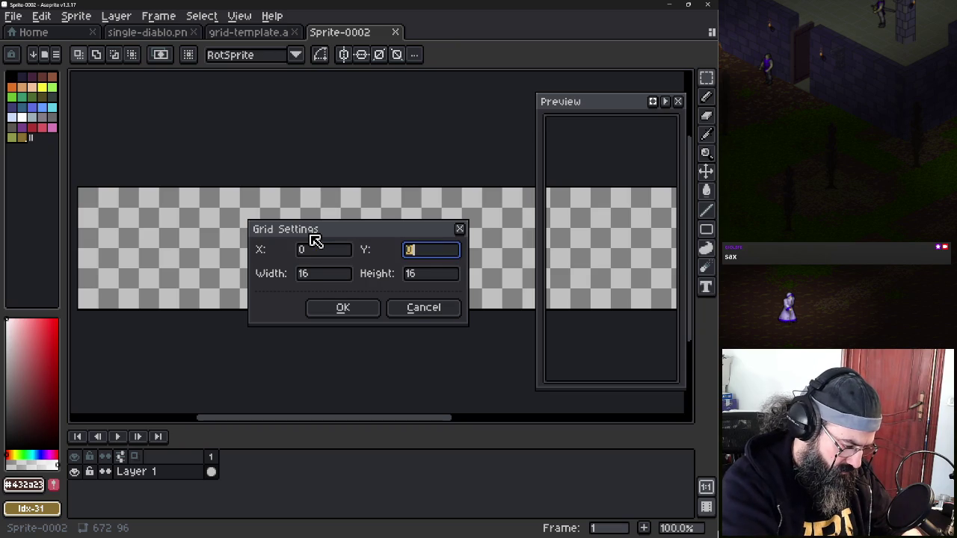
key(Tab)
text(6)
key(Tab)
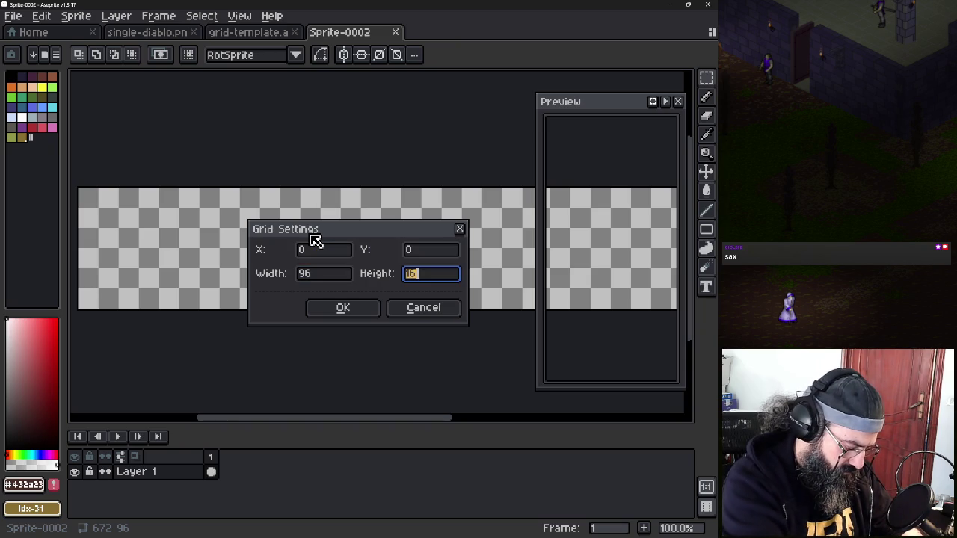
text(96)
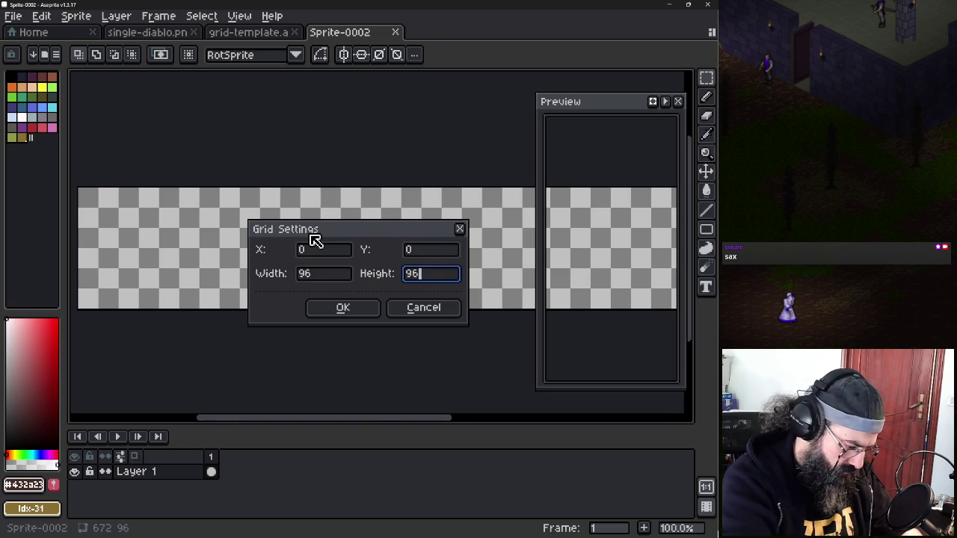
key(Return)
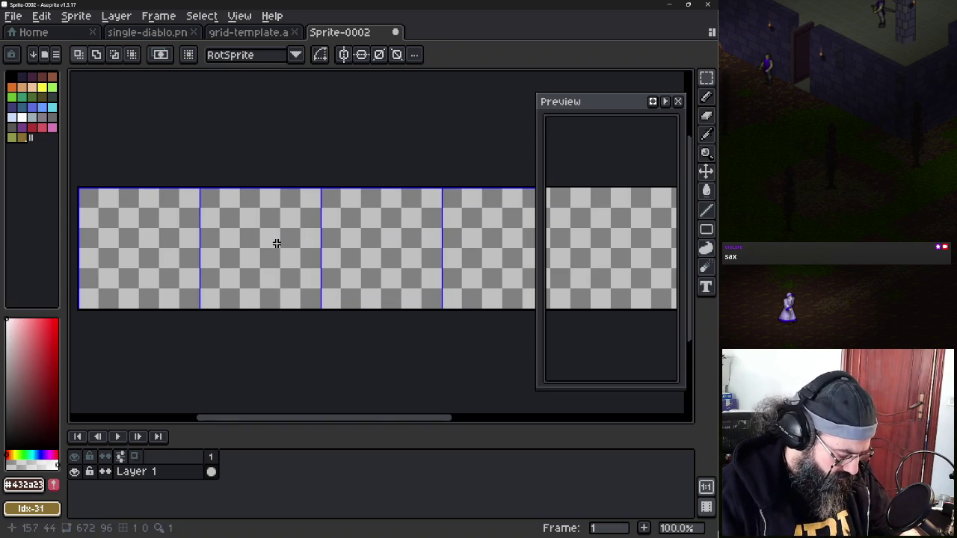
key(ctrl+v)
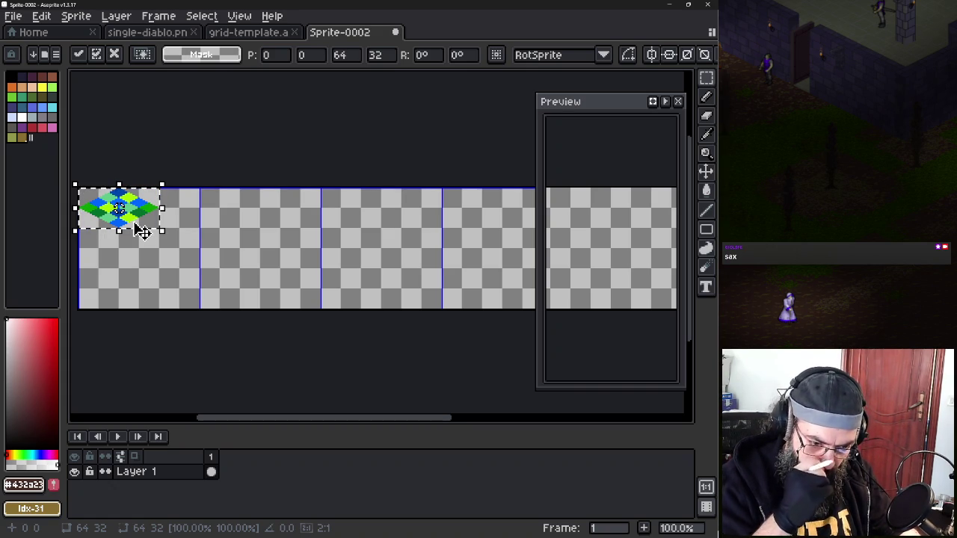
Position the pasted diamond tile in the first frame cell, nudging it pixel by pixel
drag(142, 232, 156, 305)
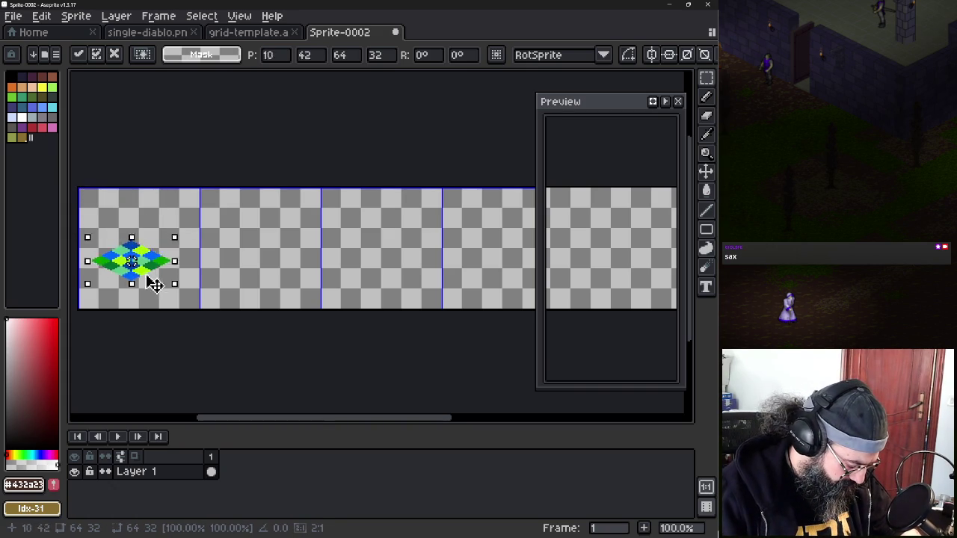
scroll(157, 305, up, 2)
scroll(265, 314, up, 1)
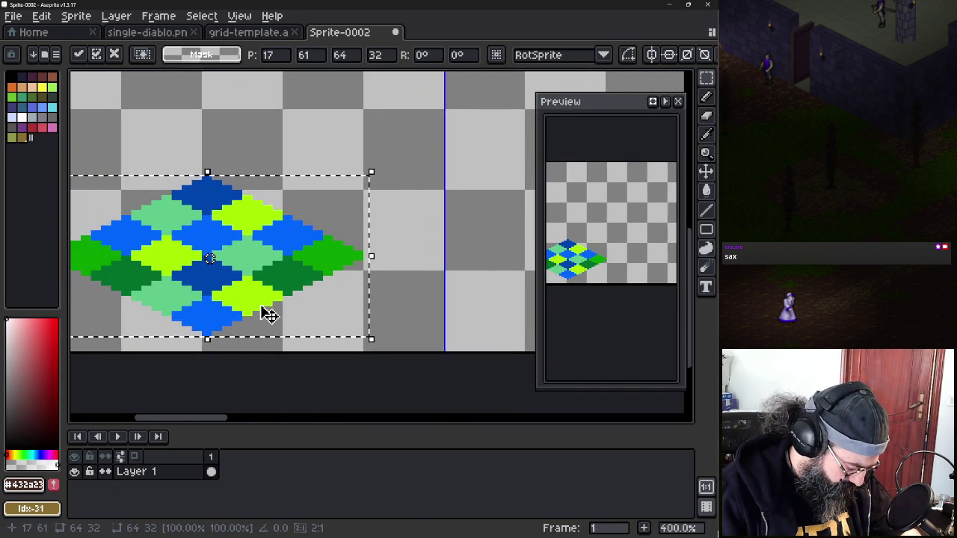
drag(266, 286, 257, 304)
scroll(237, 333, up, 4)
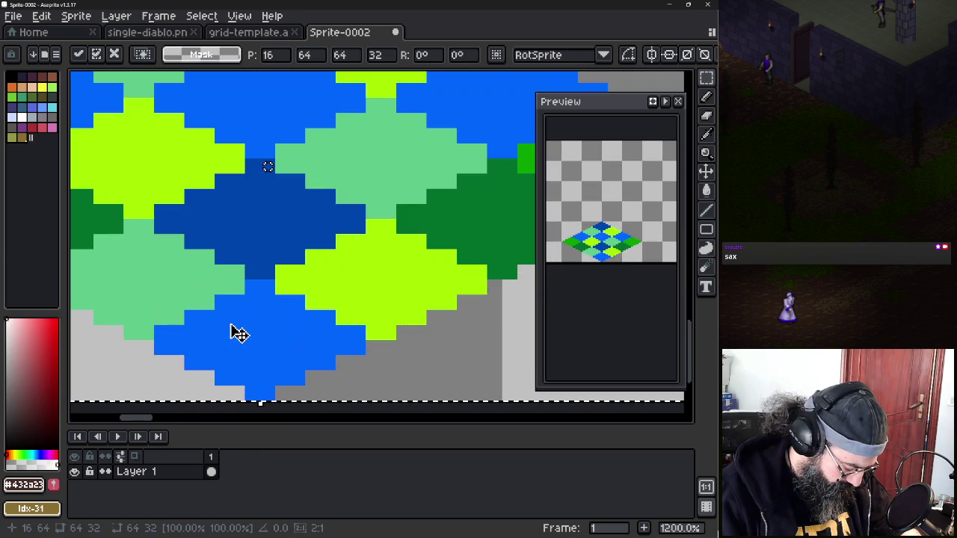
mouse_move(241, 336)
mouse_down()
mouse_move(256, 335)
mouse_move(252, 342)
mouse_up()
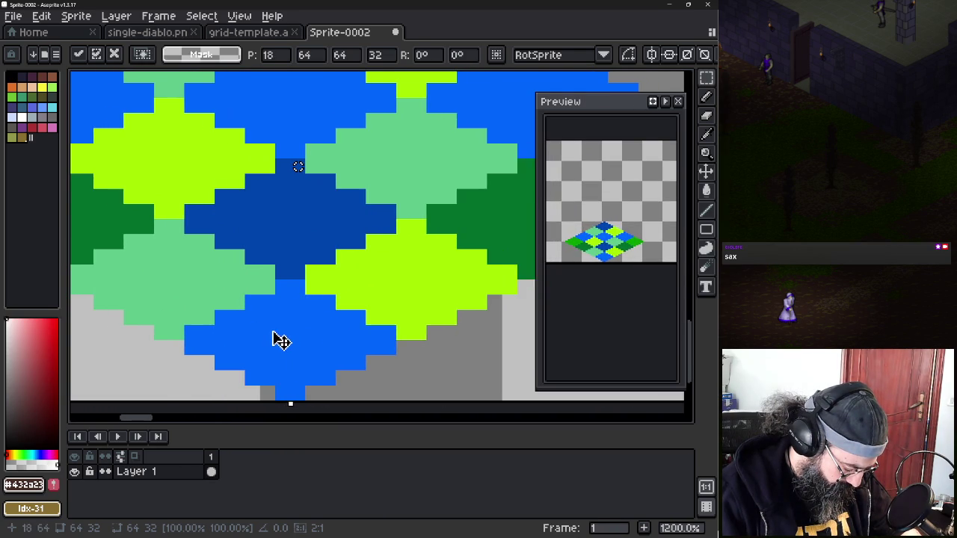
scroll(247, 343, down, 2)
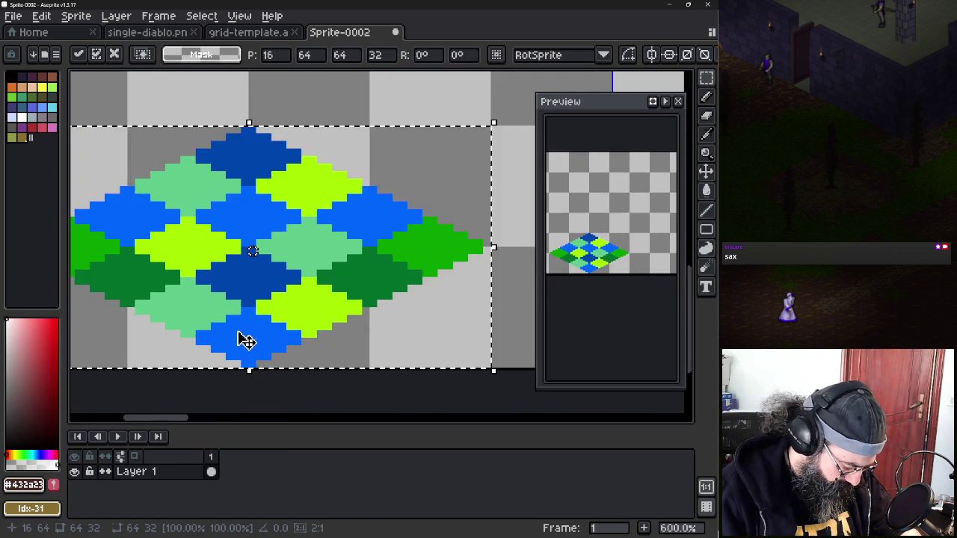
scroll(244, 335, down, 2)
scroll(280, 298, down, 1)
scroll(286, 311, down, 1)
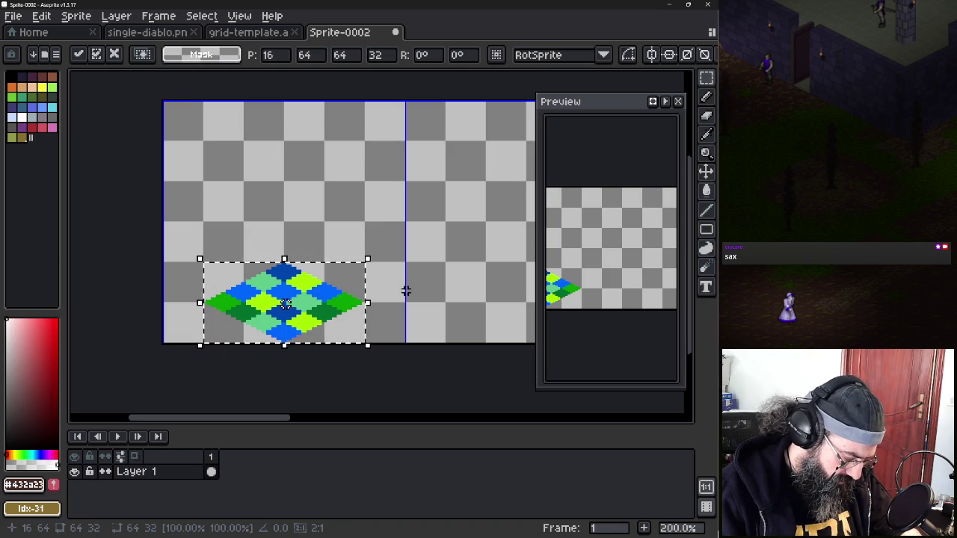
scroll(412, 258, down, 2)
mouse_move(422, 268)
mouse_down()
mouse_move(192, 269)
mouse_move(220, 287)
mouse_up()
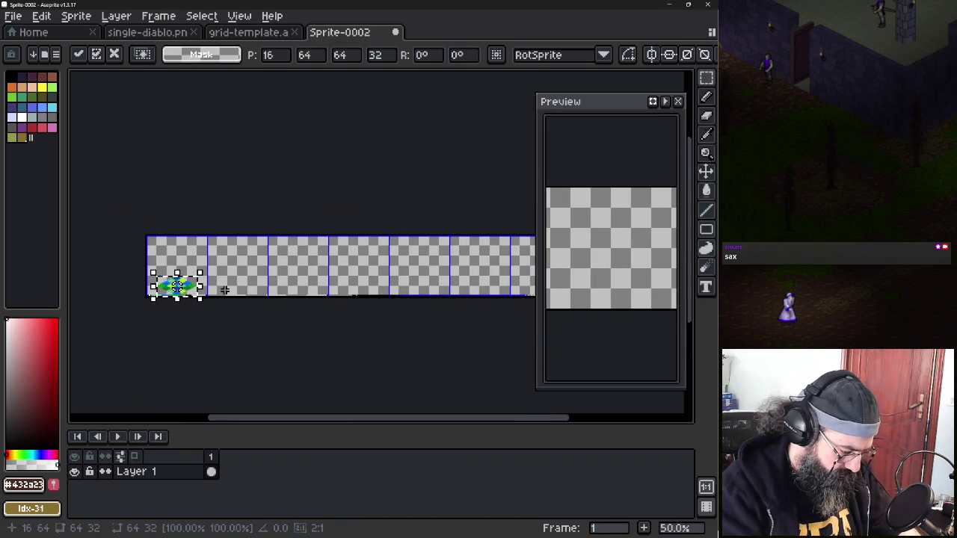
Place a copy of the diamond tile on the first cell, then delete it from Layer 1
key(ctrl+c)
key(ctrl+v)
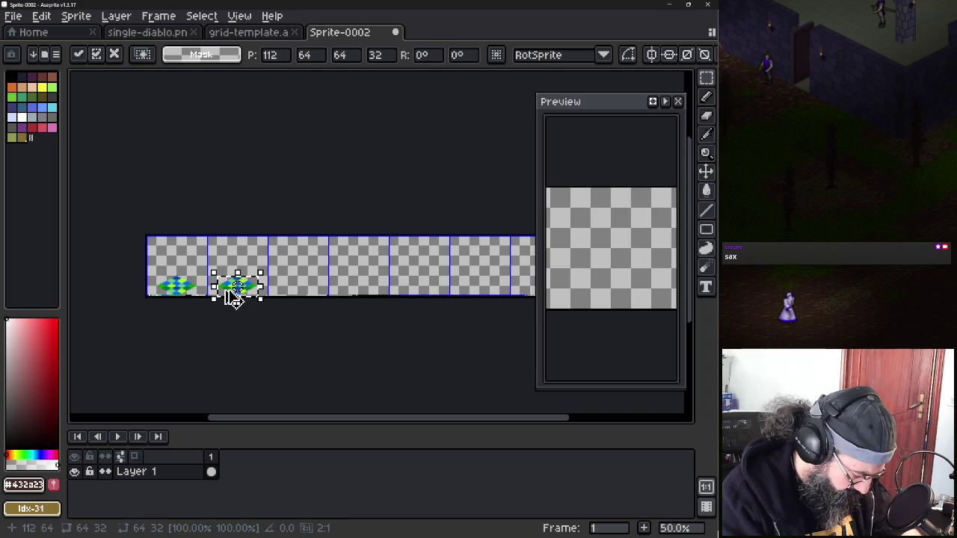
drag(233, 297, 174, 297)
key(Return)
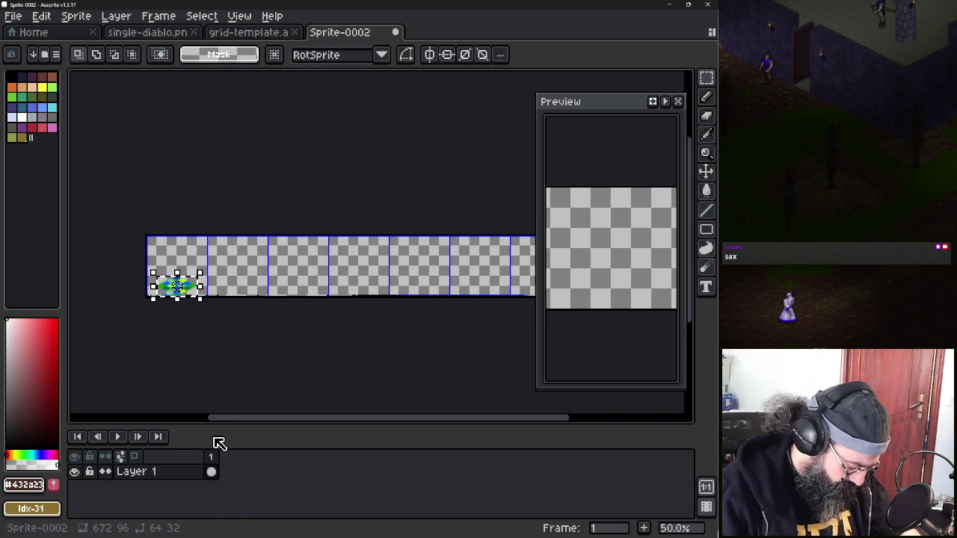
key(Delete)
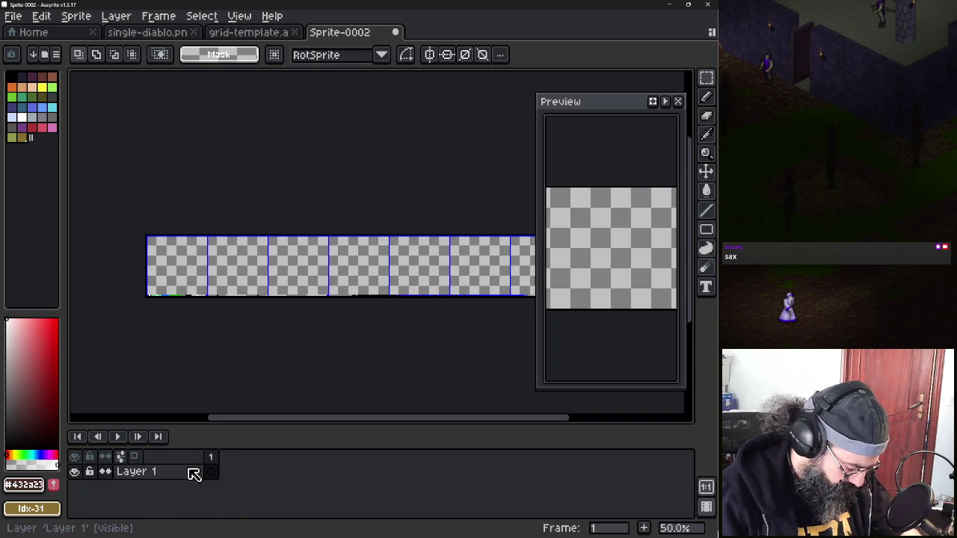
click(188, 474)
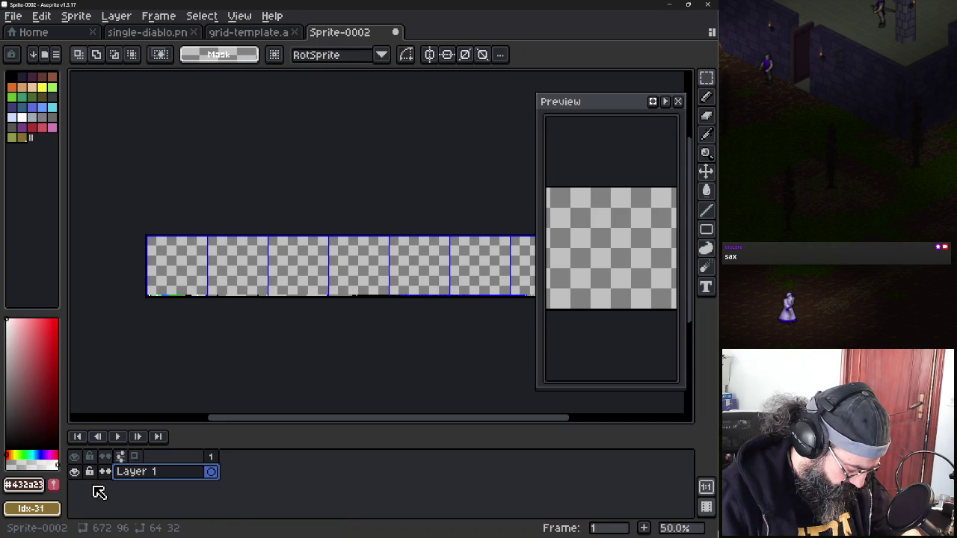
key(shift+n)
Add a new layer named 'grid' above Layer 1 and paste the diamond tile onto it
key(g)
key(d)
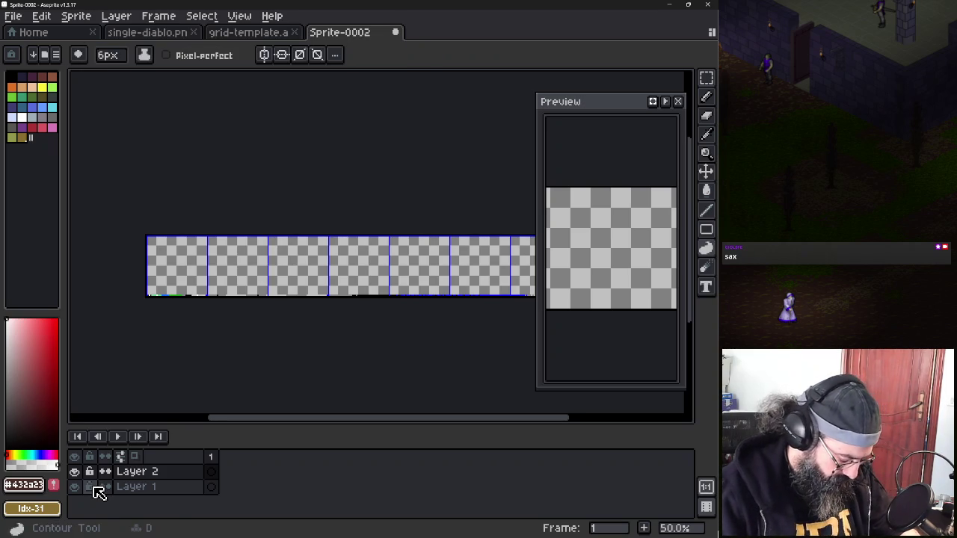
key(ctrl+z)
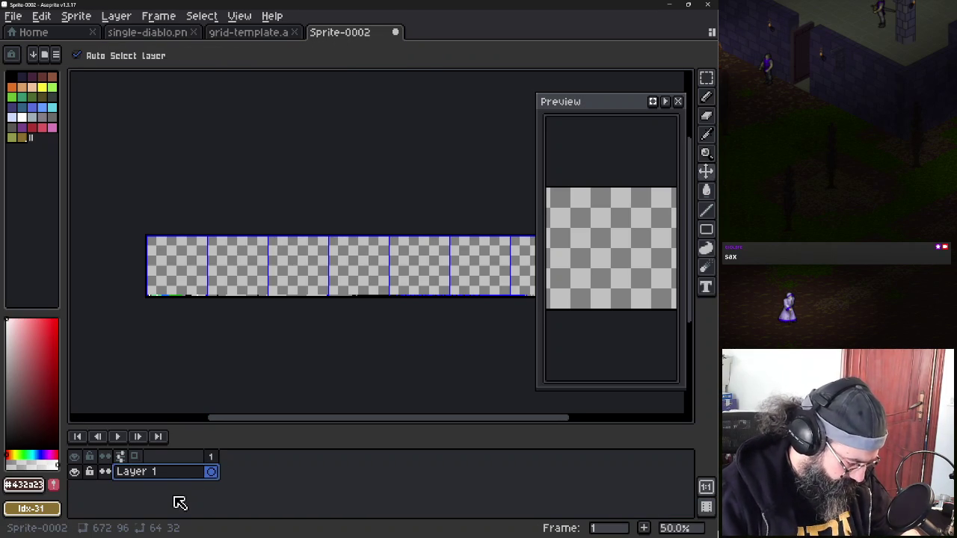
key(shift+n)
key(shift+p)
text(grid)
key(Return)
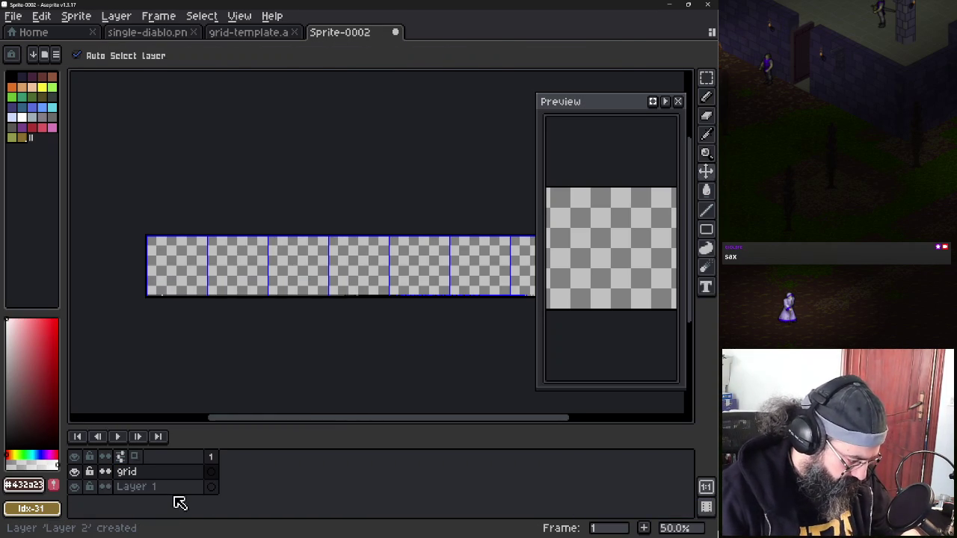
key(ctrl+v)
key(ctrl+v)
key(ctrl+v)
key(ctrl+v)
key(ctrl+v)
key(ctrl+v)
key(ctrl+v)
key(ctrl+v)
key(ctrl+v)
key(ctrl+v)
key(ctrl+v)
key(ctrl+v)
key(ctrl+v)
key(ctrl+v)
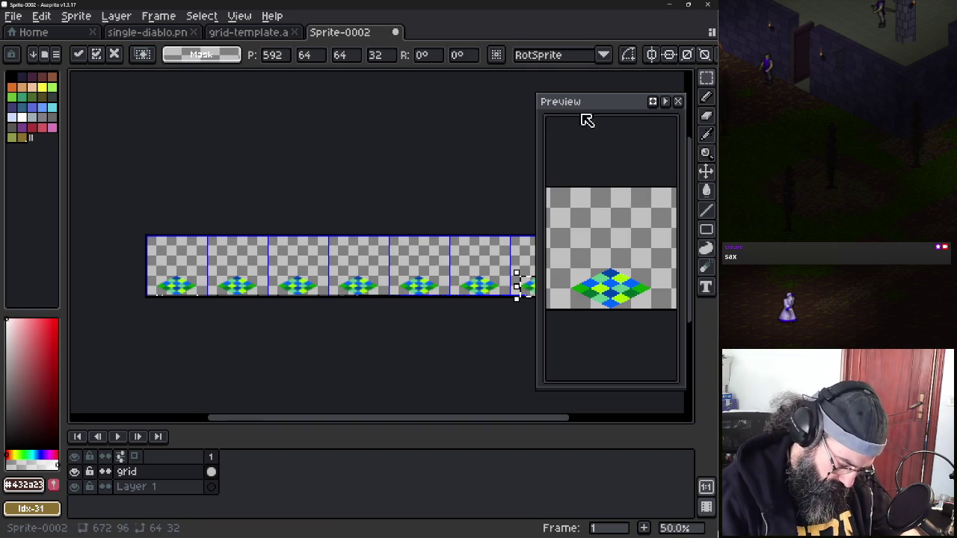
Move and pan the floating Preview window to inspect the tiles, then close it
mouse_move(633, 108)
mouse_down()
mouse_move(562, 72)
mouse_move(559, 184)
mouse_move(620, 65)
mouse_up()
mouse_move(588, 150)
mouse_down()
mouse_move(527, 143)
mouse_move(666, 147)
mouse_move(586, 130)
mouse_move(635, 126)
mouse_move(587, 122)
mouse_move(656, 129)
mouse_move(589, 131)
mouse_up()
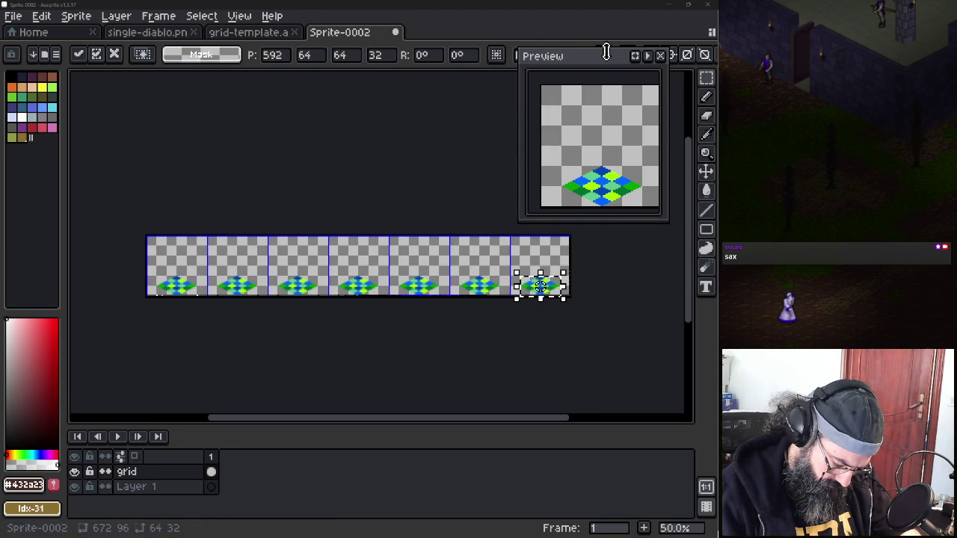
drag(611, 59, 593, 69)
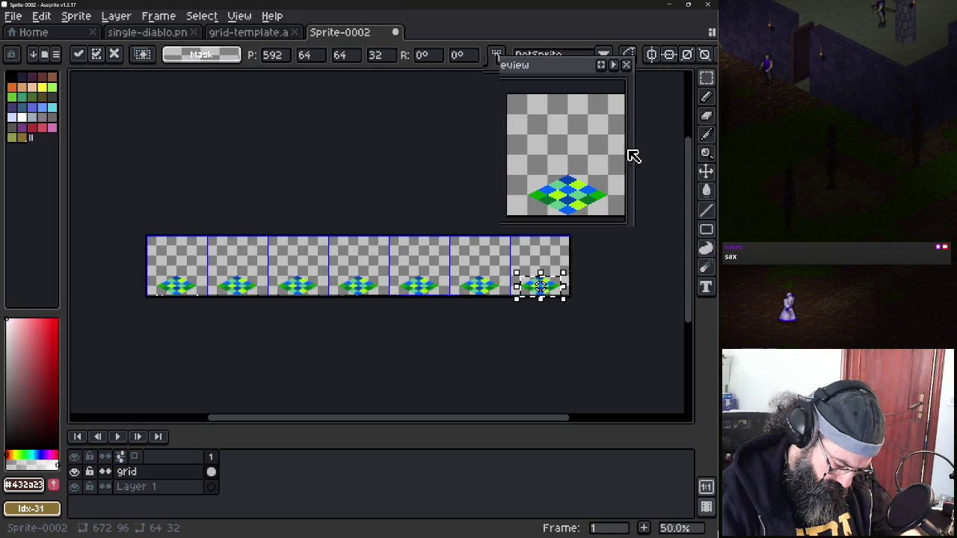
click(629, 66)
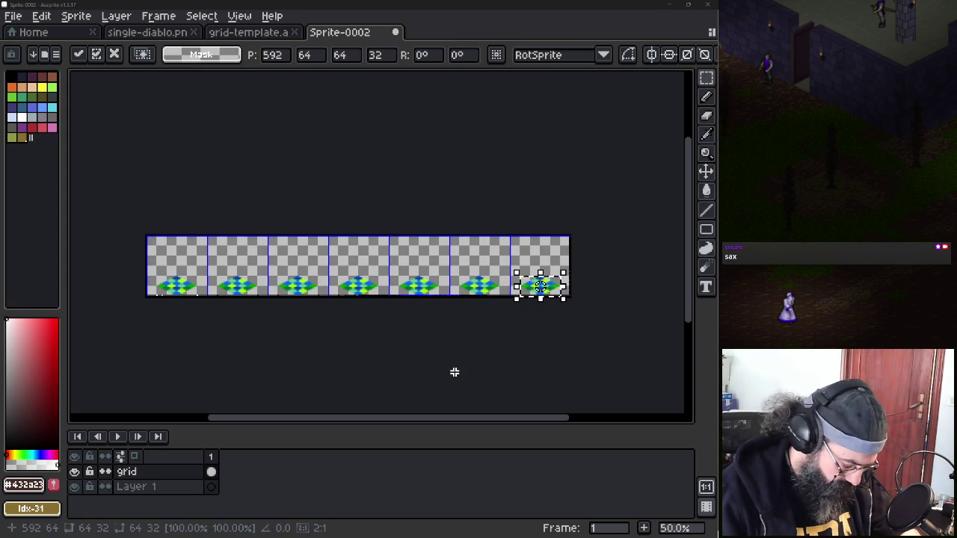
click(242, 16)
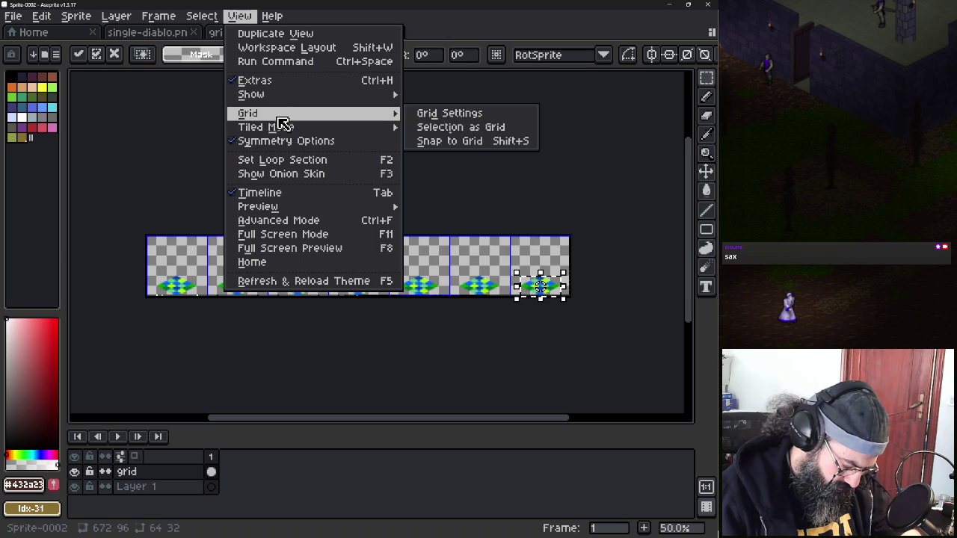
mouse_move(258, 207)
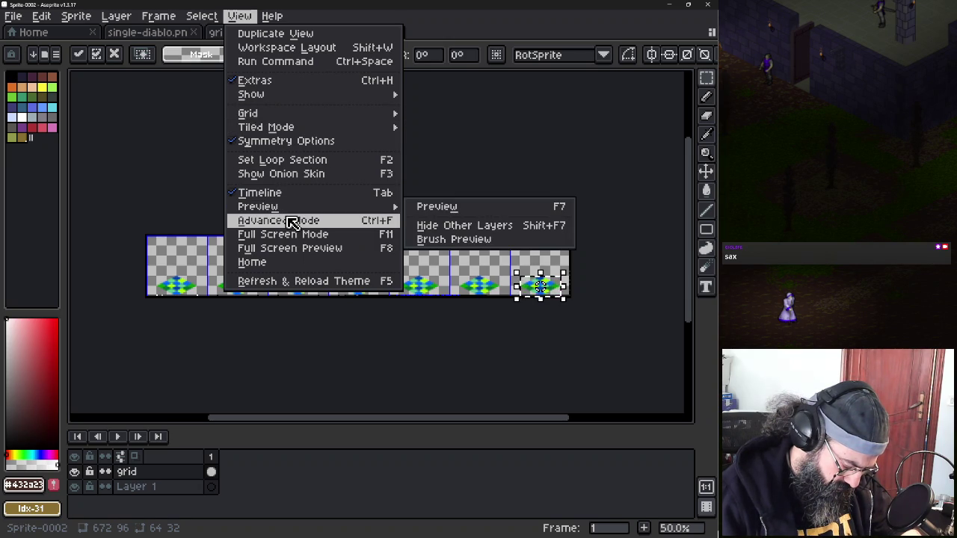
Toggle the full interface off and back on, then open a duplicate view of Sprite-0002
click(293, 222)
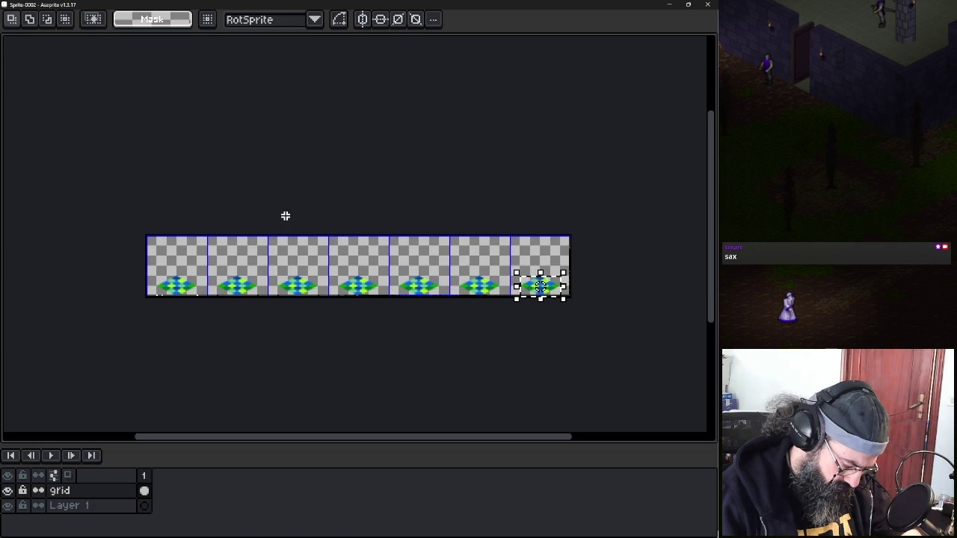
key(ctrl+f)
key(ctrl+f)
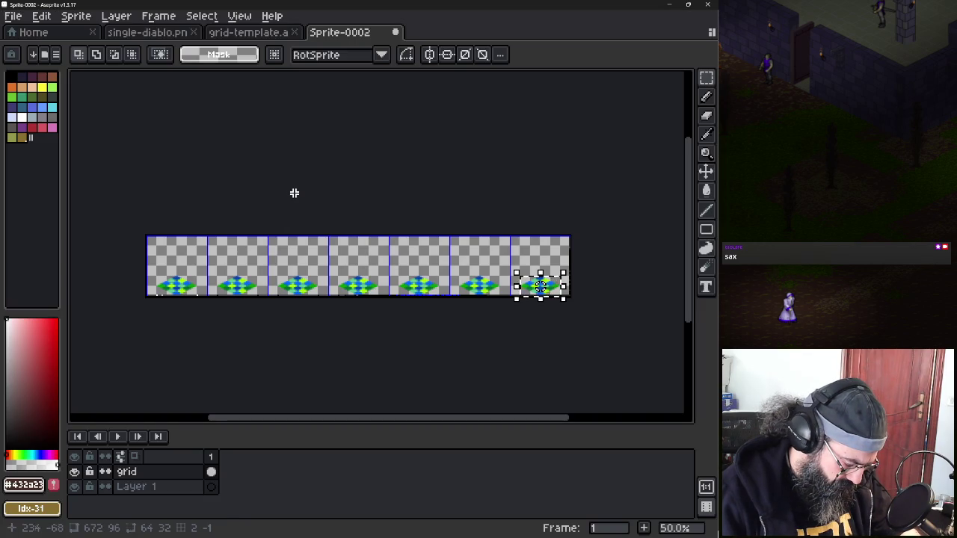
click(239, 16)
mouse_move(258, 206)
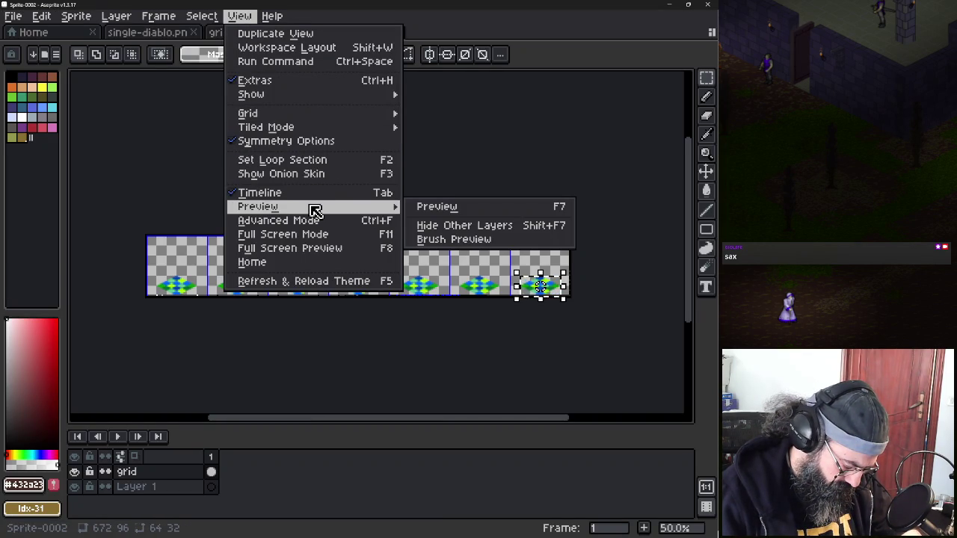
click(299, 34)
click(346, 35)
click(449, 36)
Dock a duplicate Sprite-0002 view on the right side of the editor
drag(451, 35, 612, 94)
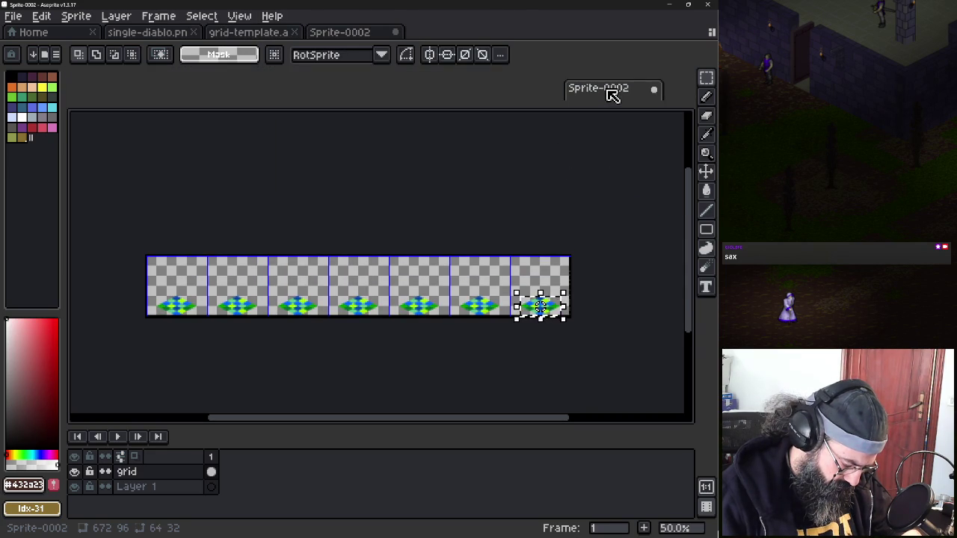
drag(611, 94, 148, 82)
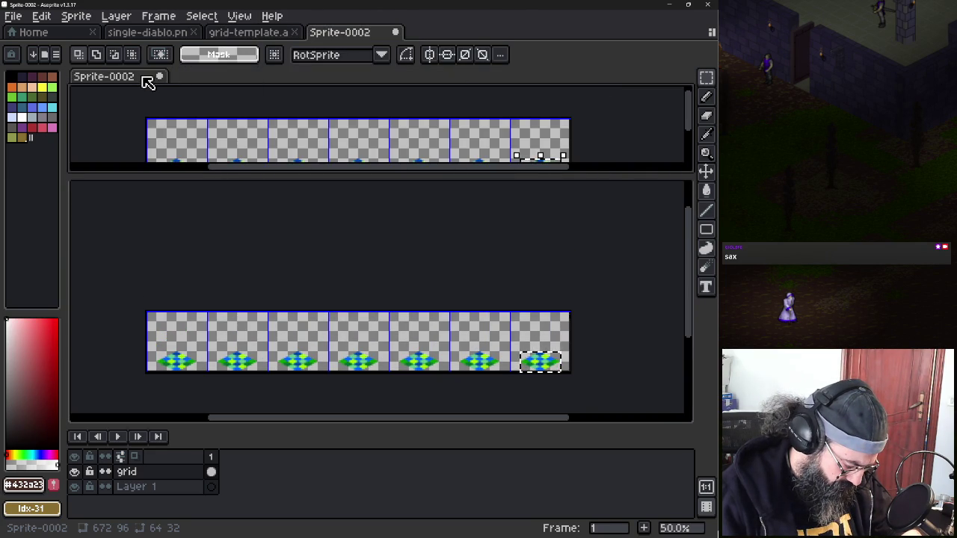
mouse_move(146, 90)
mouse_down()
mouse_move(728, 232)
mouse_move(677, 256)
mouse_up()
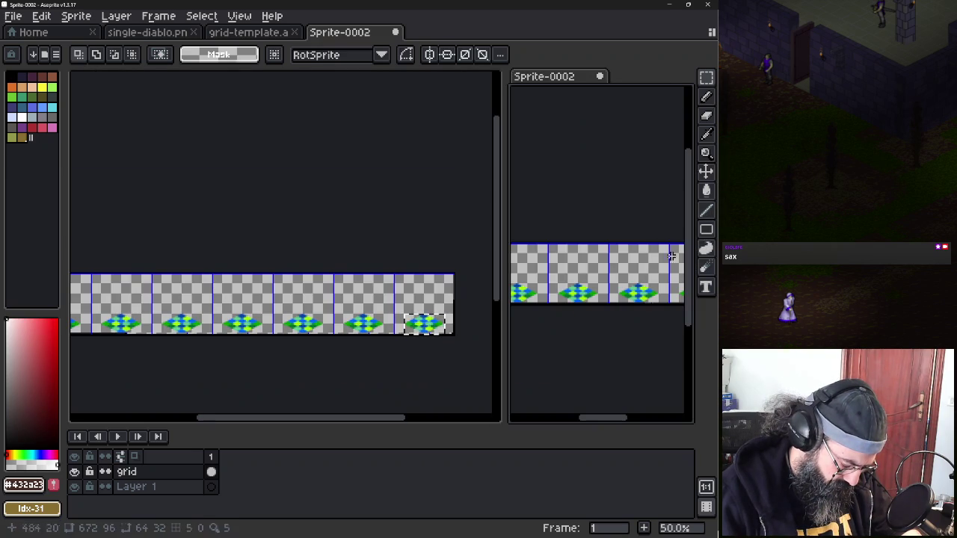
click(599, 76)
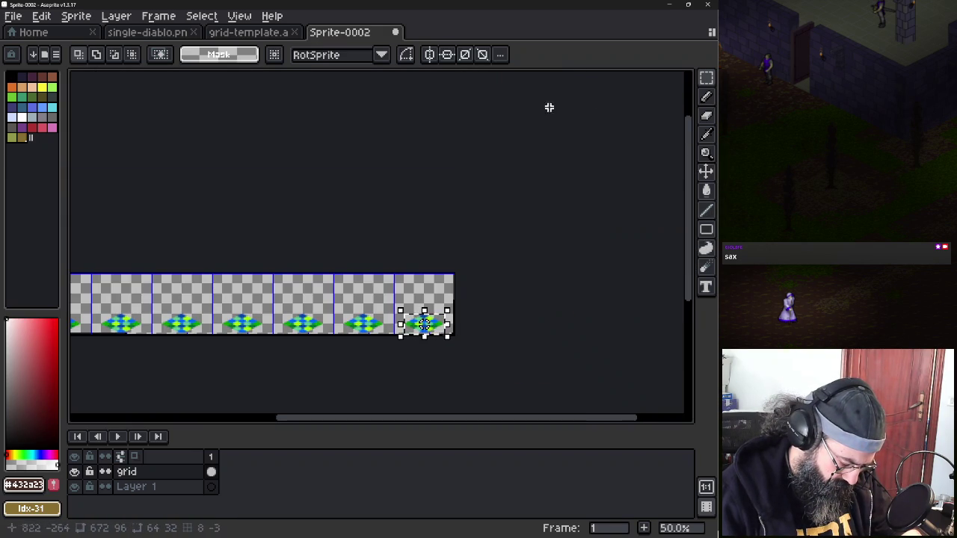
click(206, 16)
click(258, 34)
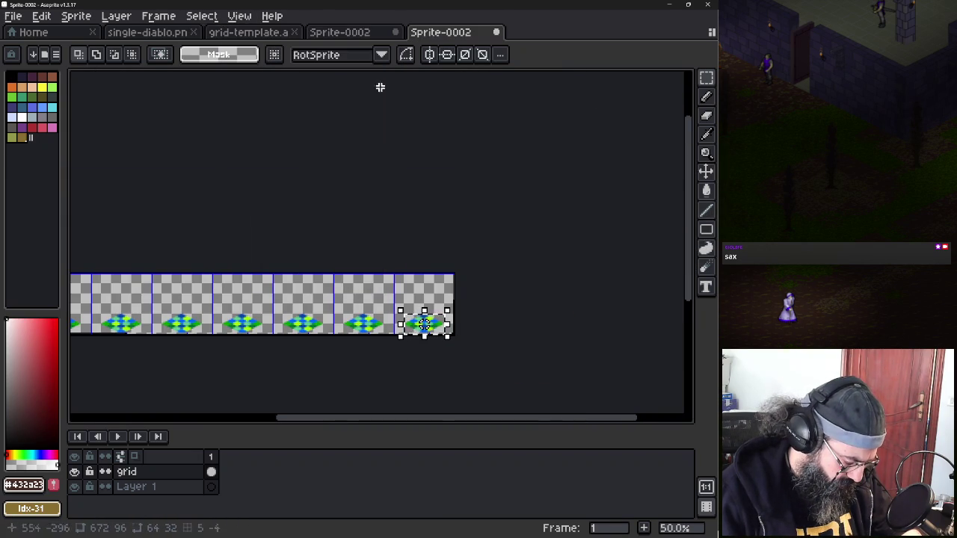
drag(441, 32, 662, 178)
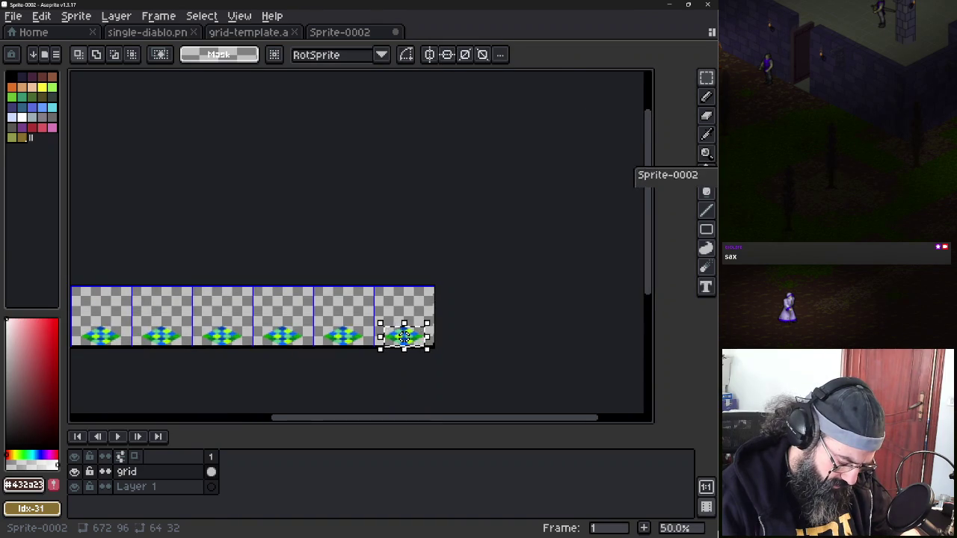
click(14, 15)
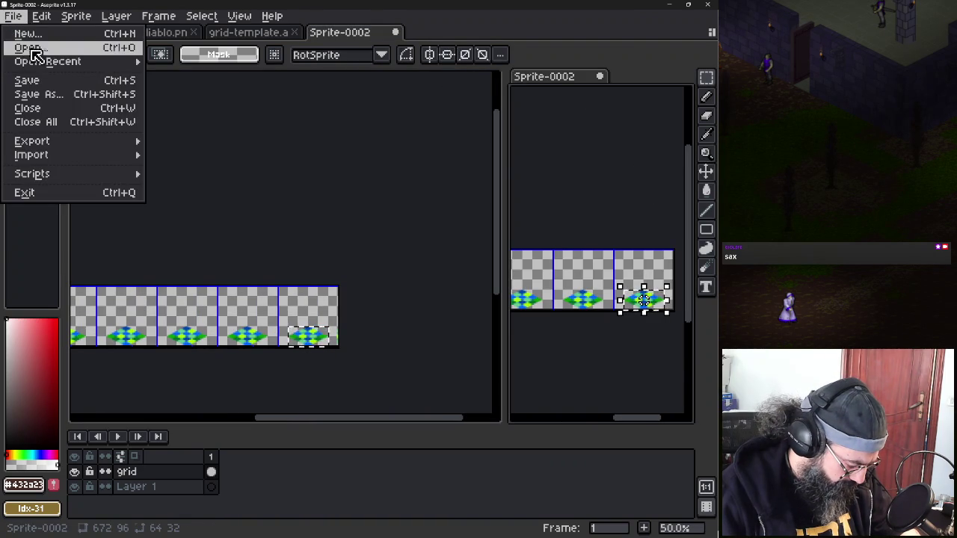
Dock godspeed2.png on the right showing the full character figure, replacing the duplicate view
mouse_move(48, 61)
click(203, 177)
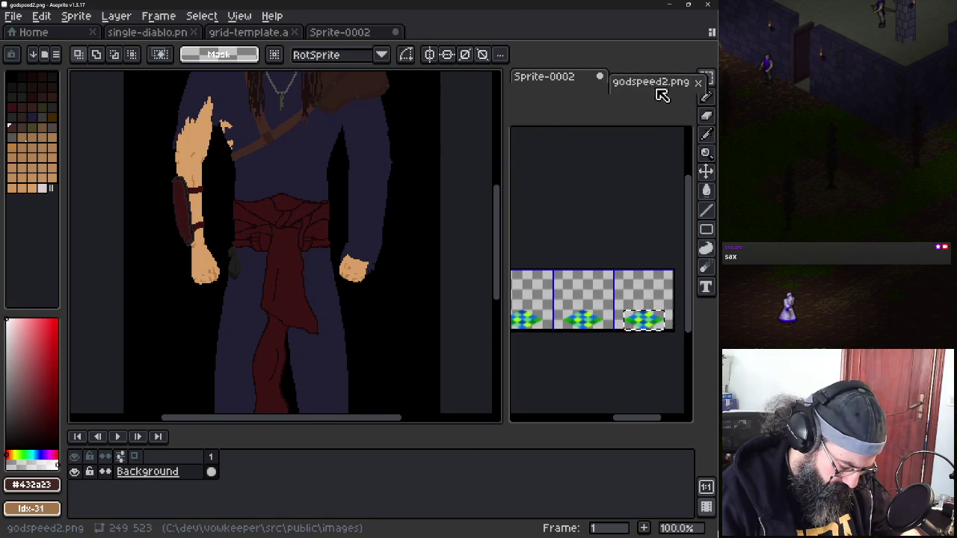
drag(453, 34, 658, 93)
click(600, 256)
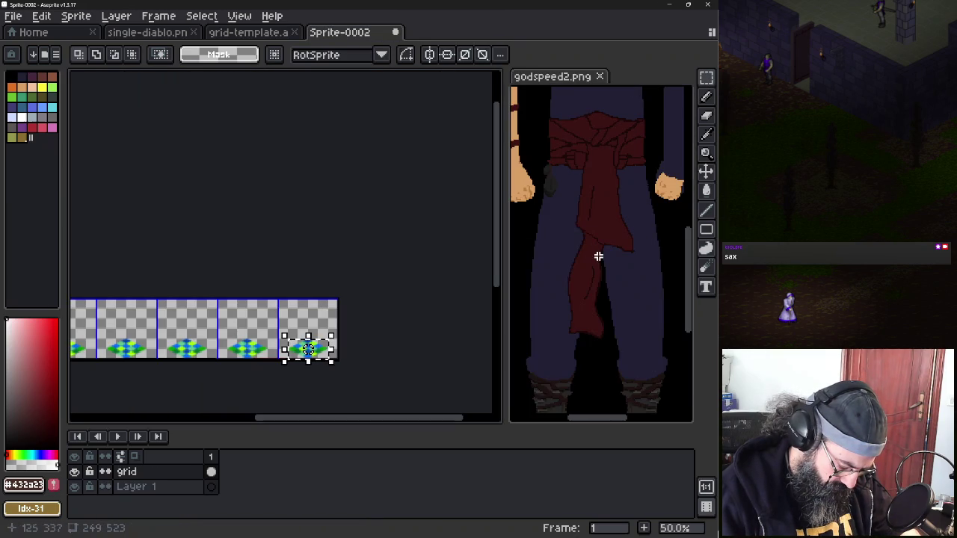
scroll(608, 368, down, 2)
scroll(607, 367, down, 2)
click(590, 252)
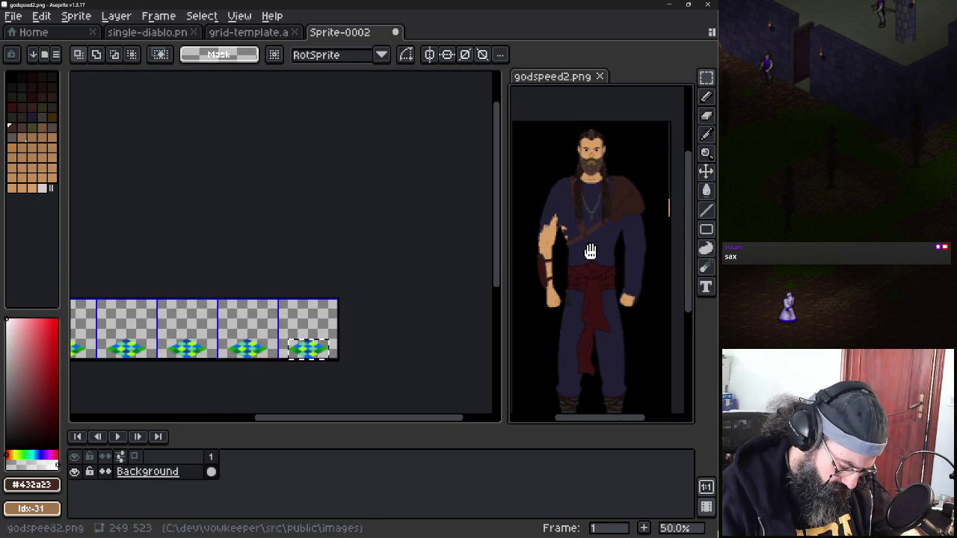
click(284, 286)
drag(199, 252, 241, 251)
scroll(270, 252, up, 5)
scroll(264, 252, down, 1)
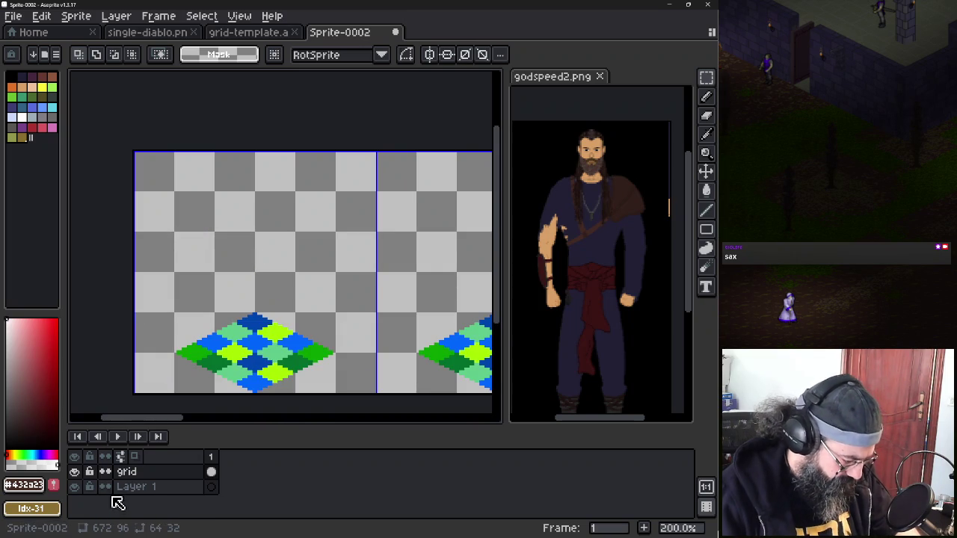
Add a new layer to the sprite sheet named 'Character'
key(shift+n)
double_click(181, 473)
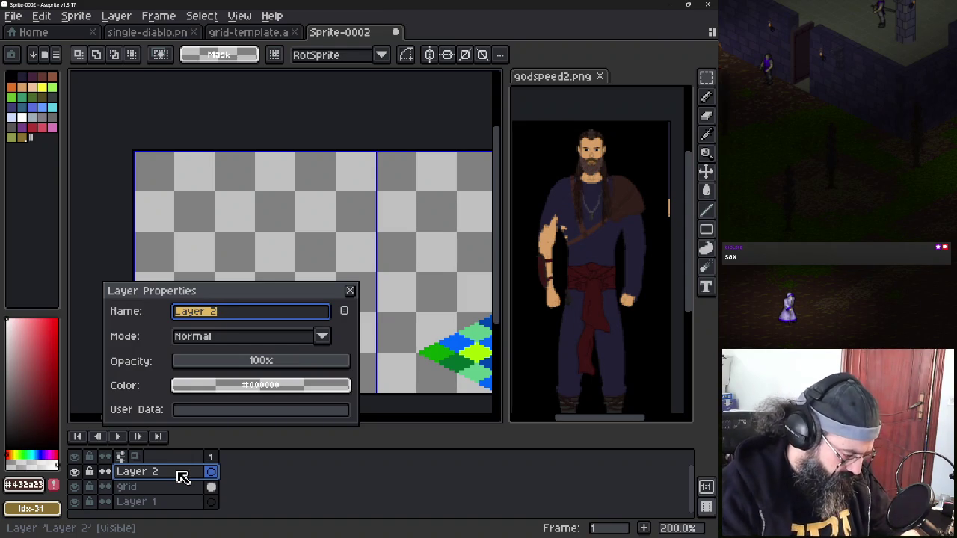
text(character)
key(Return)
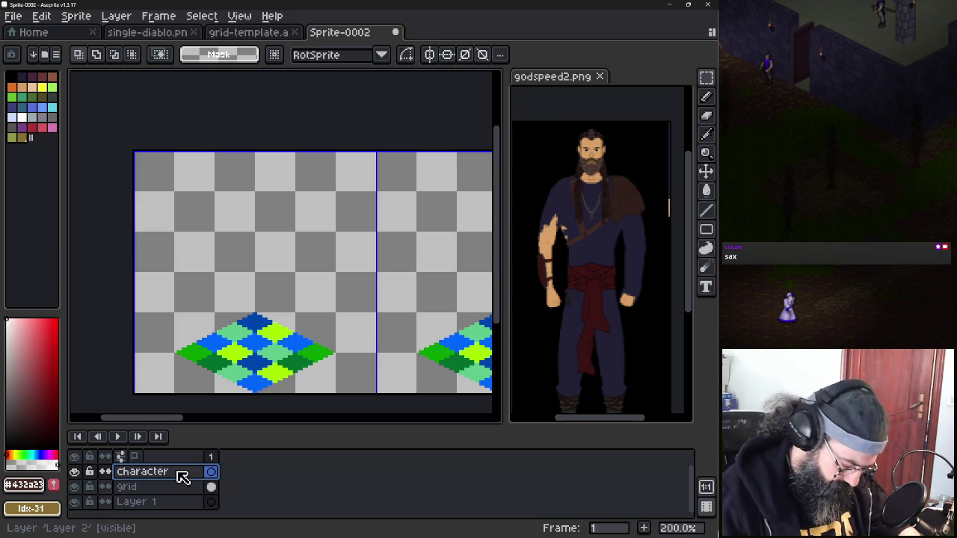
Sample the skin tone #d9a066 from the portrait's face, then return to the Sprite-0002 canvas
key(i)
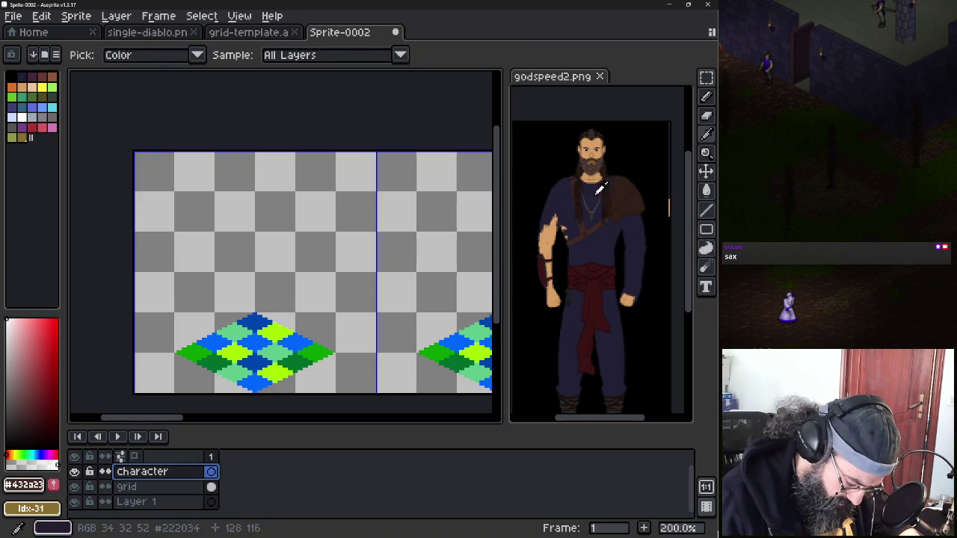
click(597, 140)
key(m)
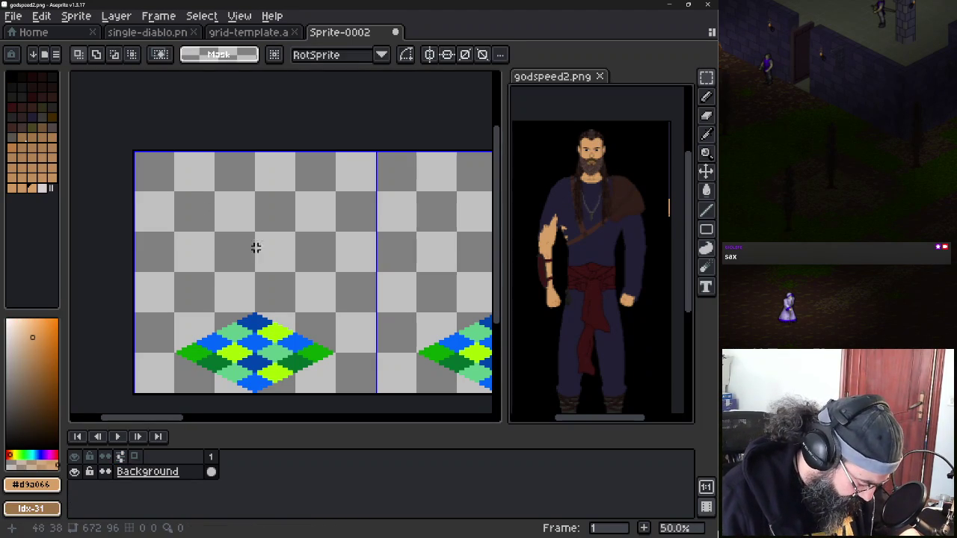
click(291, 200)
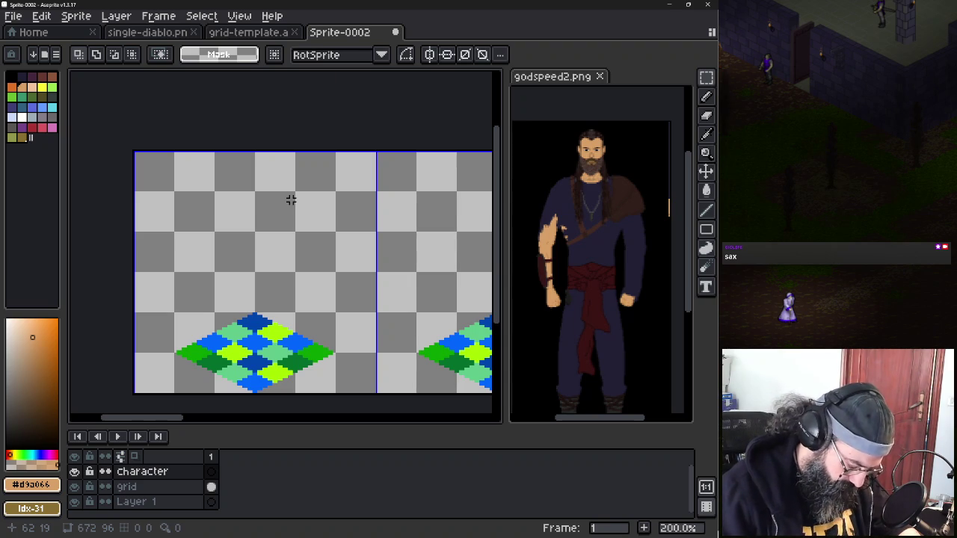
mouse_move(245, 267)
mouse_down()
mouse_move(250, 252)
mouse_move(294, 234)
mouse_move(277, 236)
mouse_up()
scroll(250, 252, up, 1)
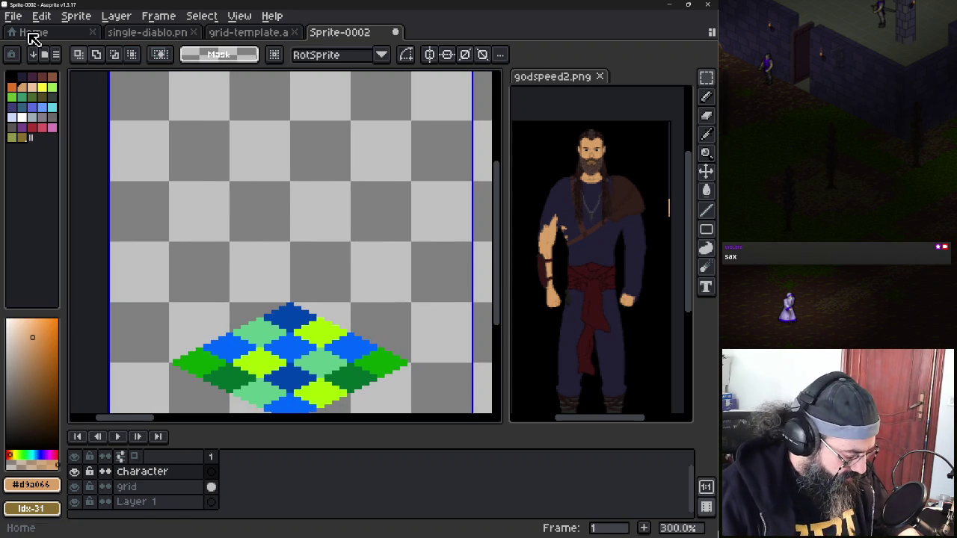
scroll(164, 165, down, 1)
click(132, 37)
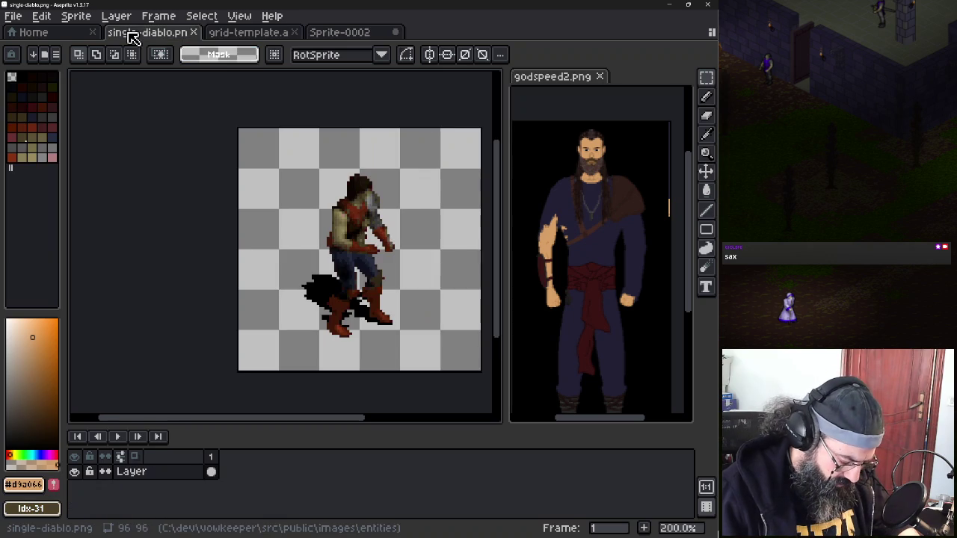
Paste the whole single-diablo character into Sprite-0002, discard it, and add a layer above Character
key(ctrl+a)
click(325, 37)
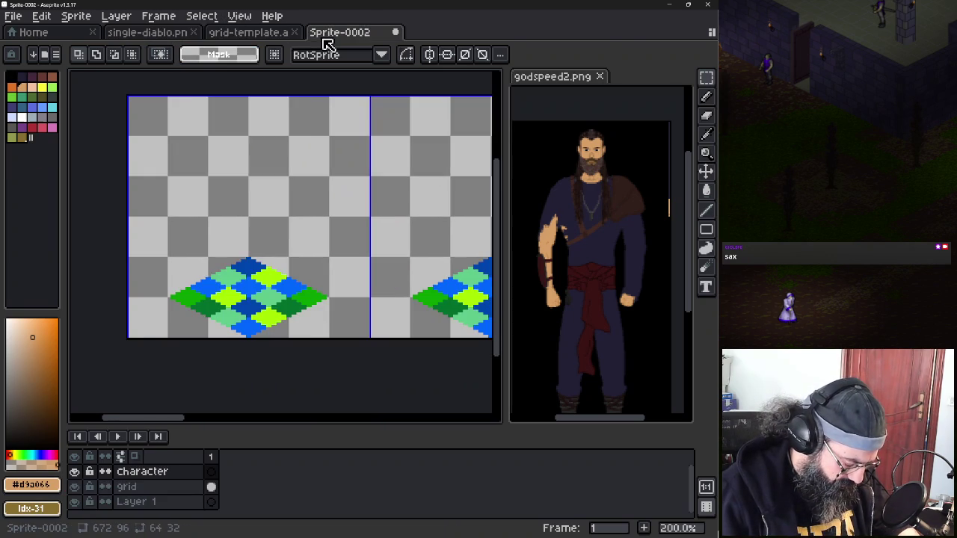
key(ctrl+v)
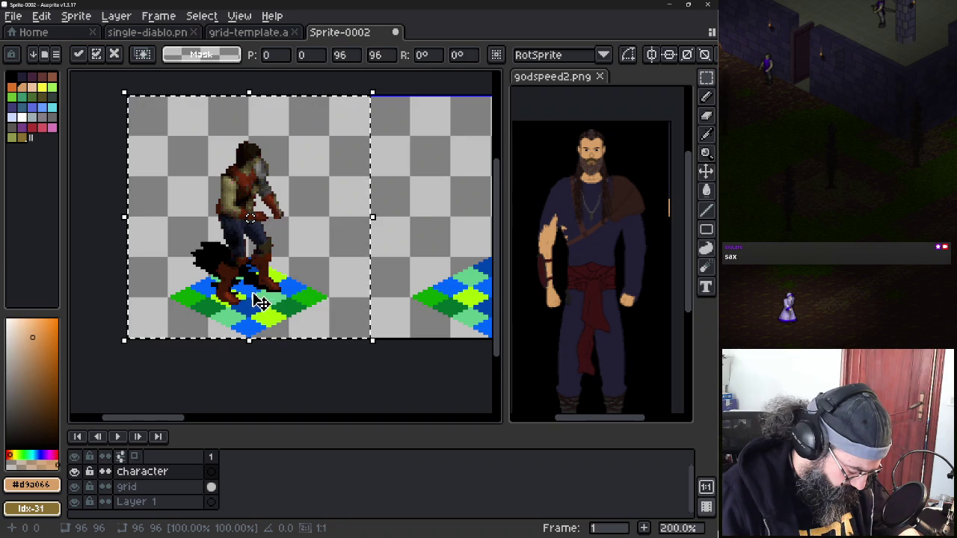
drag(260, 295, 268, 337)
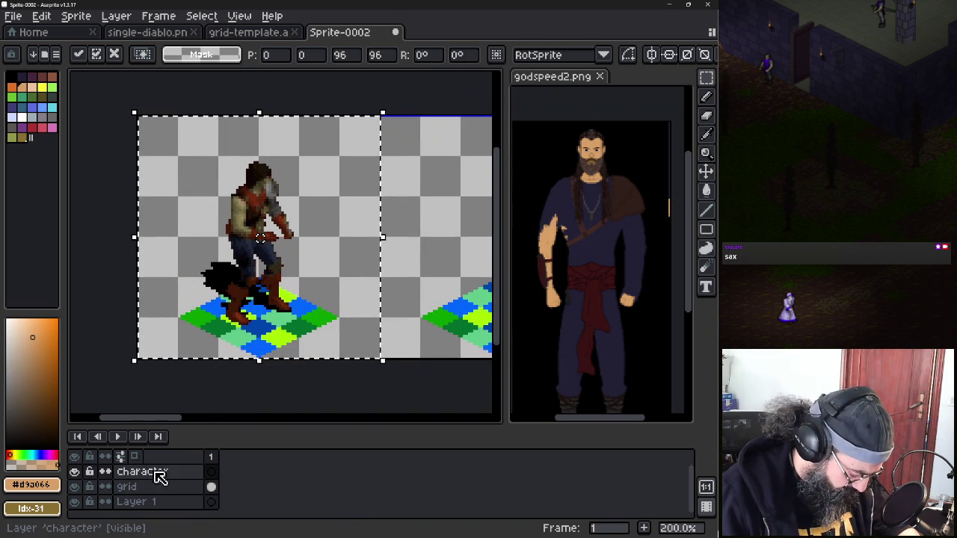
key(Escape)
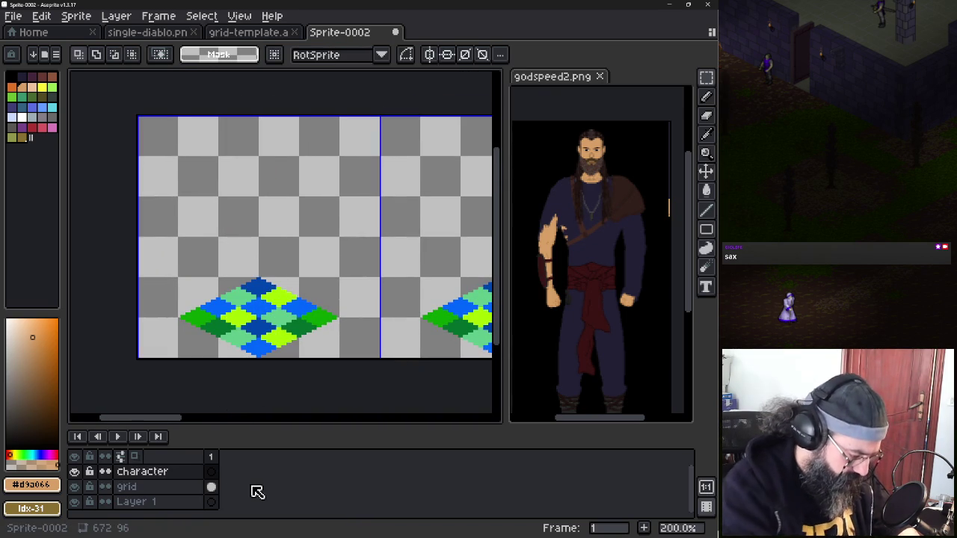
key(shift+n)
key(e)
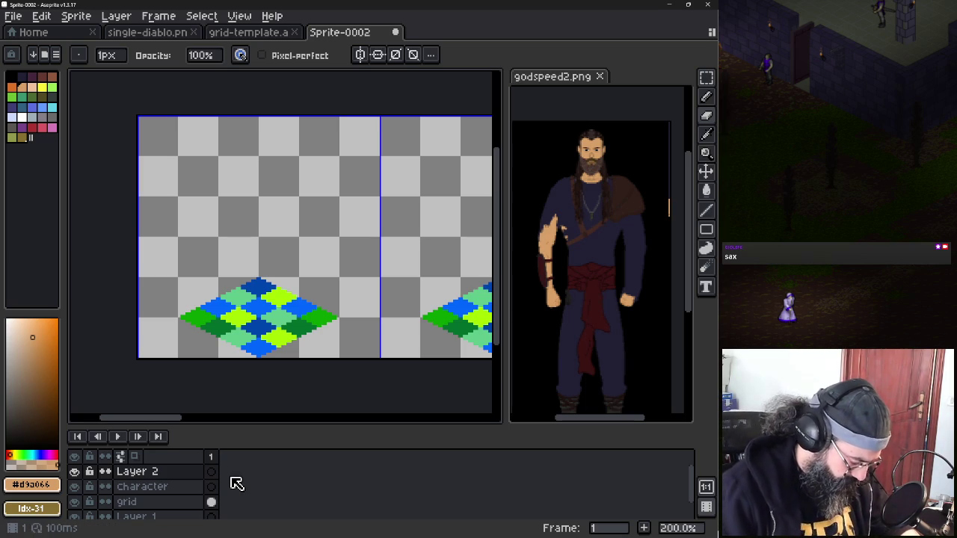
Rename the new layer to 'reference' and paste the diablo character into it
key(shift+p)
text(re)
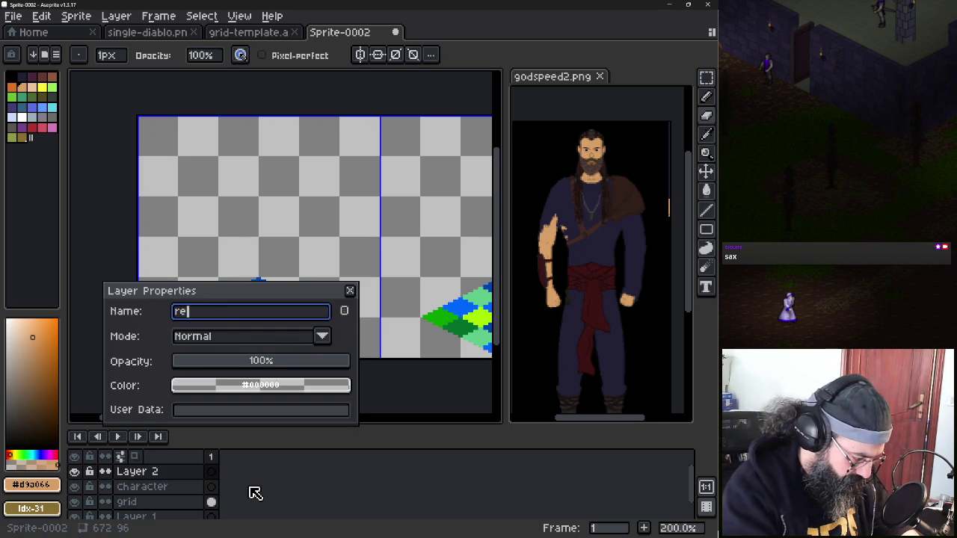
text(ference)
key(Return)
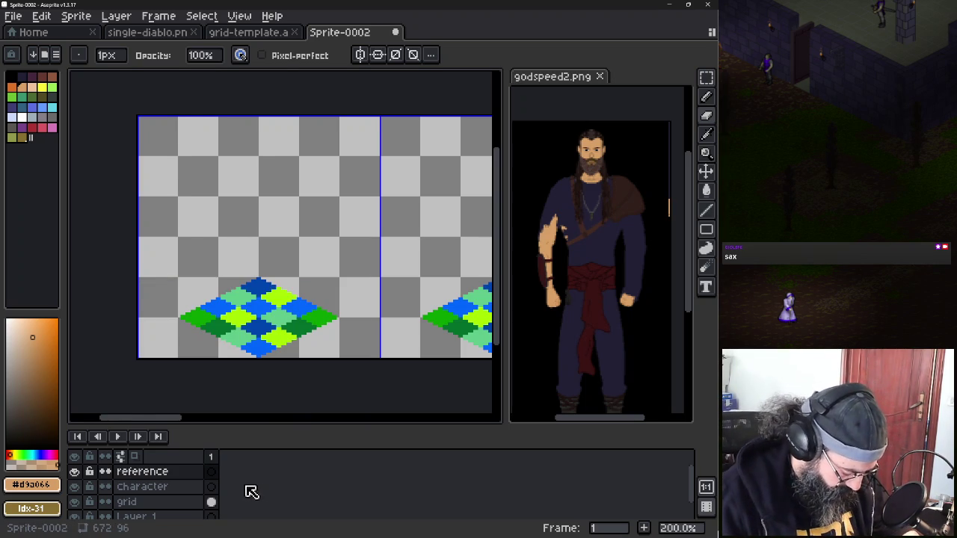
key(ctrl+v)
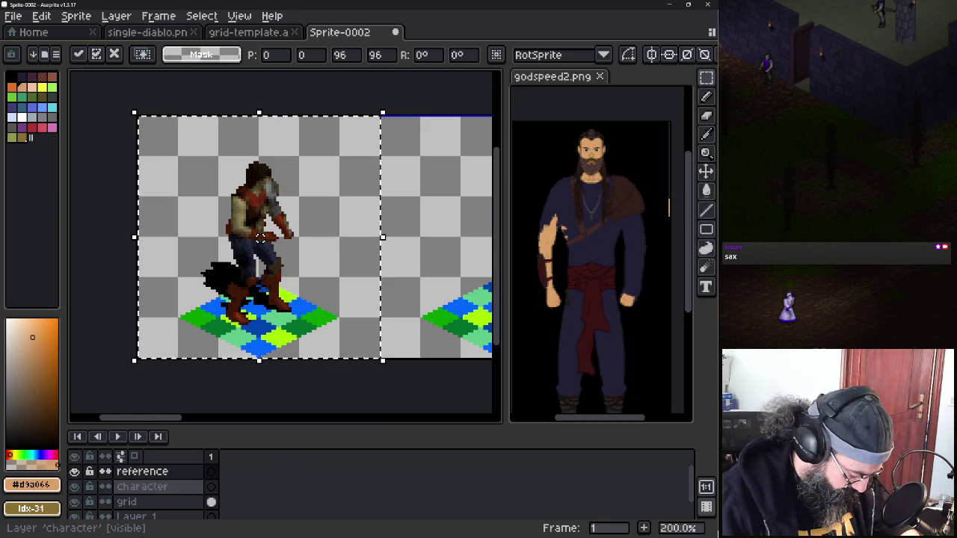
Set the reference layer's opacity to 49%, reselect Character, and drop diablo.png onto the tab bar
double_click(142, 471)
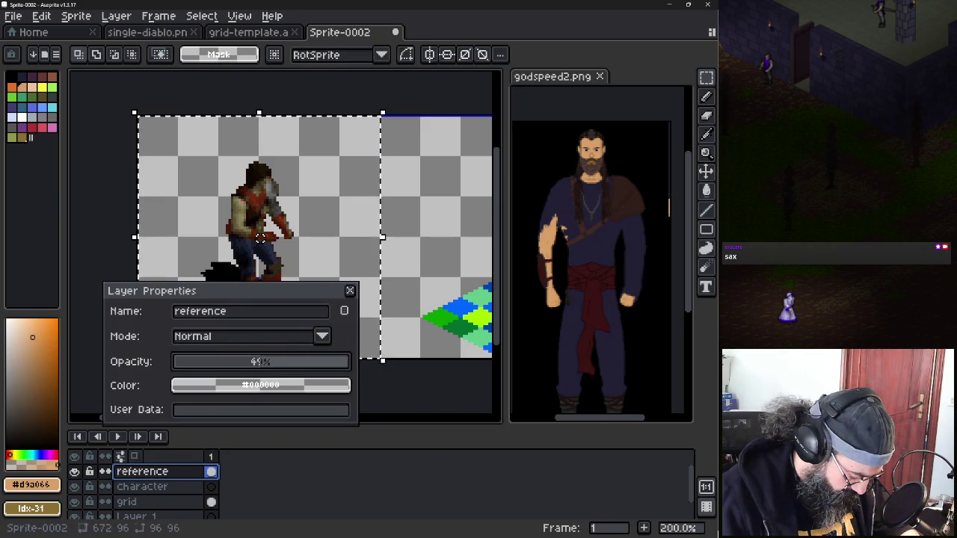
click(260, 361)
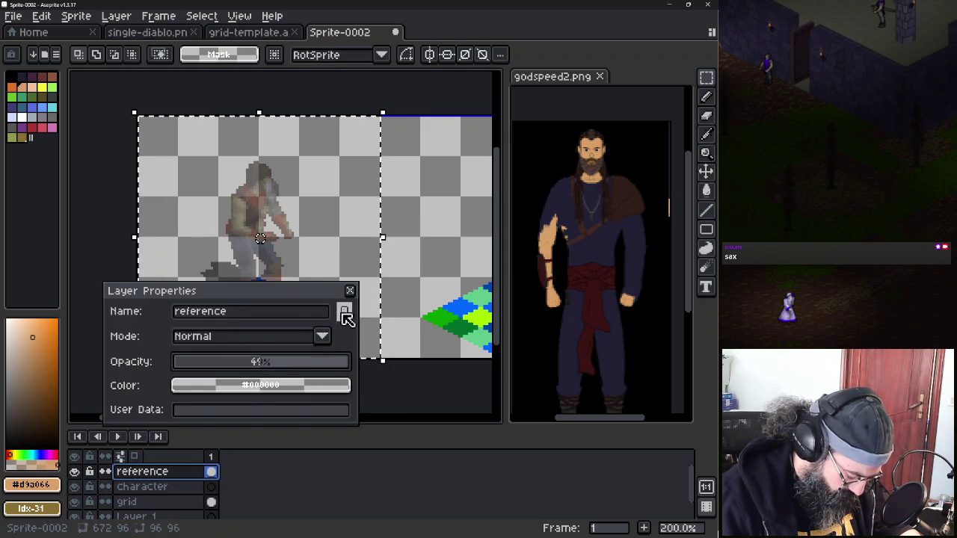
key(Return)
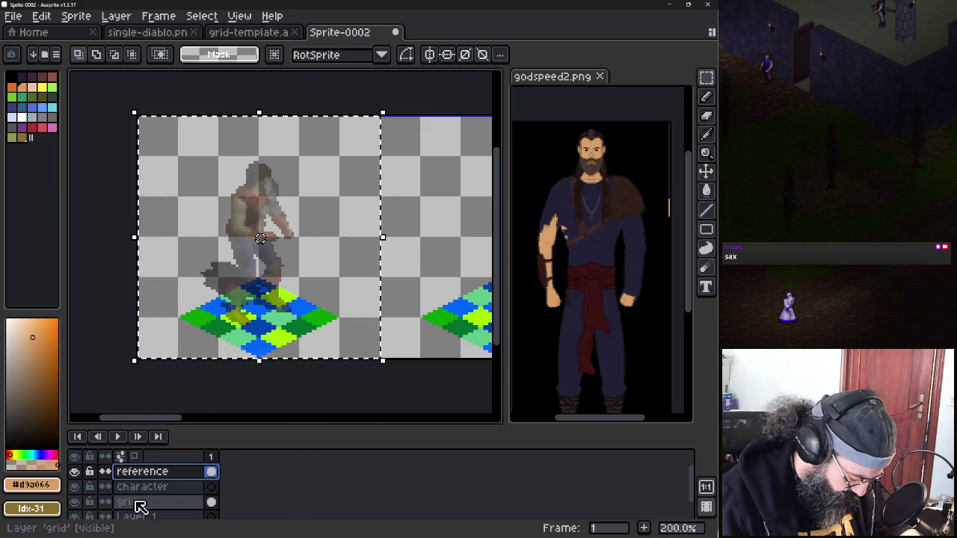
click(153, 486)
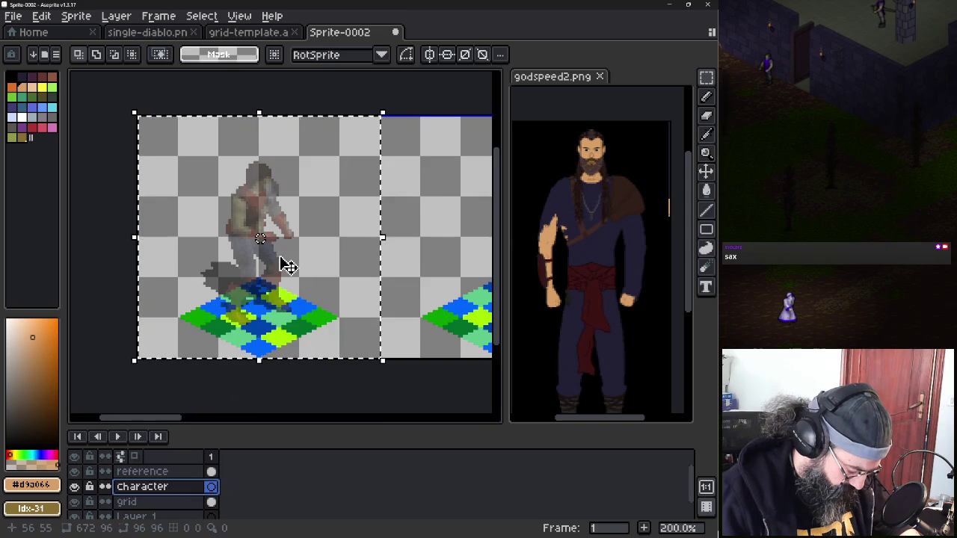
scroll(281, 264, up, 1)
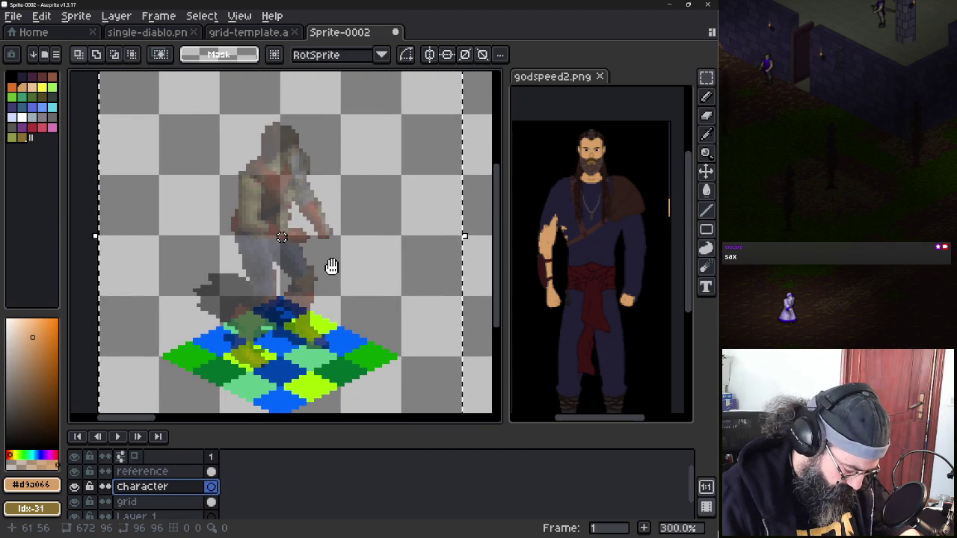
drag(336, 275, 340, 275)
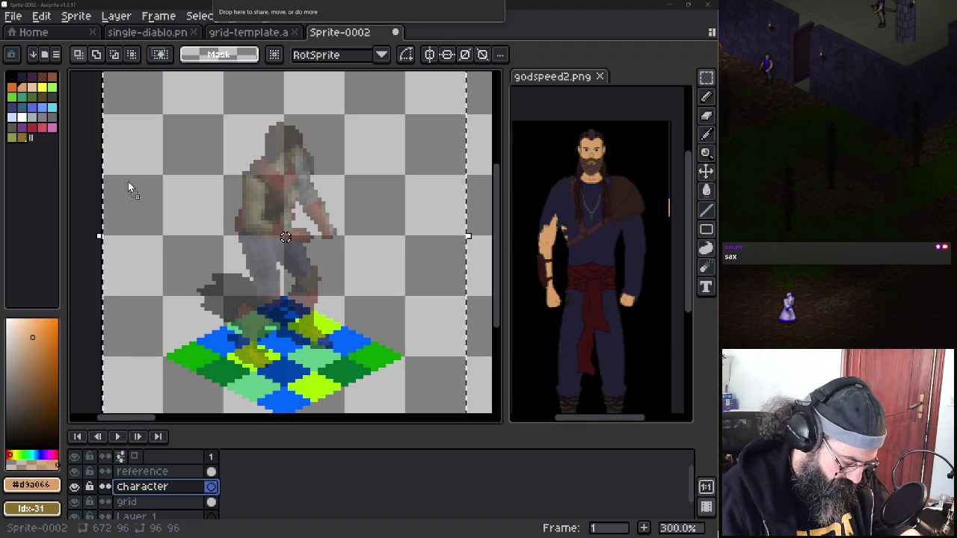
drag(501, 38, 483, 37)
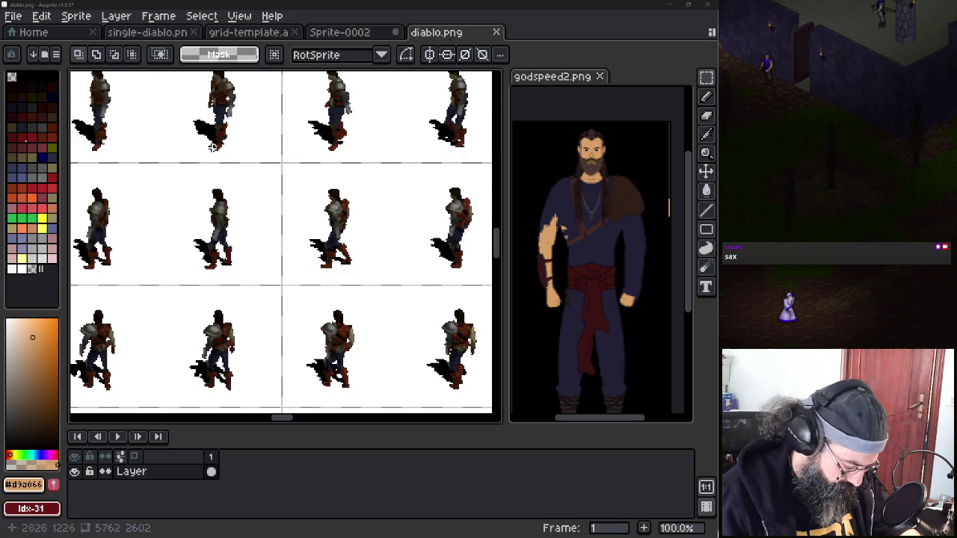
scroll(209, 148, down, 2)
scroll(206, 157, down, 1)
scroll(299, 185, up, 1)
drag(300, 185, 446, 238)
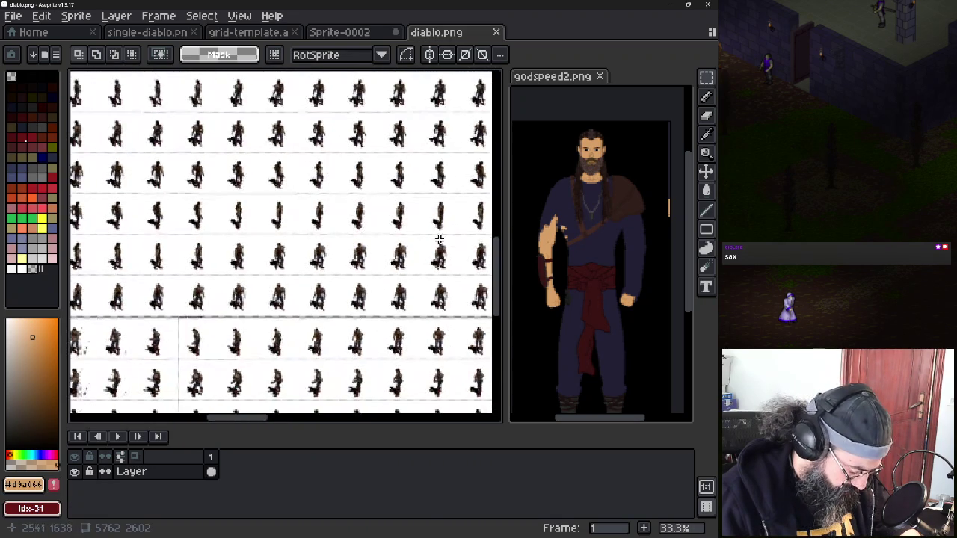
drag(161, 260, 124, 259)
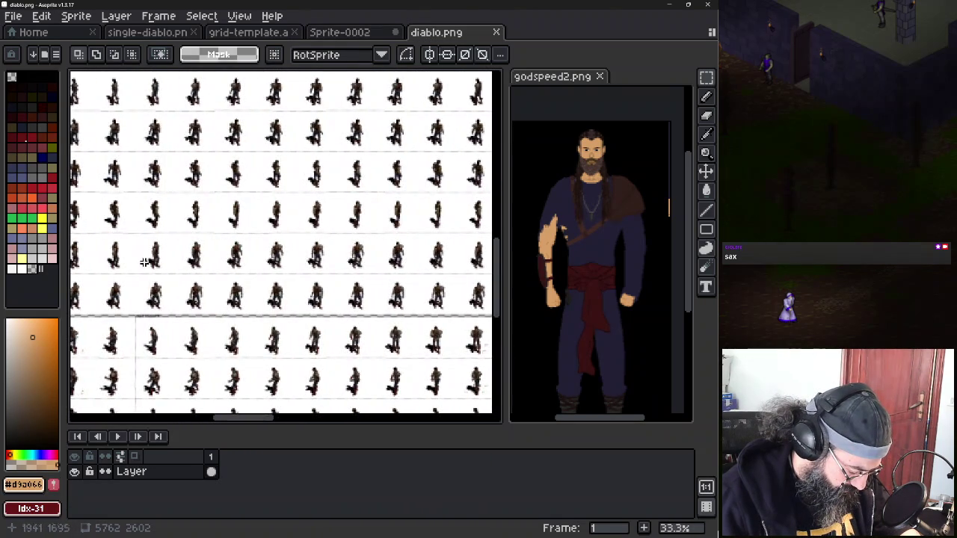
scroll(197, 267, up, 4)
scroll(192, 263, down, 1)
scroll(193, 264, down, 1)
scroll(193, 264, down, 1)
drag(309, 250, 158, 231)
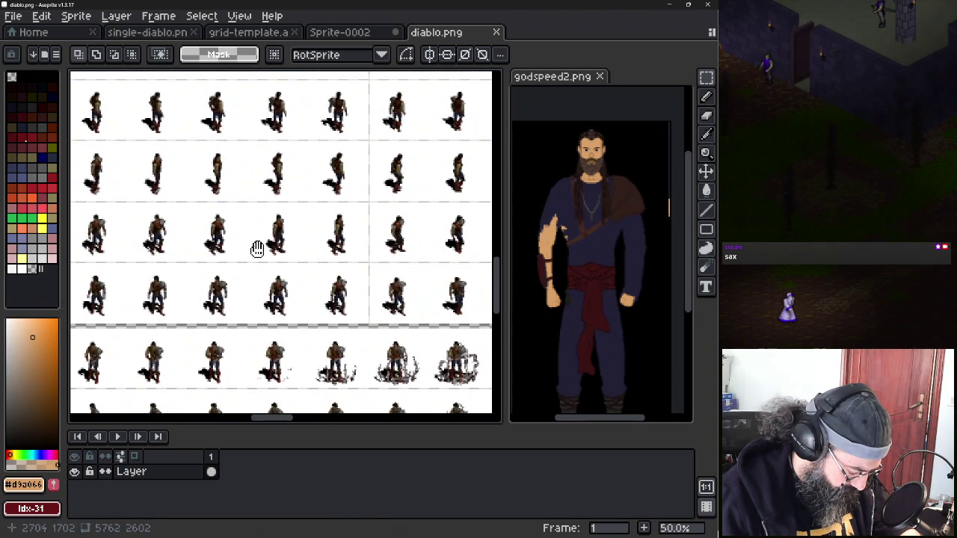
mouse_move(264, 249)
mouse_down()
mouse_move(241, 264)
mouse_move(428, 255)
mouse_up()
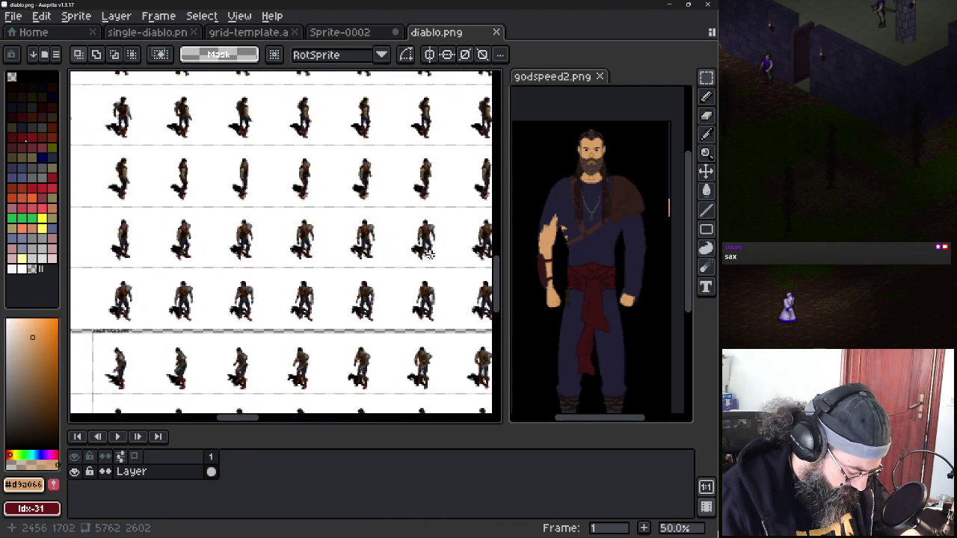
drag(208, 257, 322, 260)
drag(257, 266, 416, 263)
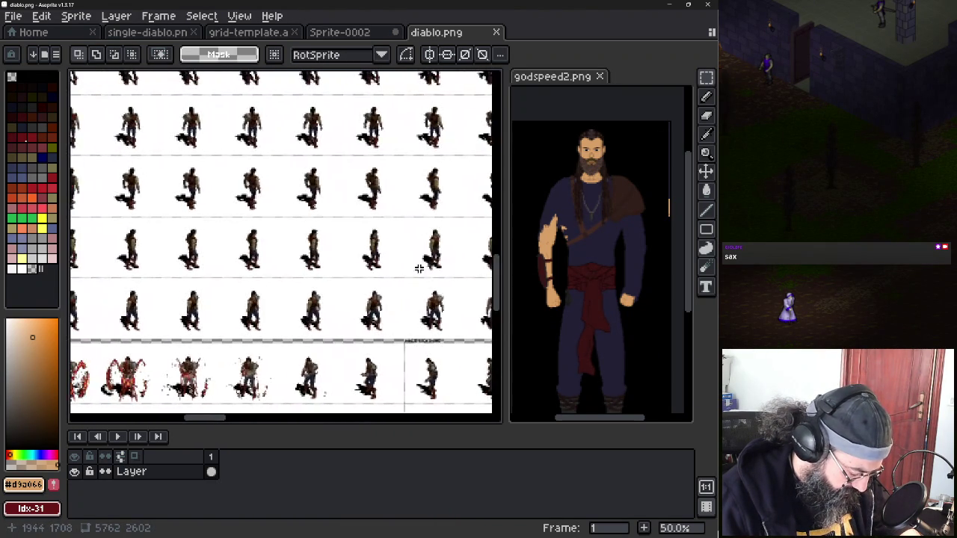
drag(246, 267, 398, 269)
drag(286, 271, 199, 278)
scroll(213, 278, up, 4)
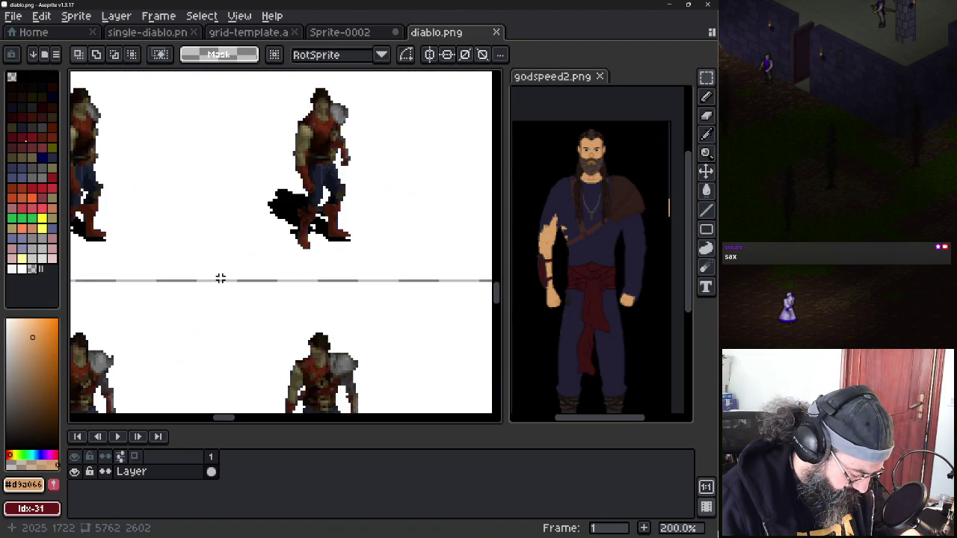
scroll(240, 273, down, 2)
drag(316, 241, 218, 255)
scroll(218, 255, down, 1)
scroll(218, 255, down, 2)
scroll(218, 254, down, 1)
mouse_move(218, 254)
mouse_down()
mouse_move(367, 384)
mouse_move(331, 246)
mouse_move(213, 380)
mouse_move(435, 308)
mouse_up()
drag(212, 364, 335, 211)
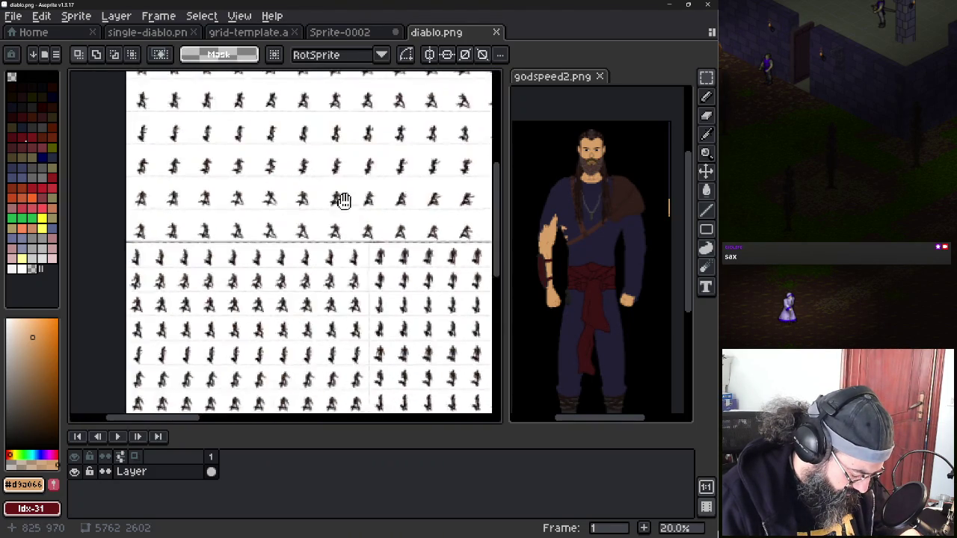
drag(425, 328, 388, 246)
mouse_move(389, 314)
mouse_down()
mouse_move(367, 192)
mouse_move(305, 218)
mouse_move(464, 230)
mouse_up()
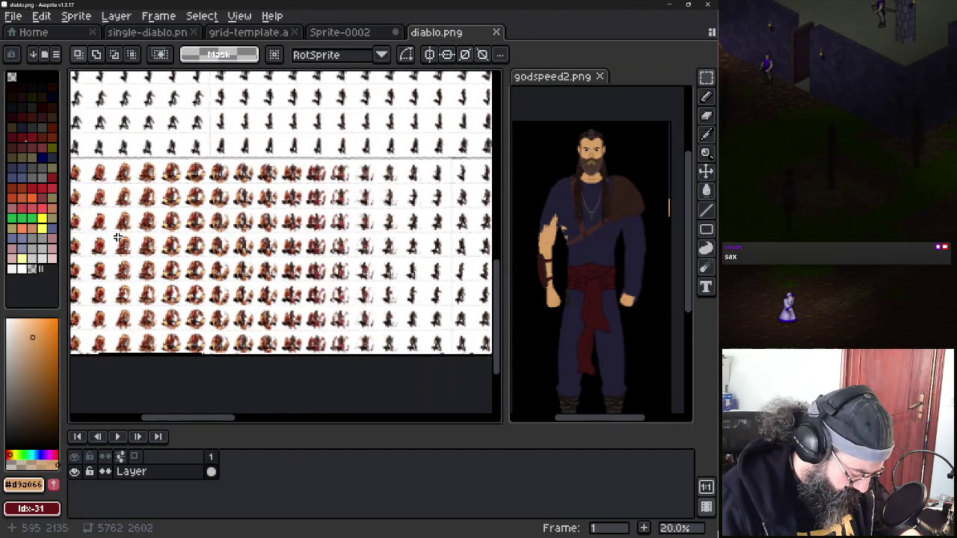
scroll(199, 234, up, 4)
scroll(199, 234, down, 5)
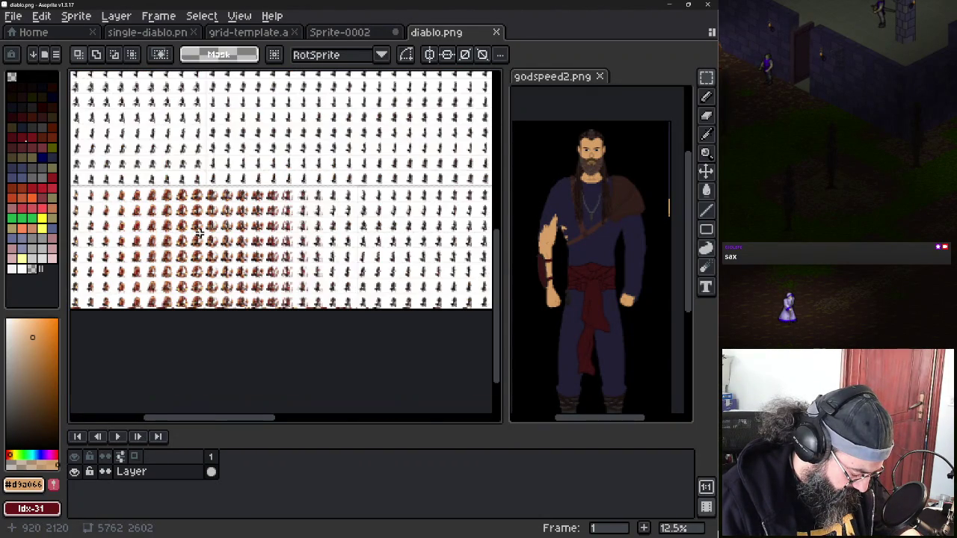
drag(158, 266, 247, 266)
scroll(247, 266, up, 4)
scroll(250, 265, up, 1)
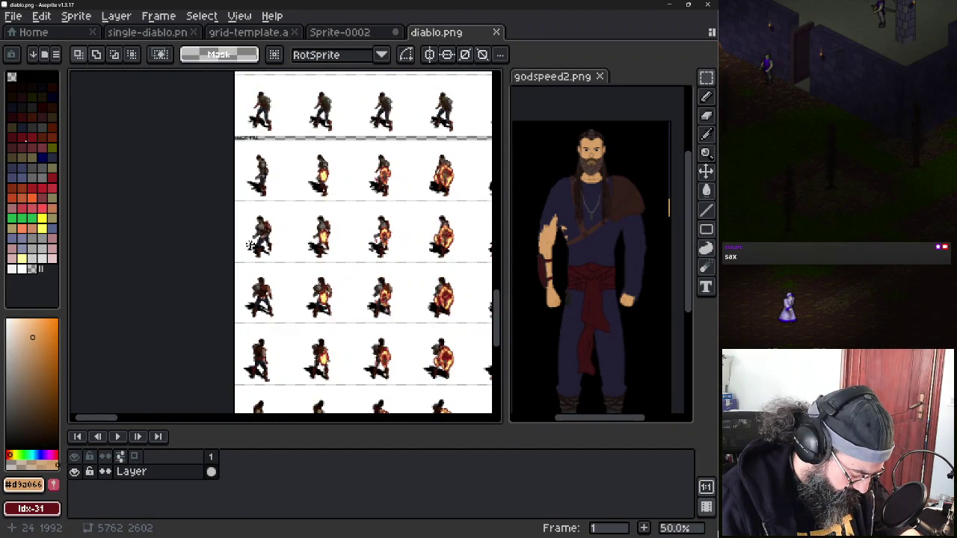
scroll(275, 263, down, 3)
scroll(275, 263, down, 3)
scroll(233, 258, up, 2)
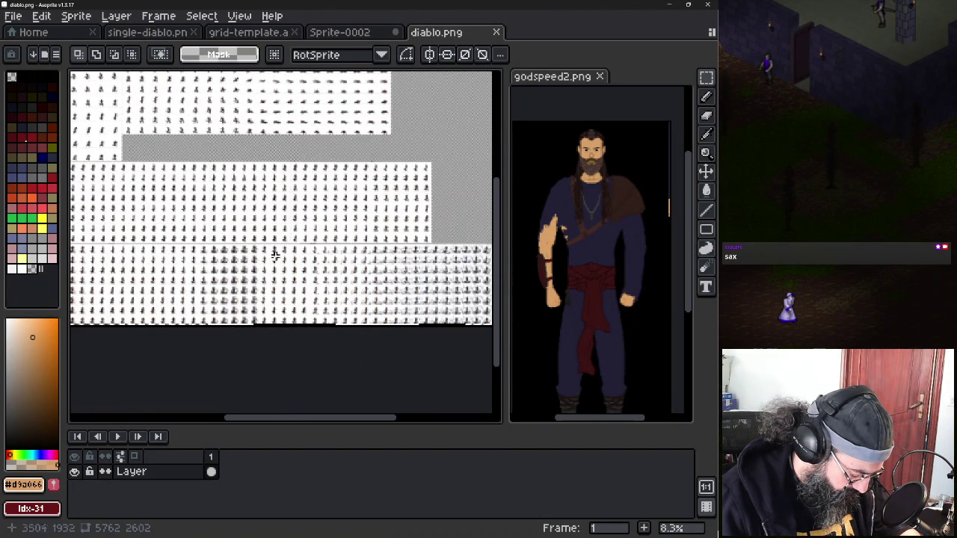
scroll(421, 278, up, 3)
scroll(337, 278, up, 2)
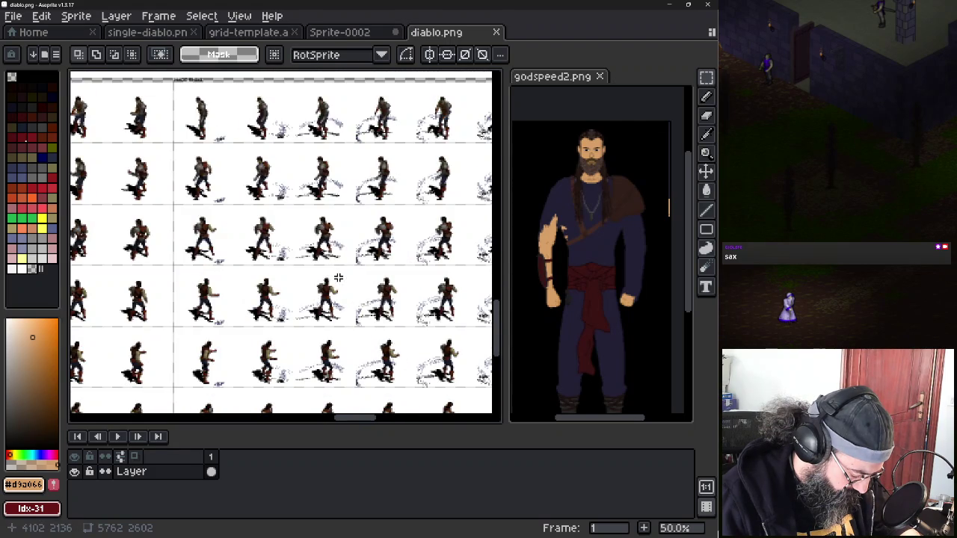
scroll(338, 278, down, 2)
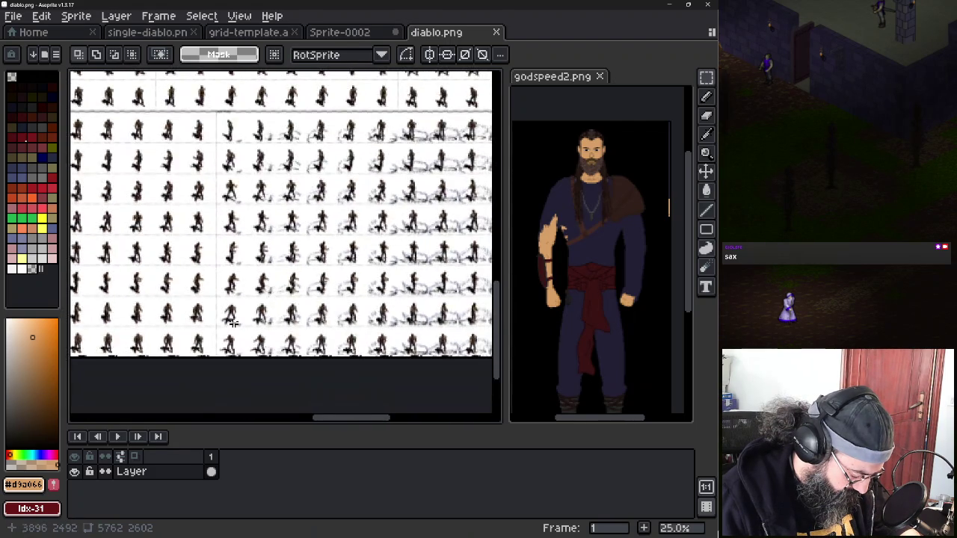
scroll(234, 323, up, 5)
scroll(251, 321, down, 2)
scroll(378, 324, down, 1)
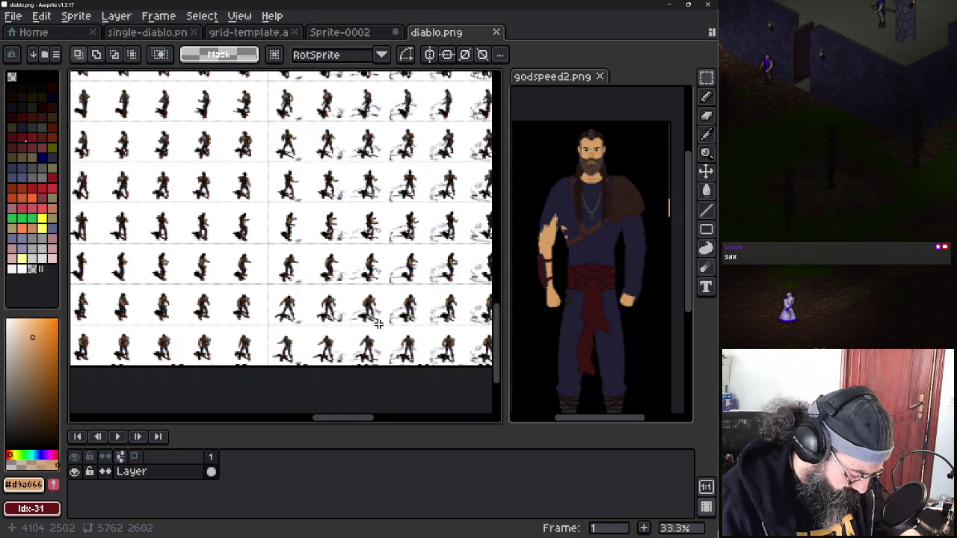
scroll(366, 320, down, 2)
scroll(395, 277, down, 1)
mouse_move(395, 277)
mouse_down()
mouse_move(187, 316)
mouse_move(317, 201)
mouse_move(376, 338)
mouse_up()
drag(189, 288, 394, 276)
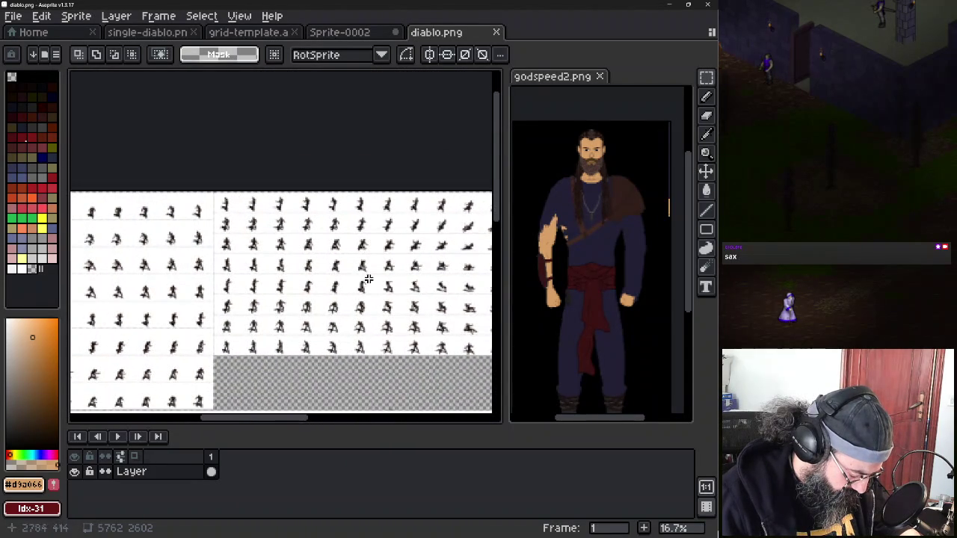
scroll(261, 316, up, 4)
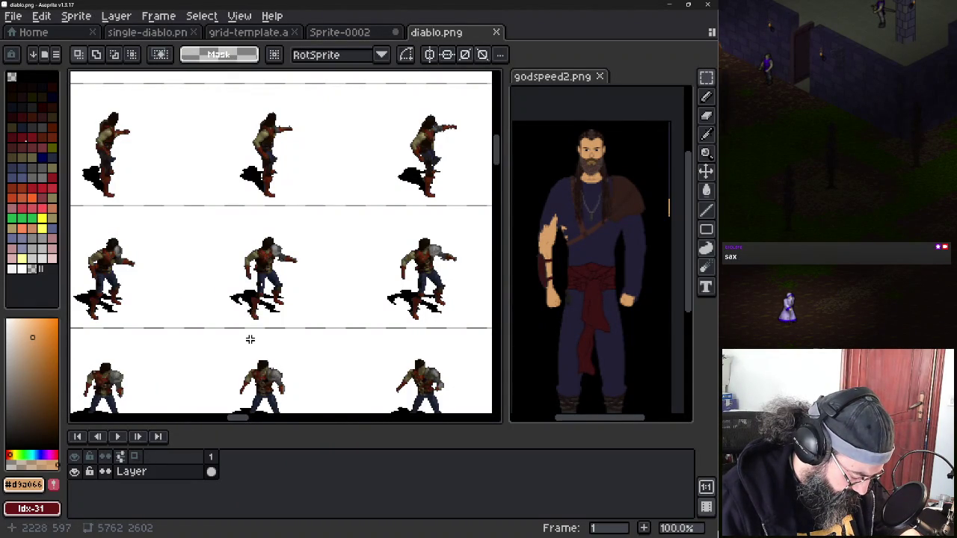
scroll(249, 339, down, 4)
scroll(283, 298, up, 1)
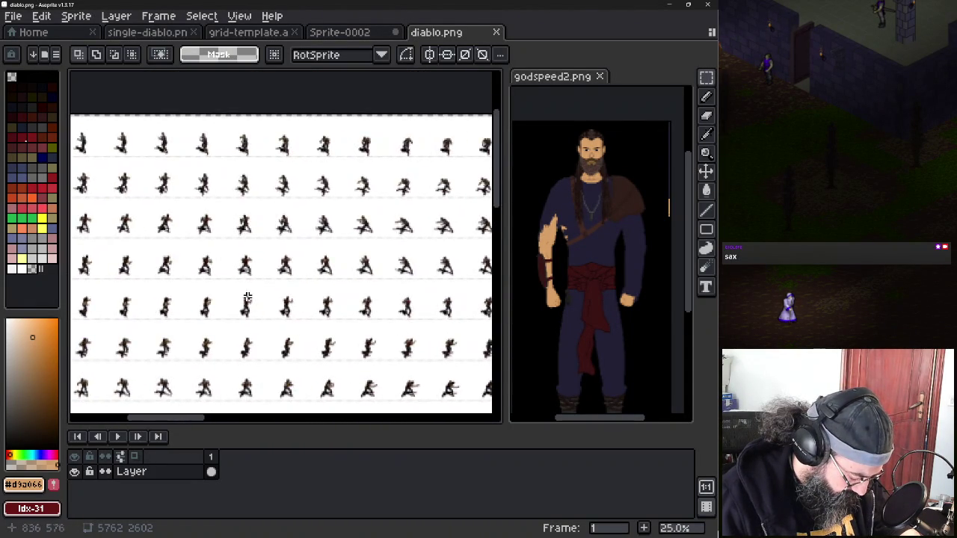
drag(283, 298, 385, 297)
drag(311, 306, 284, 205)
drag(320, 252, 305, 239)
drag(311, 328, 284, 226)
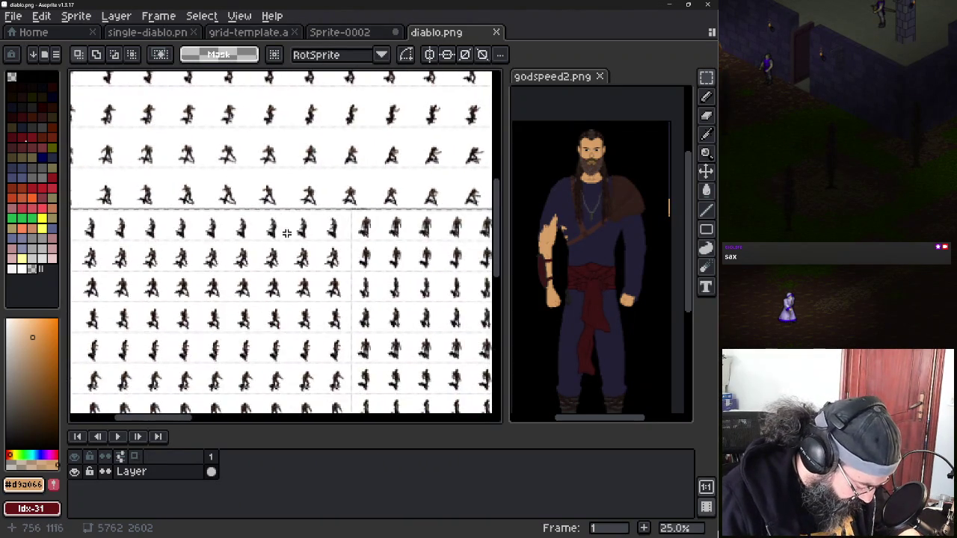
mouse_move(267, 284)
mouse_down()
mouse_move(256, 233)
mouse_move(169, 220)
mouse_up()
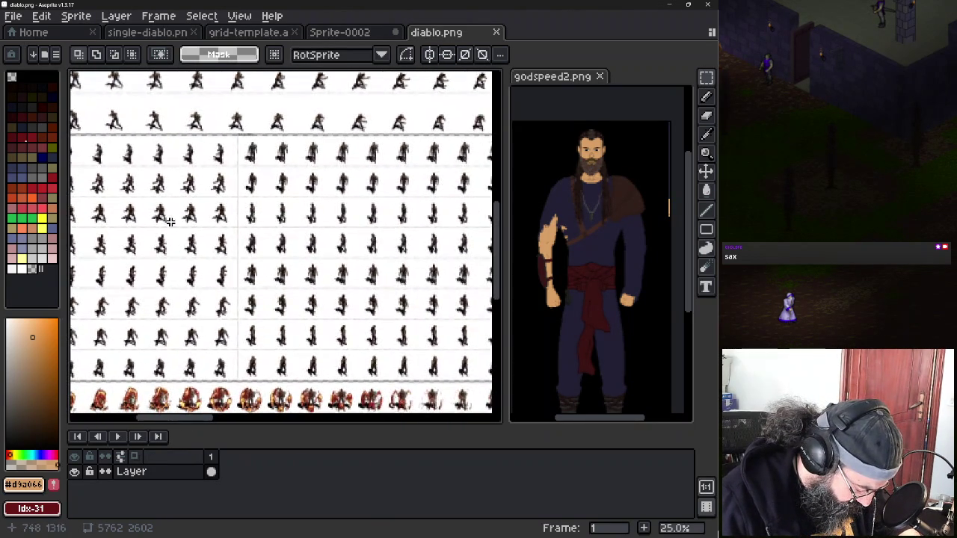
scroll(282, 365, up, 4)
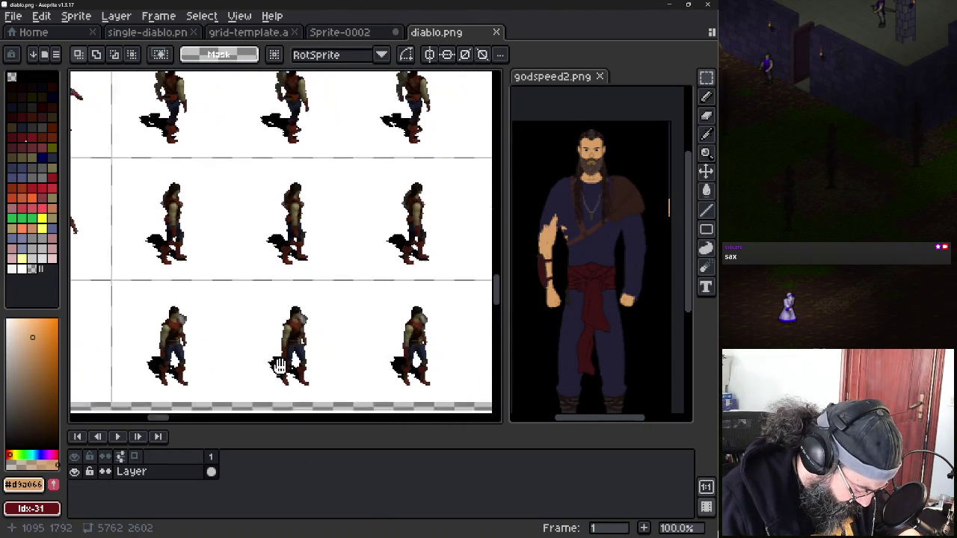
drag(244, 326, 137, 299)
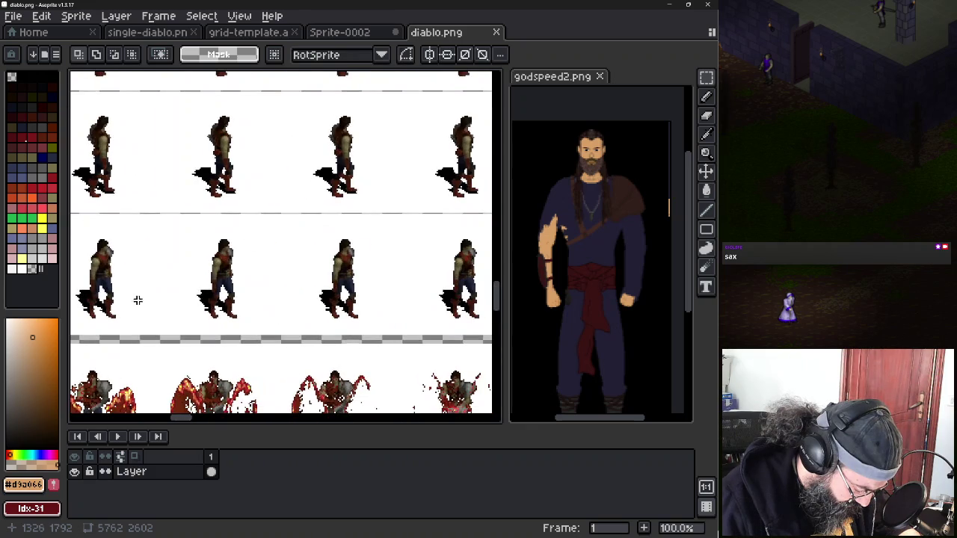
scroll(208, 332, down, 2)
scroll(216, 351, down, 1)
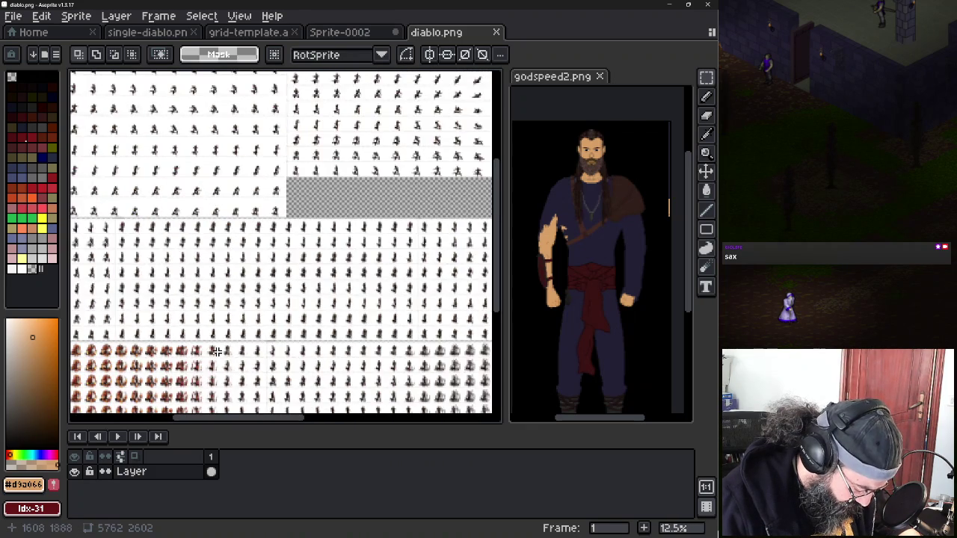
drag(243, 365, 176, 350)
scroll(350, 335, up, 3)
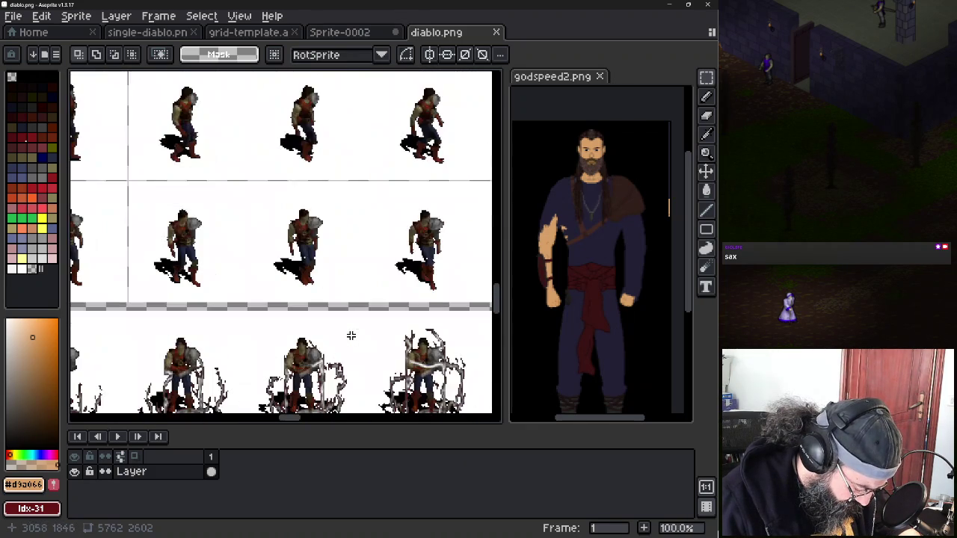
drag(392, 242, 154, 257)
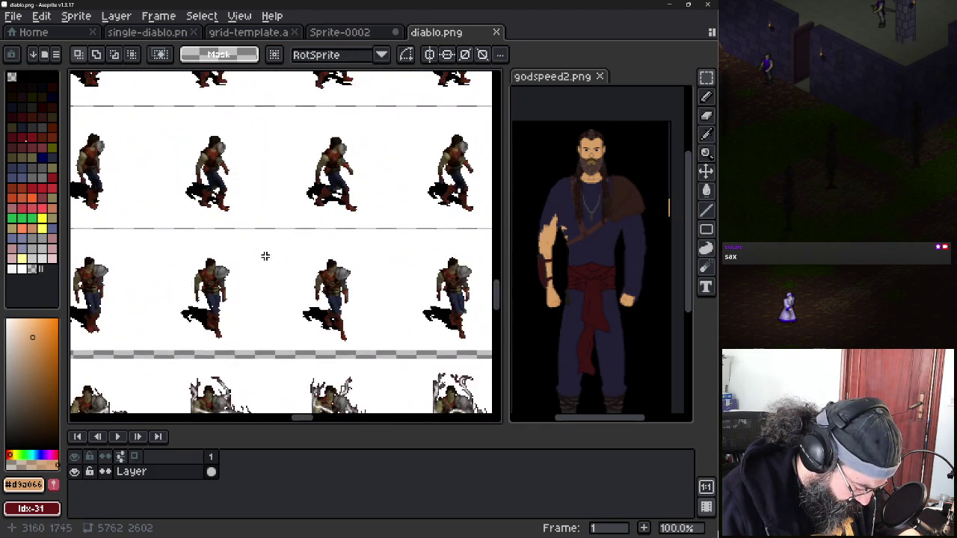
scroll(225, 274, up, 1)
mouse_move(422, 268)
mouse_down()
mouse_move(393, 261)
mouse_move(448, 243)
mouse_up()
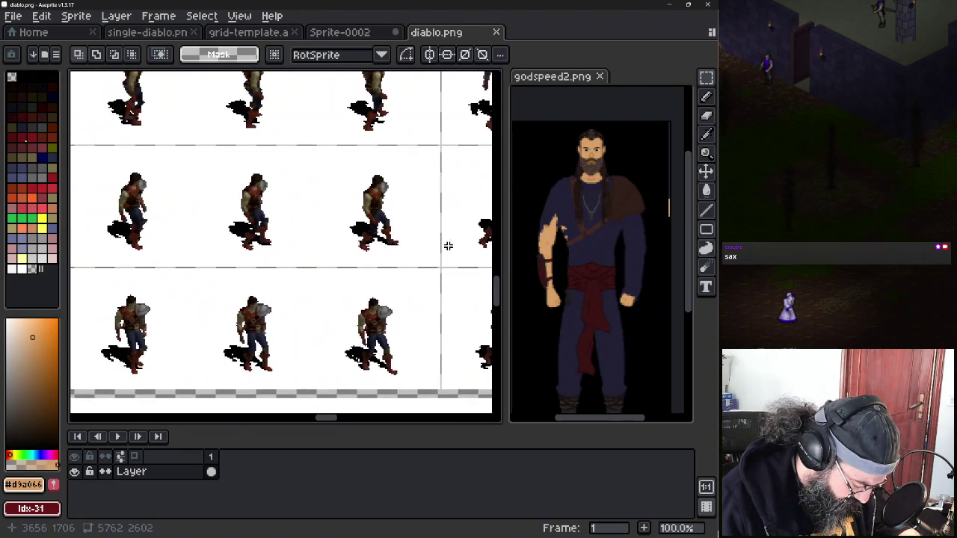
mouse_move(181, 292)
mouse_down()
mouse_move(438, 275)
mouse_move(363, 276)
mouse_up()
scroll(225, 291, up, 2)
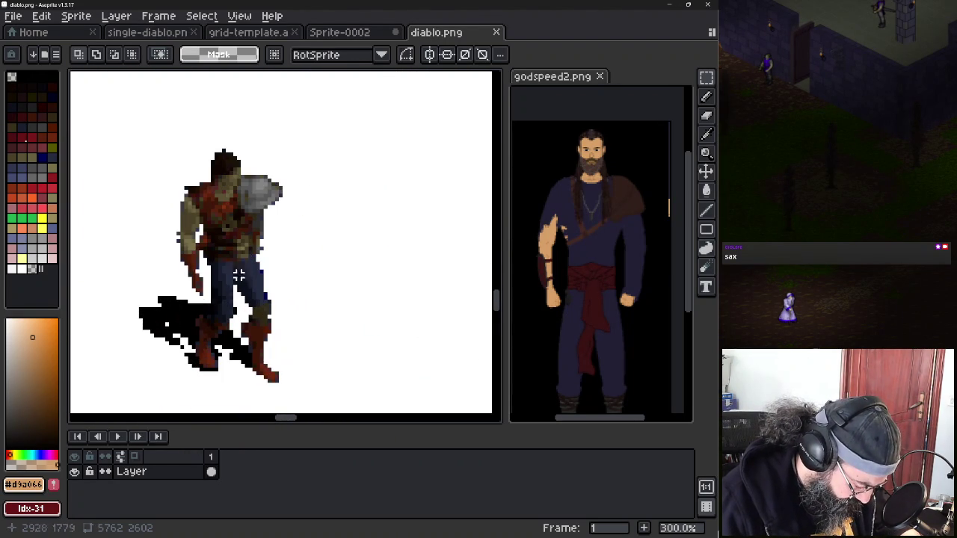
scroll(250, 255, down, 2)
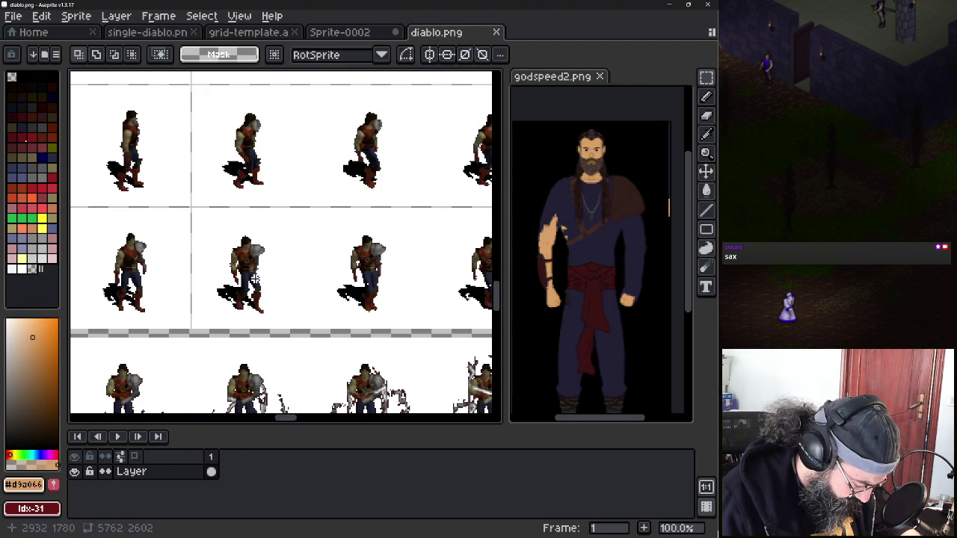
drag(186, 290, 219, 291)
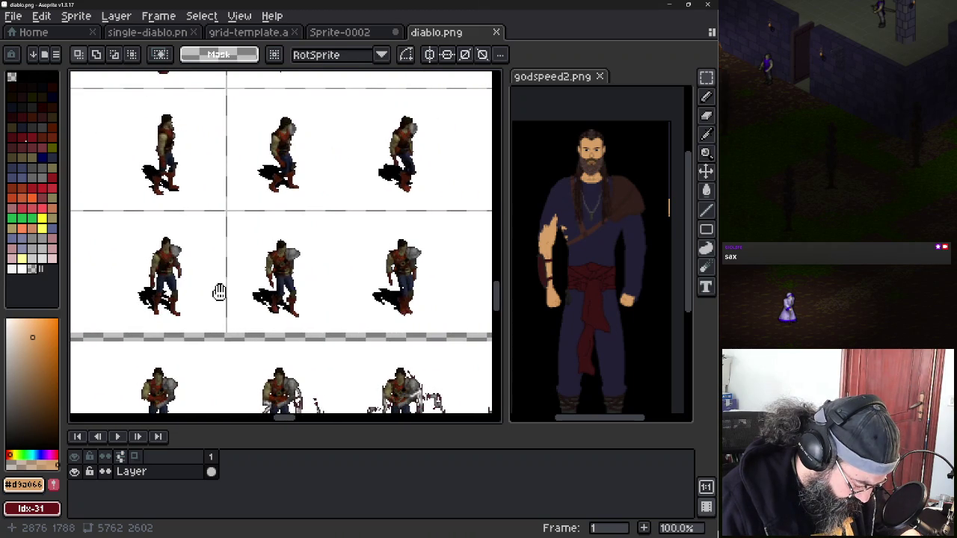
scroll(287, 282, up, 4)
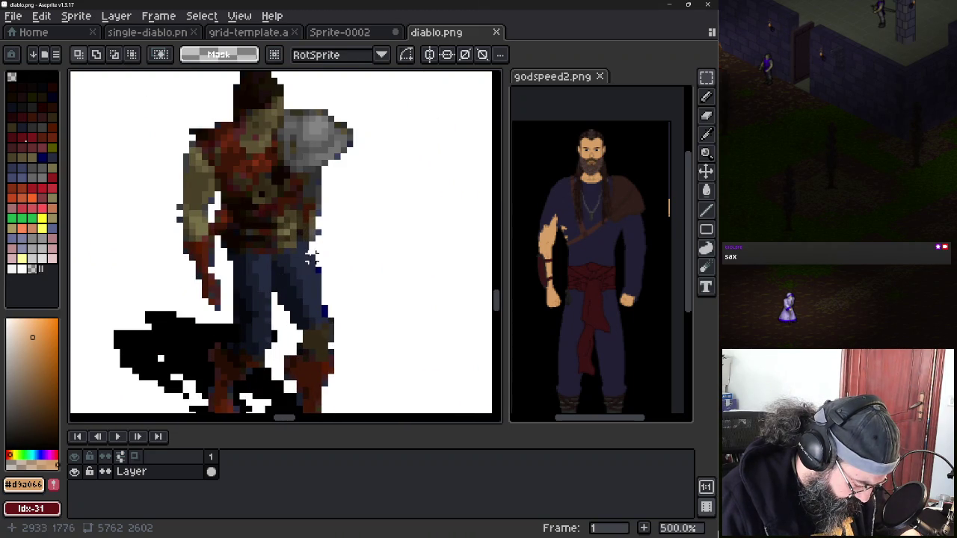
scroll(337, 217, down, 2)
scroll(337, 217, down, 3)
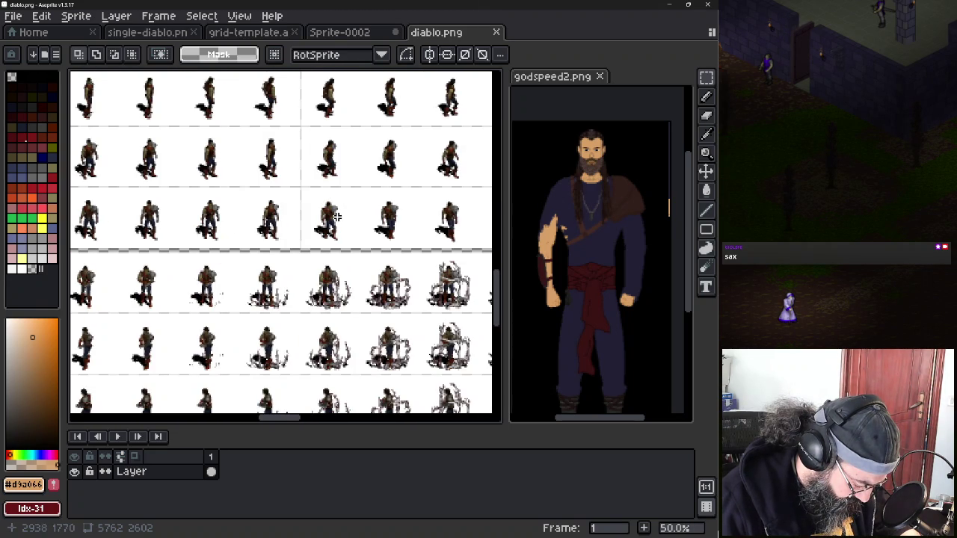
scroll(337, 217, up, 2)
scroll(337, 218, up, 1)
scroll(337, 218, up, 1)
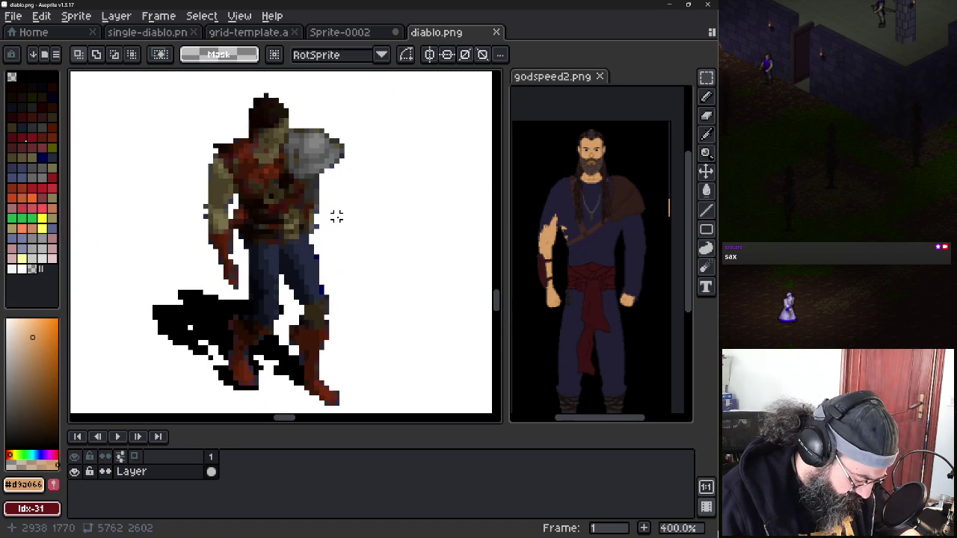
scroll(346, 225, down, 2)
scroll(366, 231, down, 1)
mouse_move(381, 240)
mouse_down()
mouse_move(246, 247)
mouse_move(254, 249)
mouse_up()
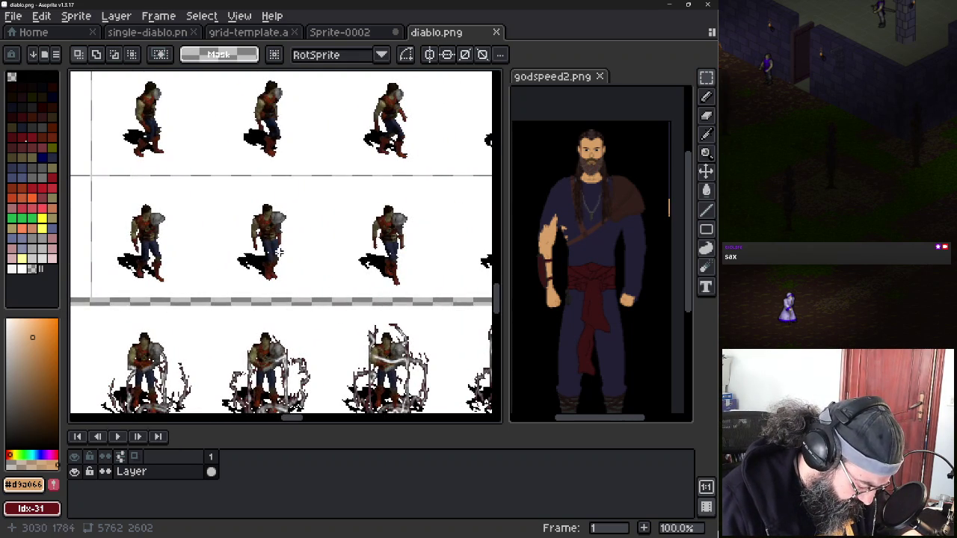
scroll(277, 253, up, 4)
scroll(278, 253, down, 3)
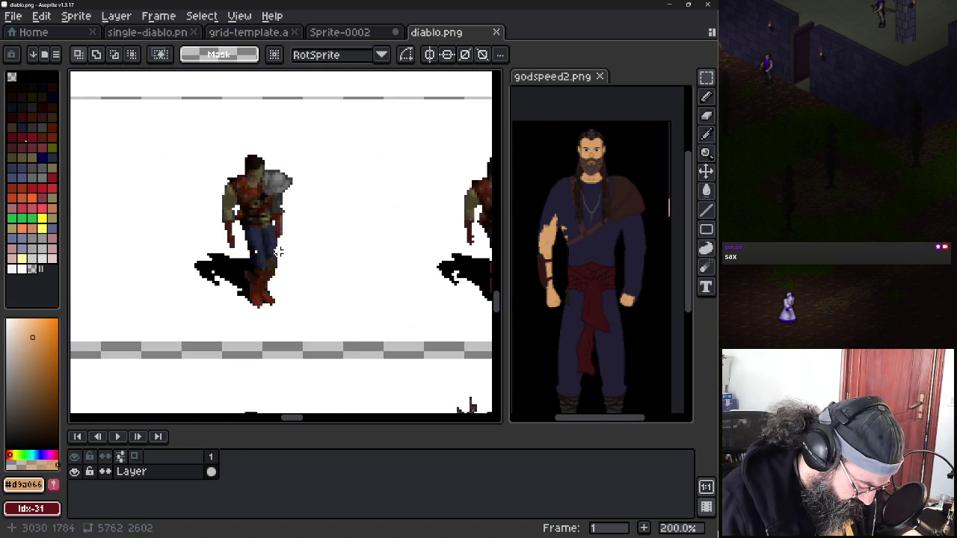
scroll(277, 253, down, 1)
mouse_move(150, 229)
mouse_down()
mouse_move(310, 244)
mouse_move(204, 239)
mouse_up()
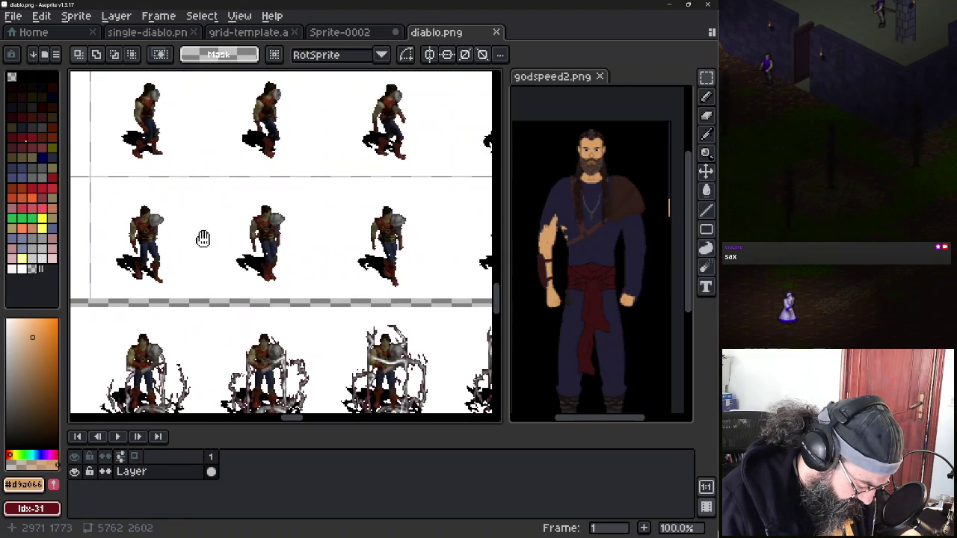
drag(322, 259, 139, 250)
mouse_move(317, 241)
mouse_down()
mouse_move(142, 243)
mouse_move(207, 271)
mouse_up()
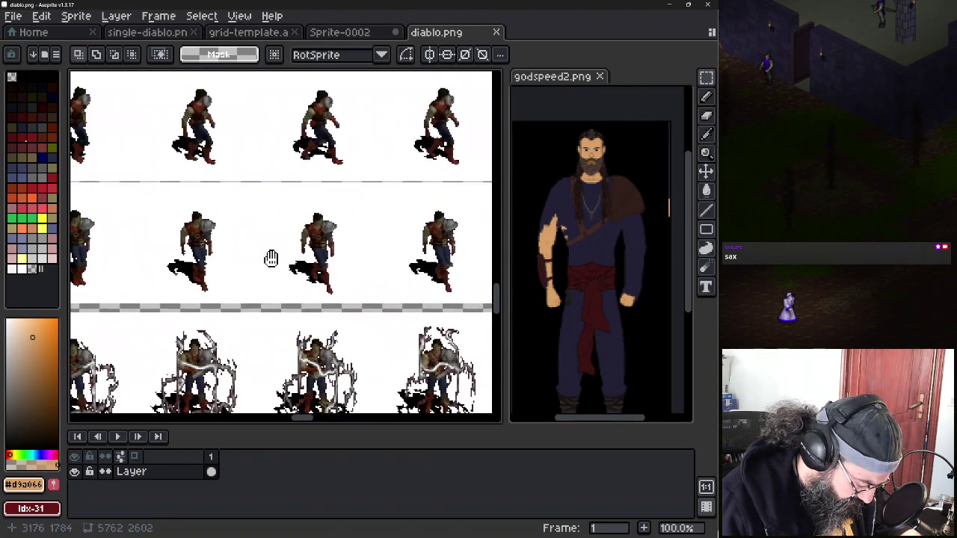
drag(367, 252, 317, 248)
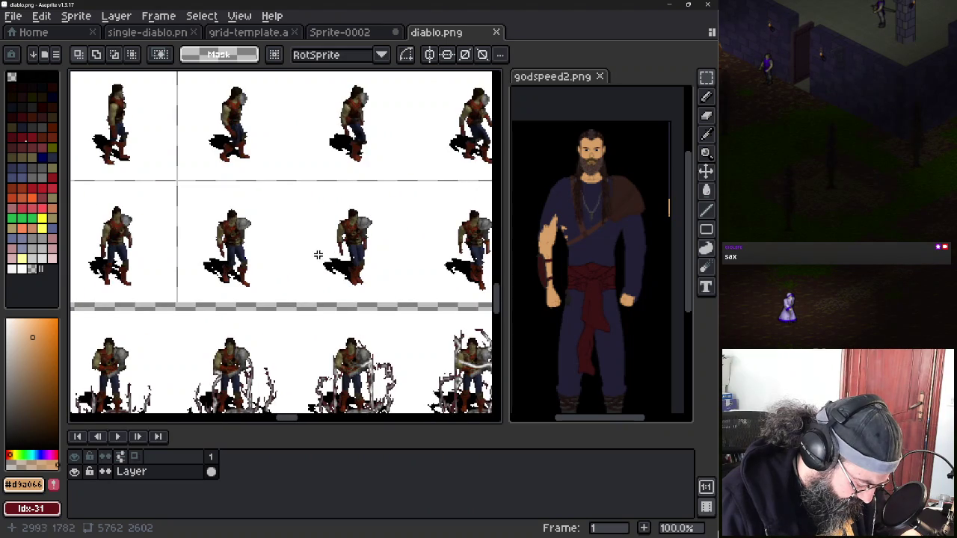
drag(387, 259, 337, 258)
drag(412, 271, 172, 271)
drag(389, 261, 271, 270)
scroll(272, 270, left, 3)
scroll(269, 252, left, 2)
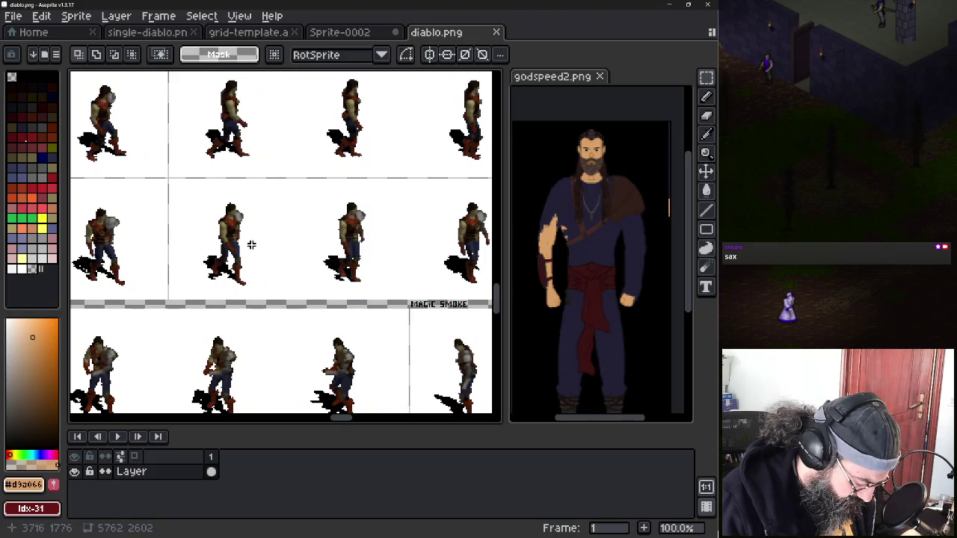
scroll(211, 228, up, 1)
scroll(204, 216, up, 1)
scroll(205, 216, down, 1)
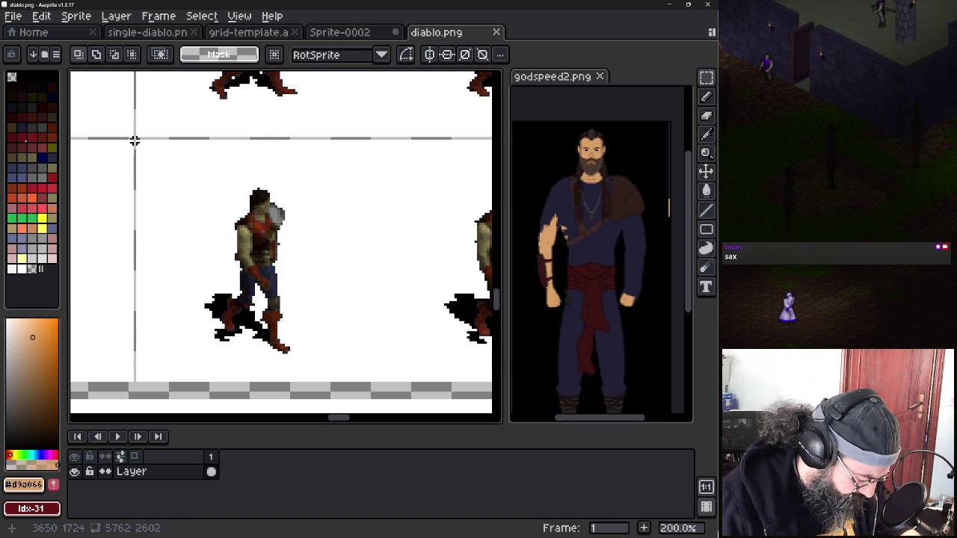
Replace the reference image with a 96×96 walking frame copied from diablo.png
mouse_move(137, 140)
mouse_down()
mouse_move(369, 363)
mouse_move(376, 388)
mouse_up()
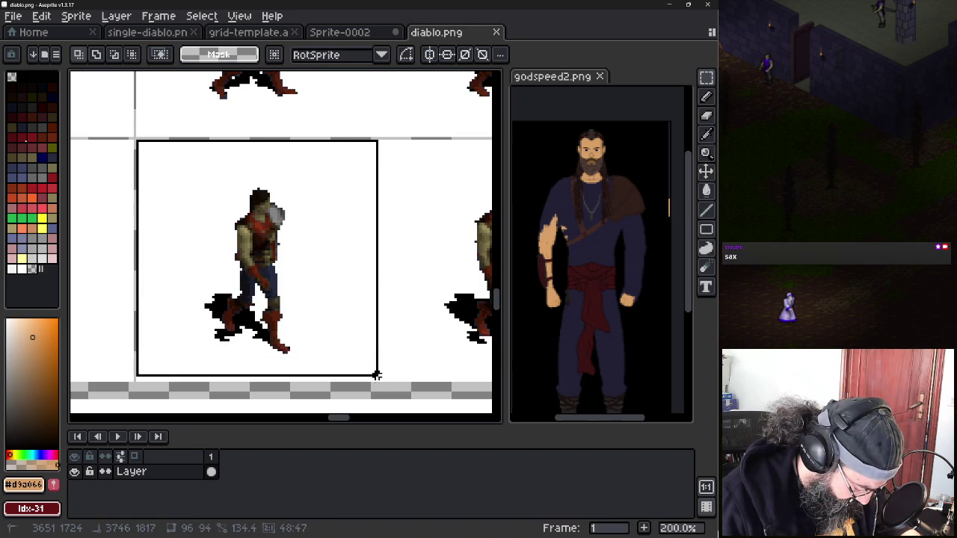
drag(377, 388, 377, 381)
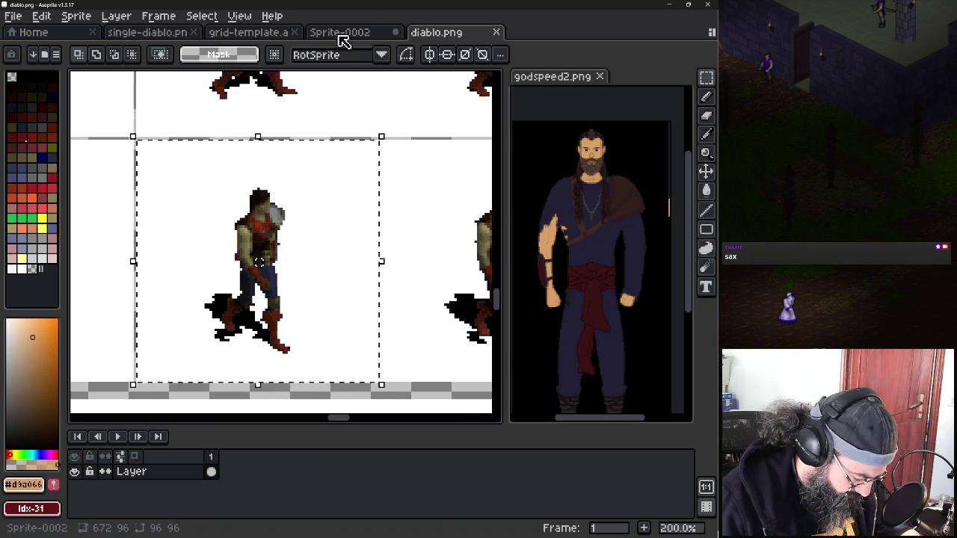
click(340, 36)
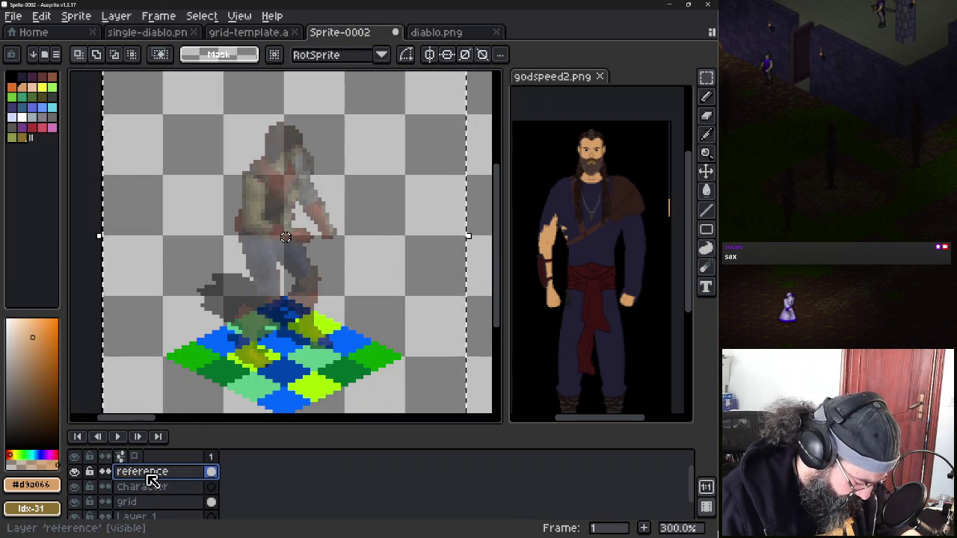
key(Delete)
key(ctrl+v)
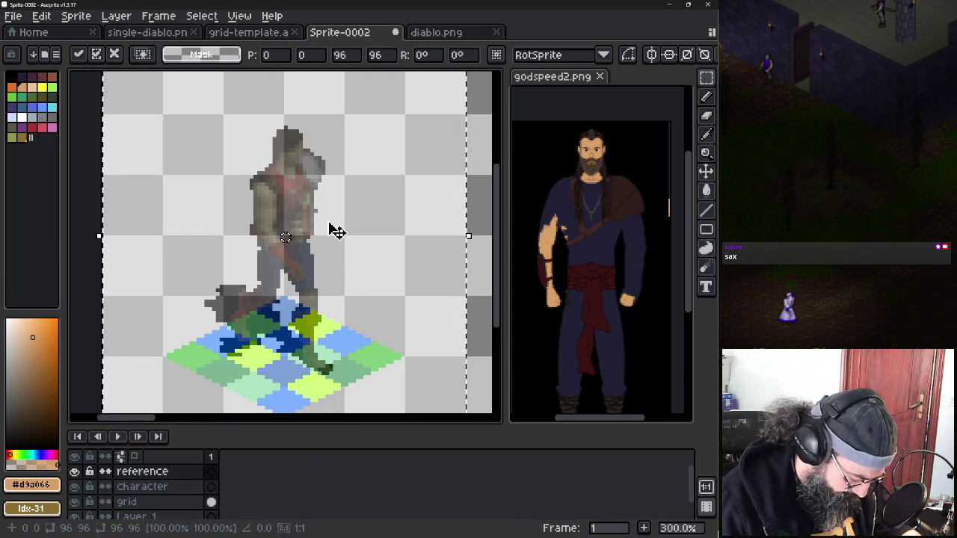
key(Return)
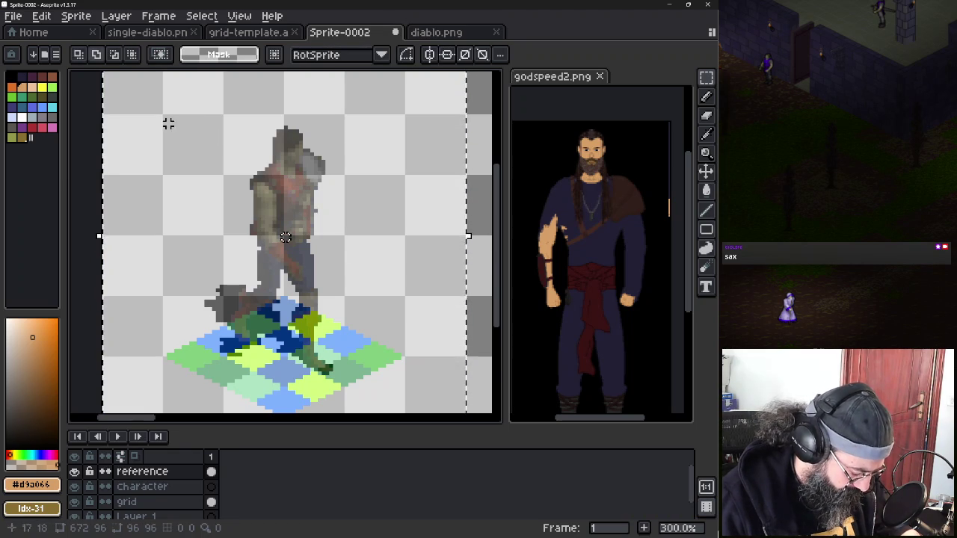
key(shift+r)
Set up a white-to-transparent colour replacement, then dismiss the Replace Color dialog
drag(449, 242, 431, 165)
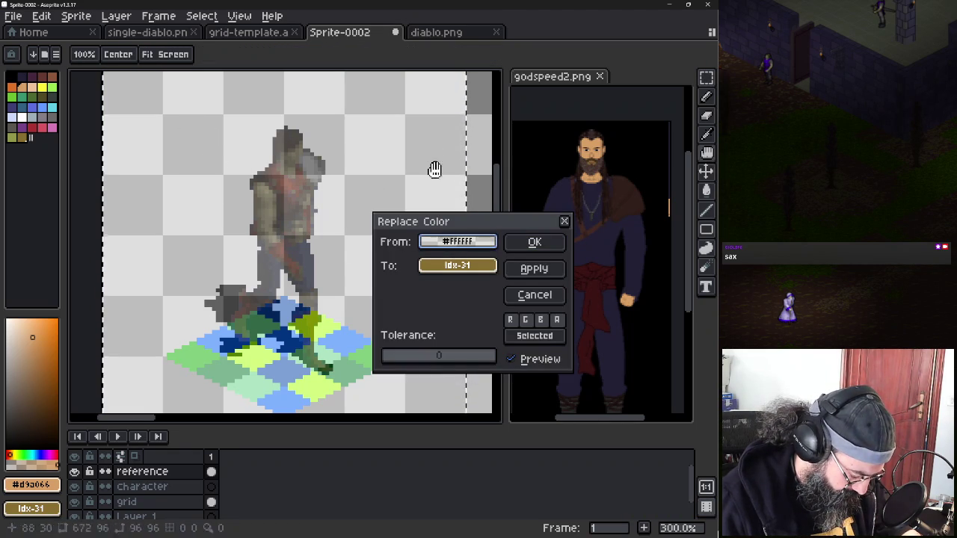
click(478, 267)
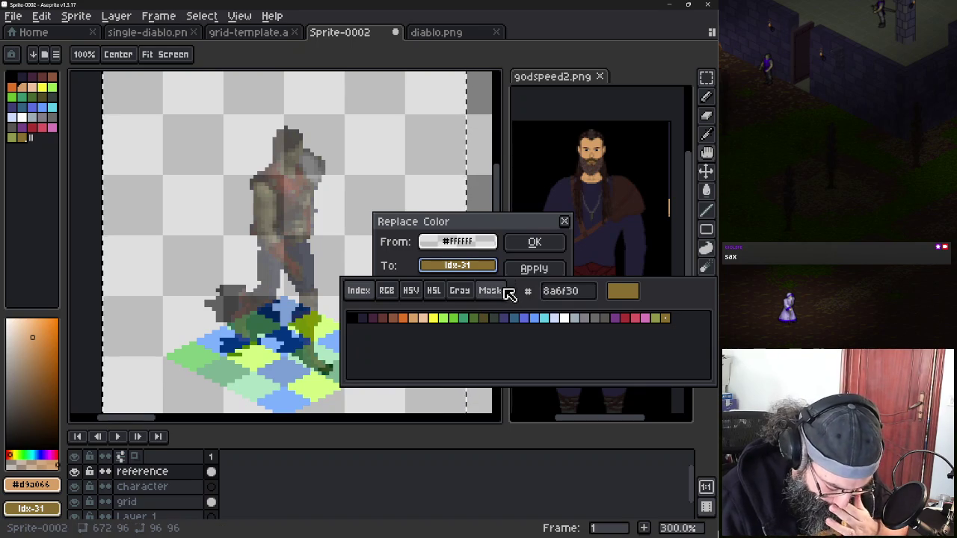
click(390, 291)
click(402, 373)
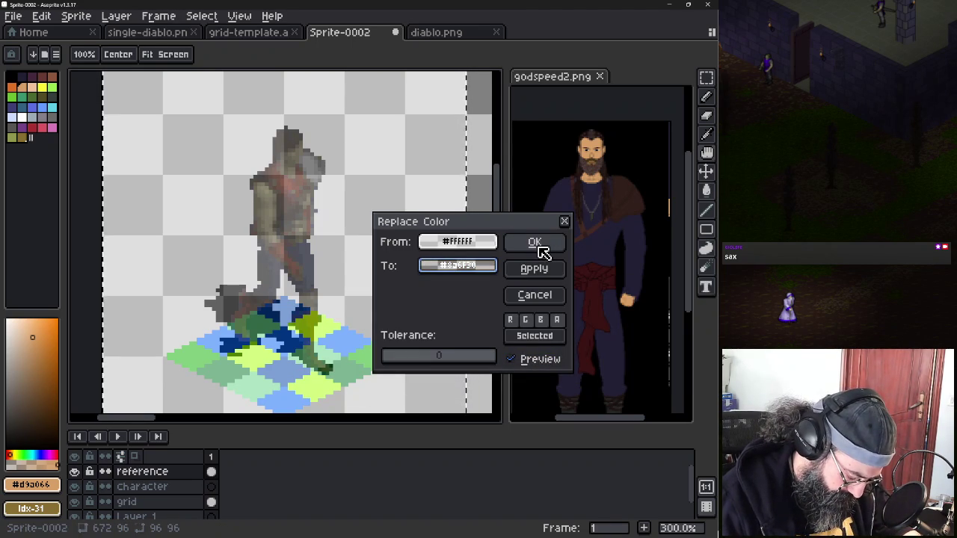
click(533, 269)
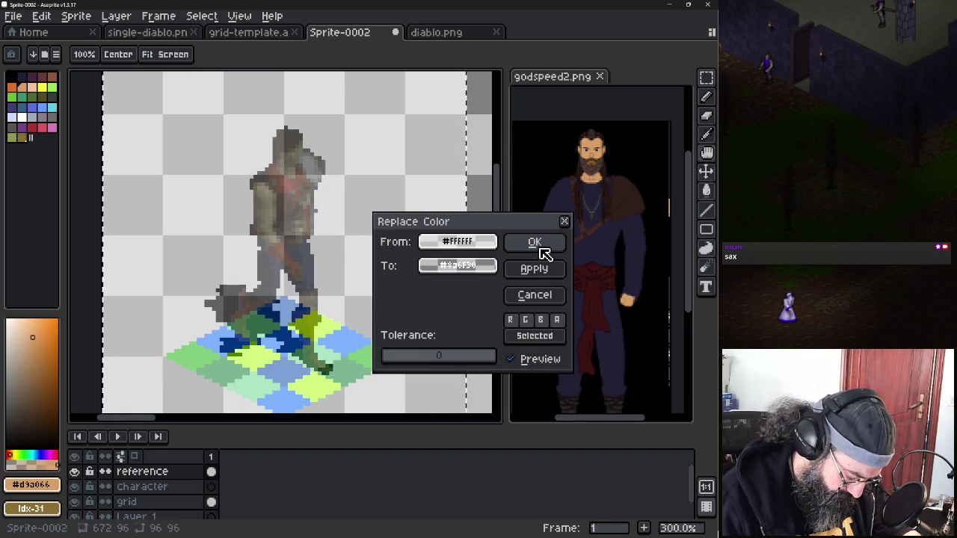
click(538, 297)
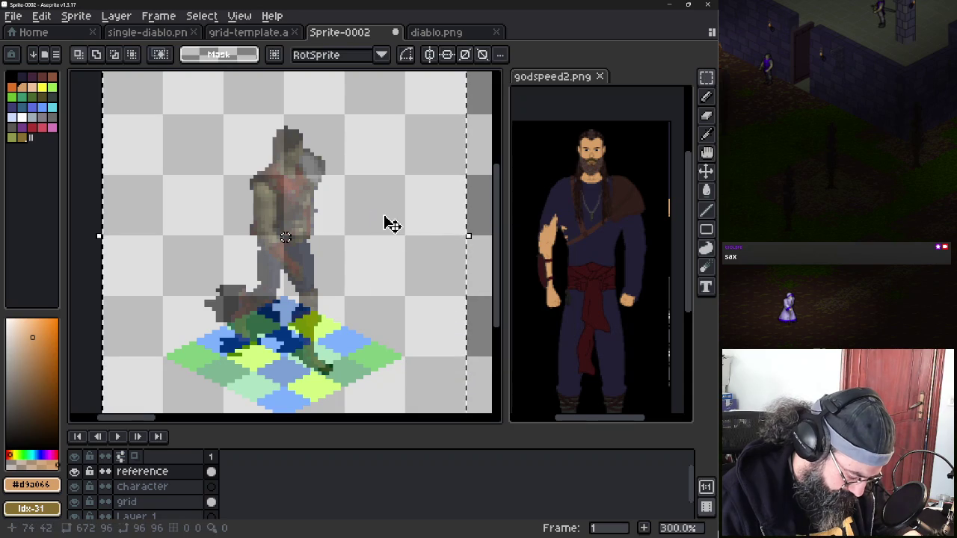
Try a Magic Wand selection, clear it, and select the Character layer with the Pencil
key(ctrl+d)
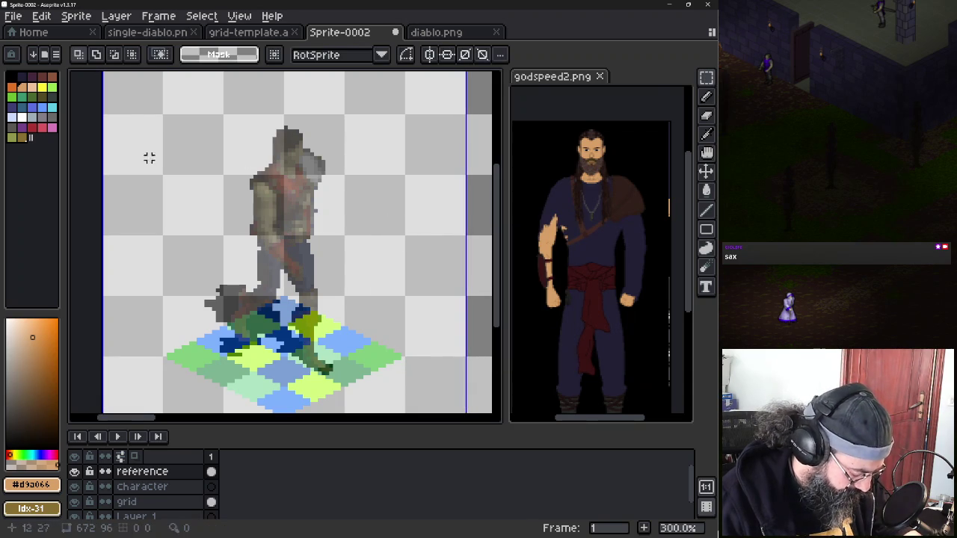
click(710, 79)
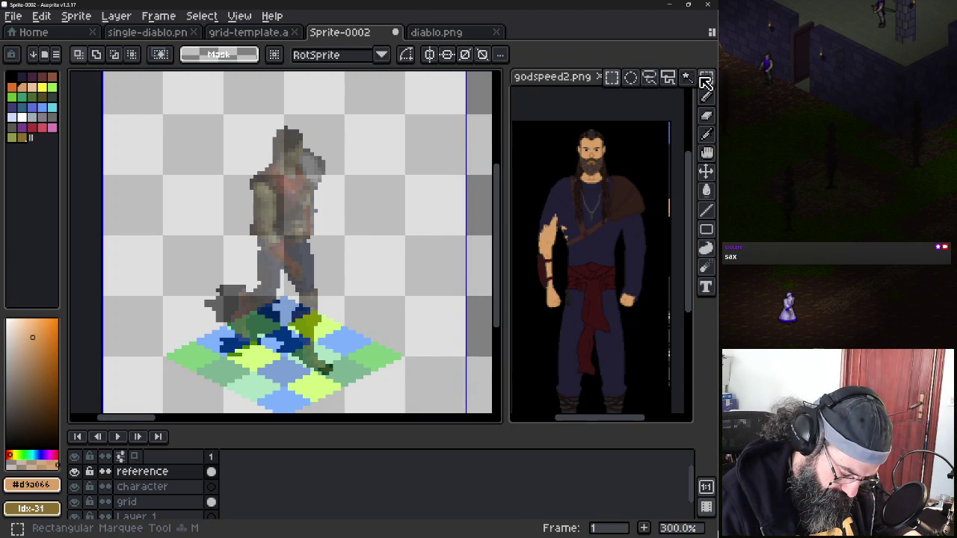
click(686, 77)
click(412, 139)
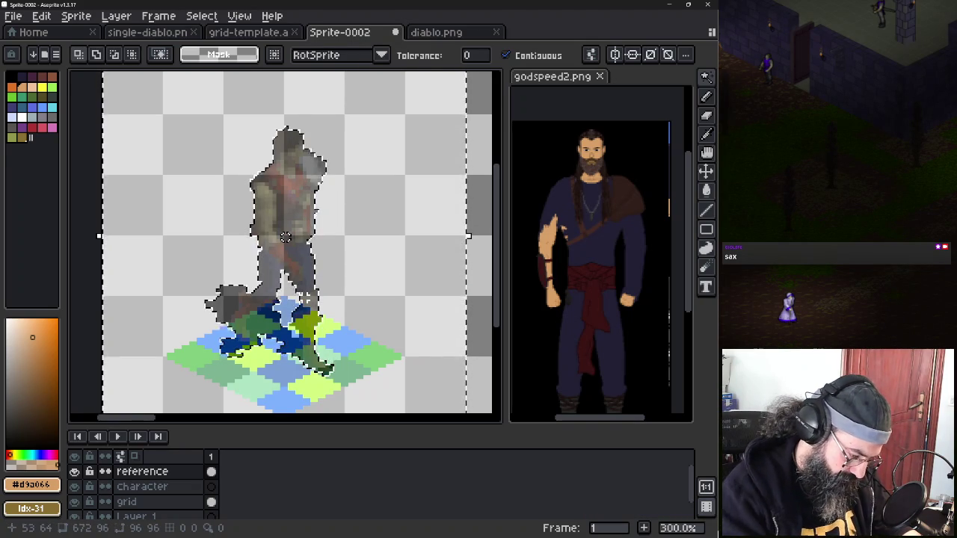
key(ctrl+d)
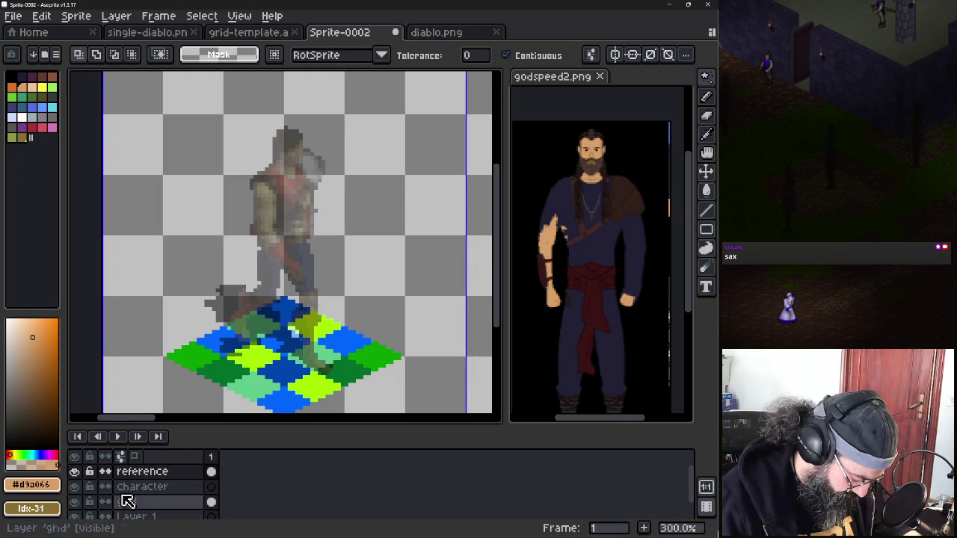
click(128, 487)
key(b)
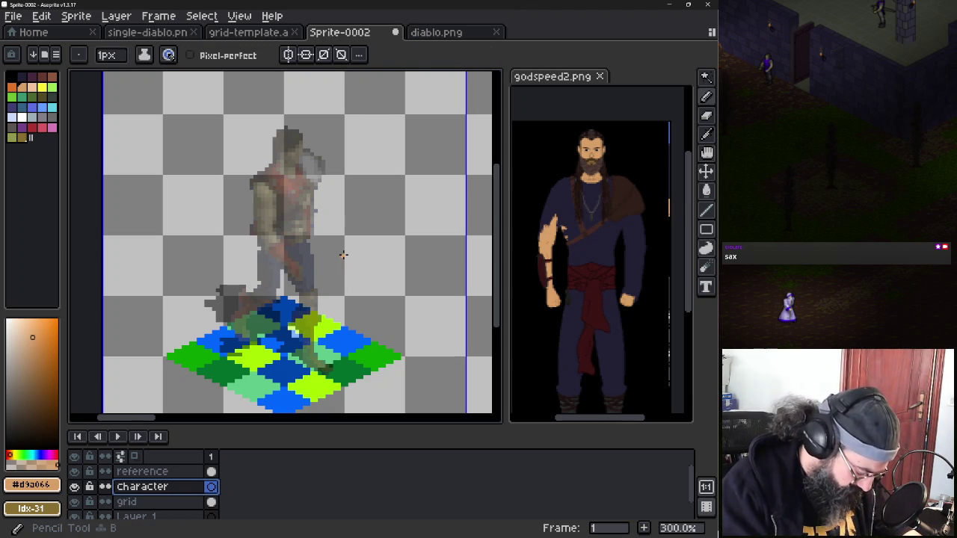
Pick the white palette swatch as the Pencil colour and check its values
click(22, 117)
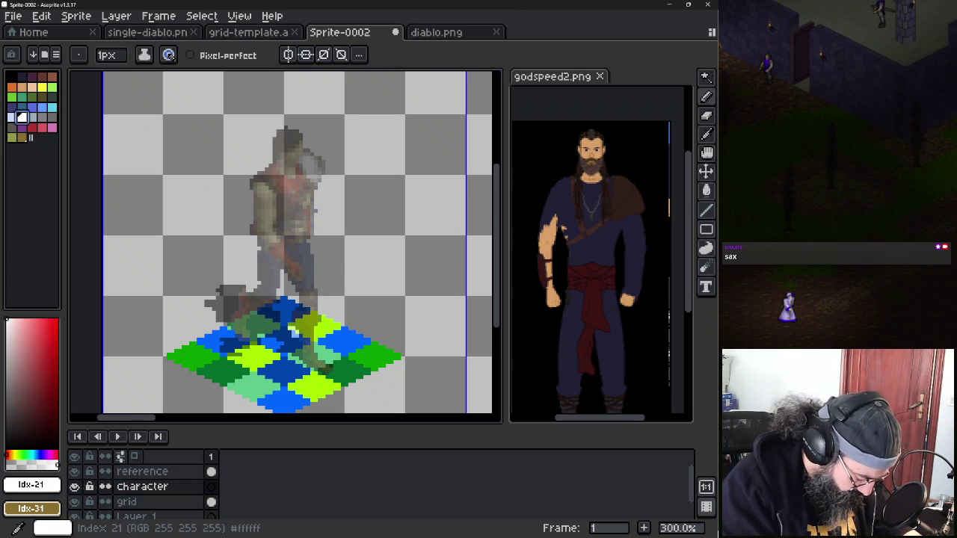
key(b)
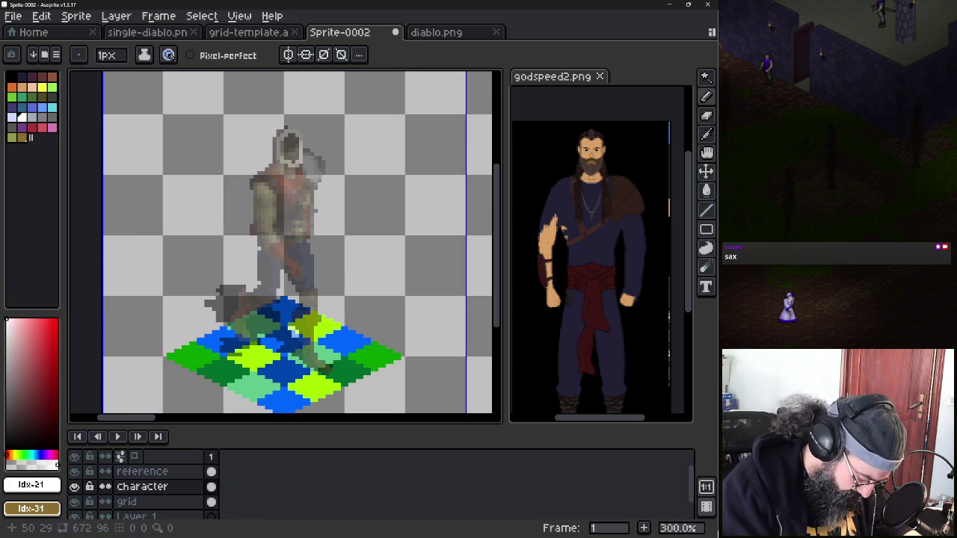
key(v)
key(b)
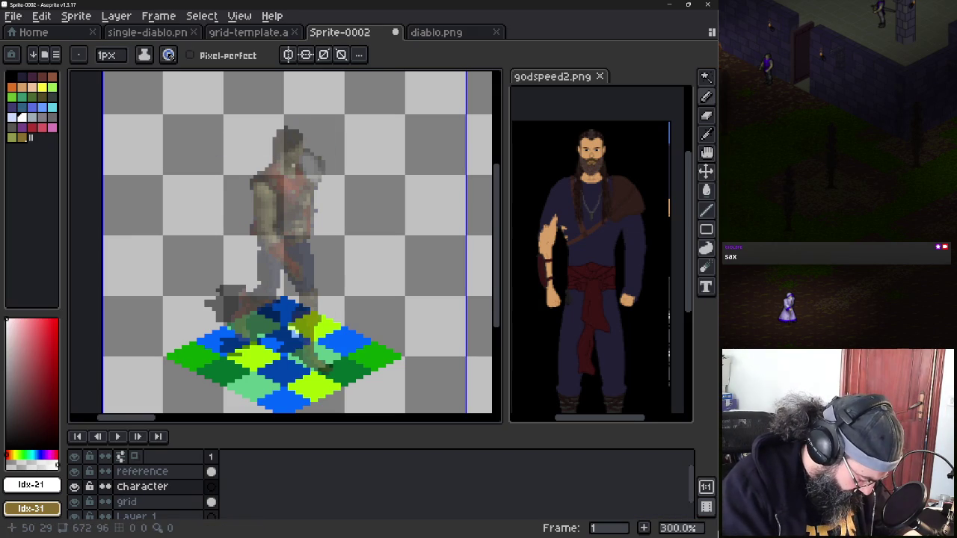
click(30, 485)
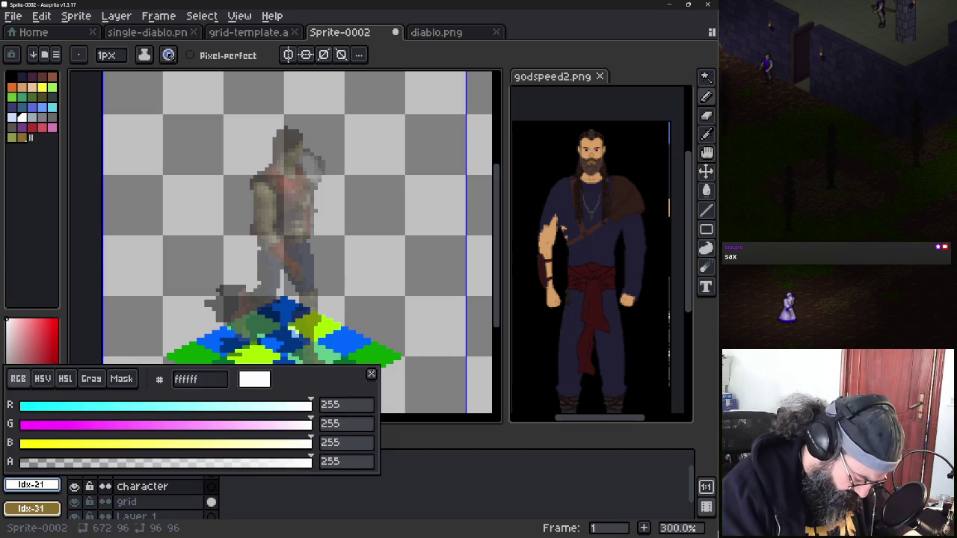
key(Escape)
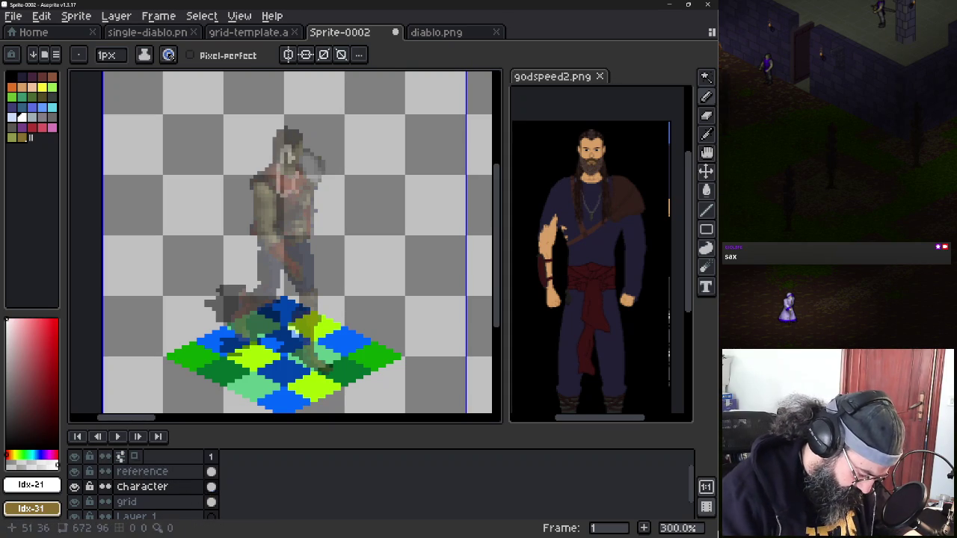
Undo a trial stroke, draw a white test scribble, and toggle the reference and Character layers
key(ctrl+z)
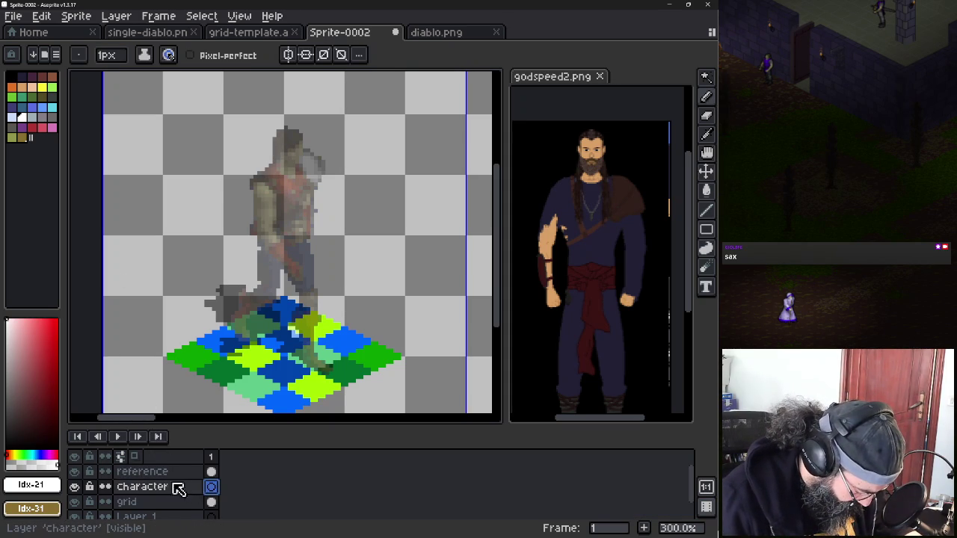
click(145, 56)
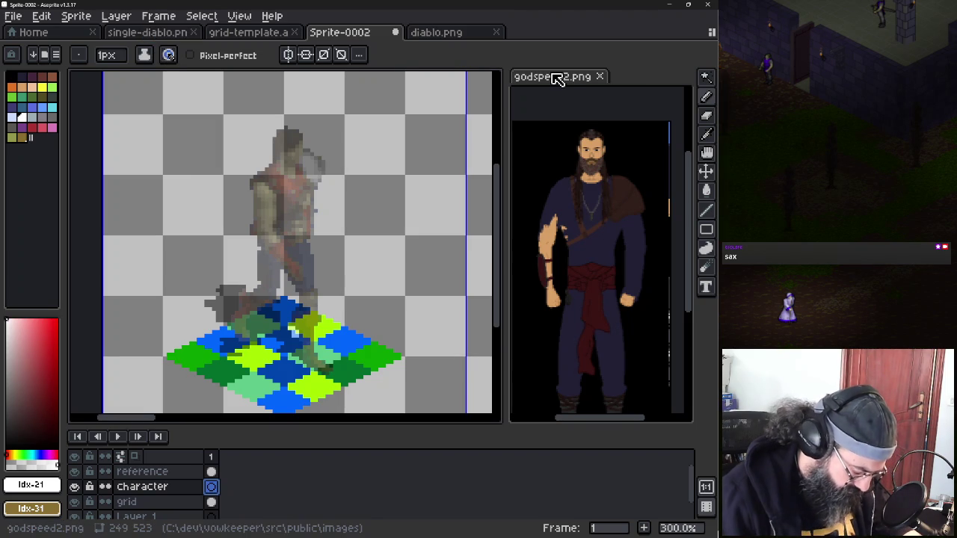
mouse_move(309, 241)
mouse_down()
mouse_move(361, 216)
mouse_move(394, 248)
mouse_up()
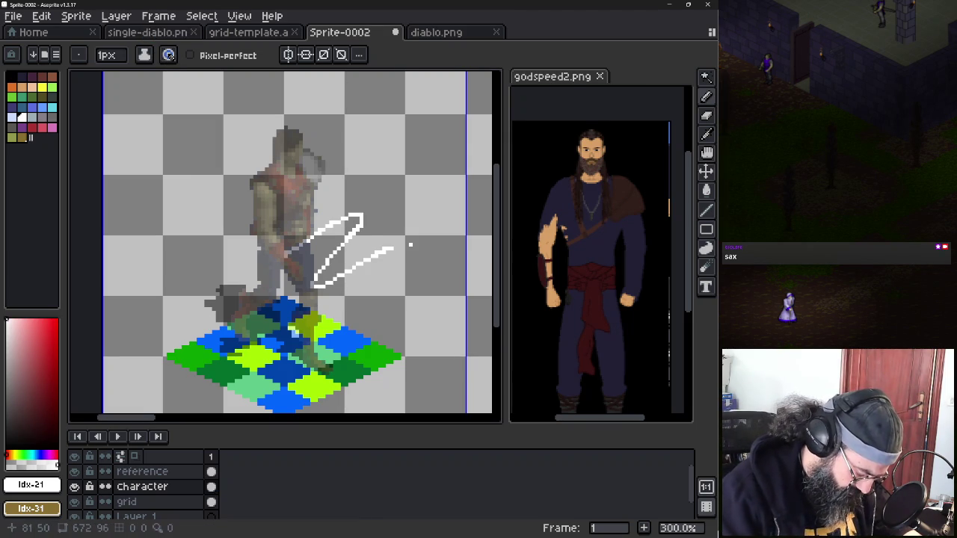
click(75, 472)
click(74, 486)
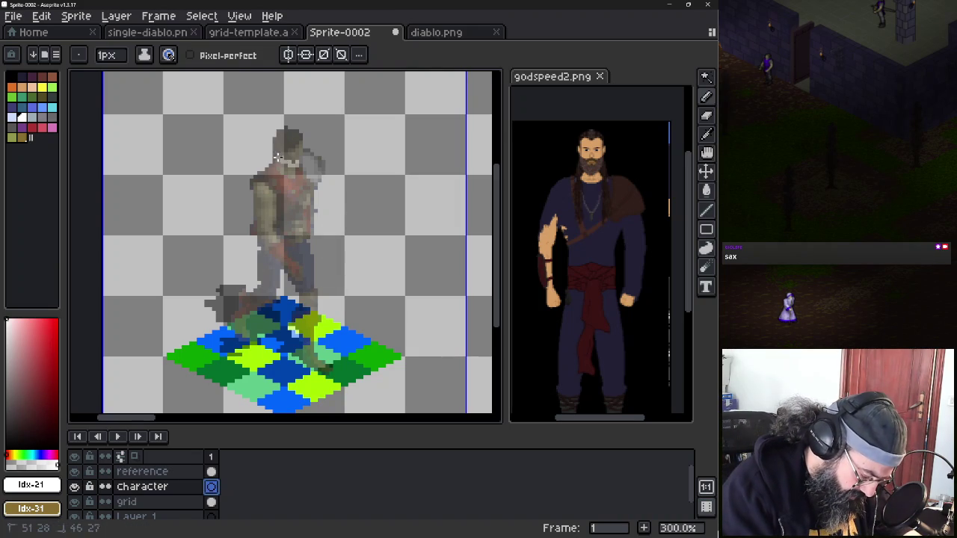
Undo two pencil strokes and place white outline pixels at the character's feet
key(ctrl+z)
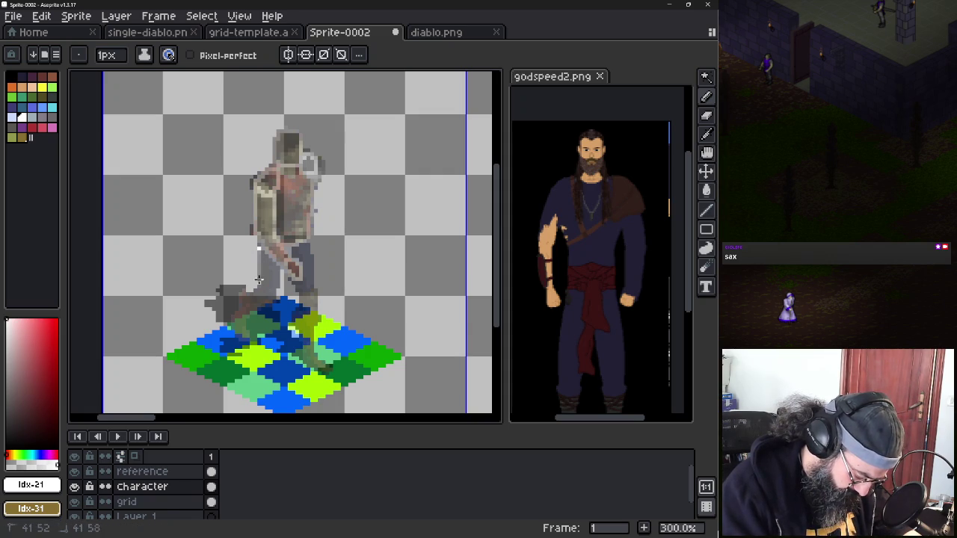
key(ctrl+z)
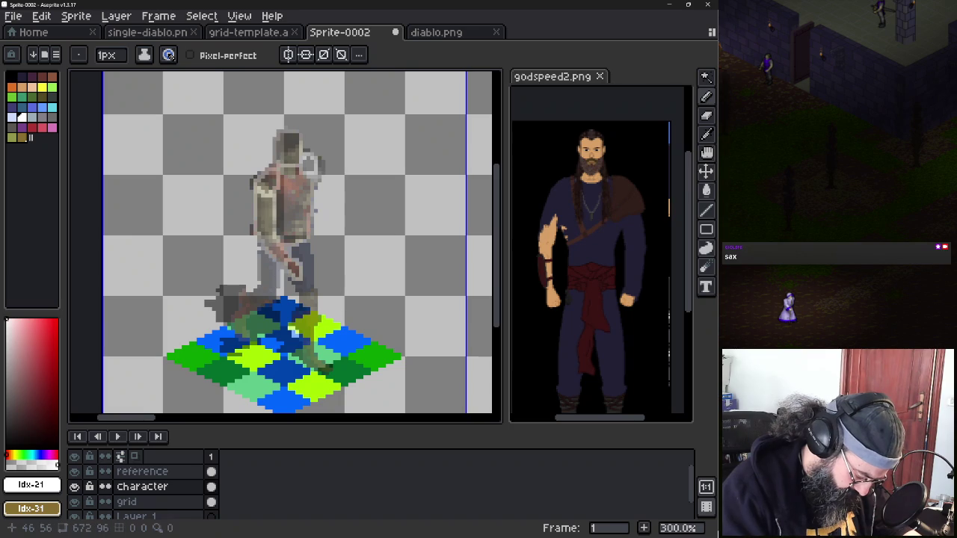
click(258, 286)
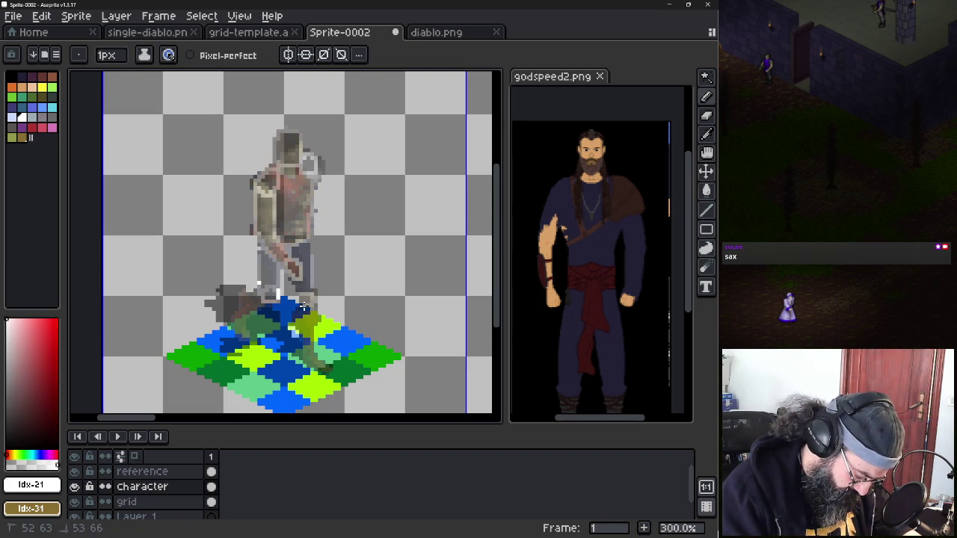
key(ctrl)
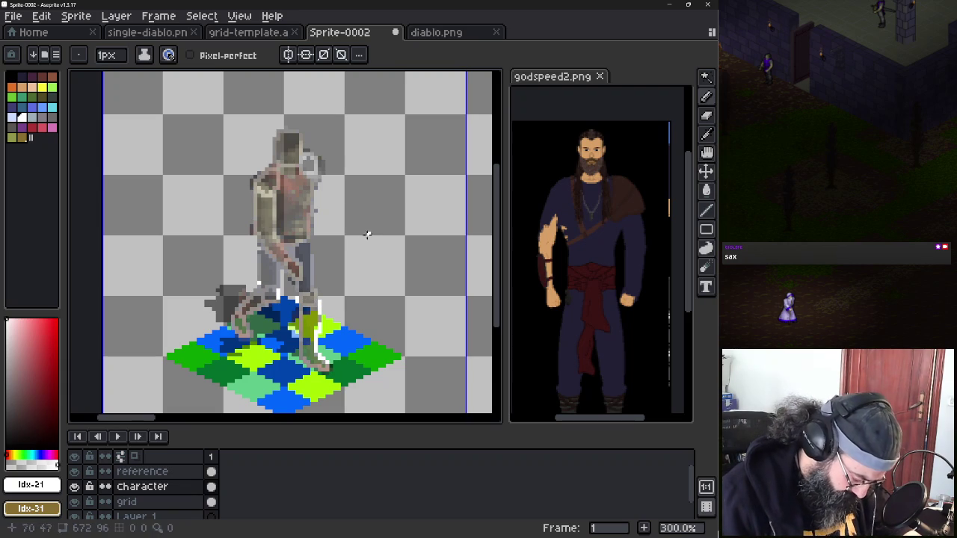
click(424, 34)
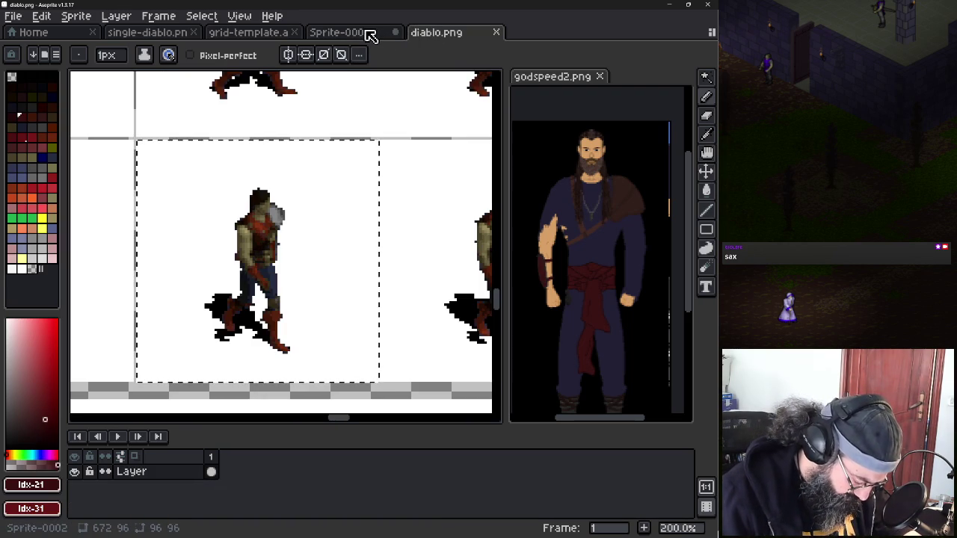
scroll(288, 360, up, 3)
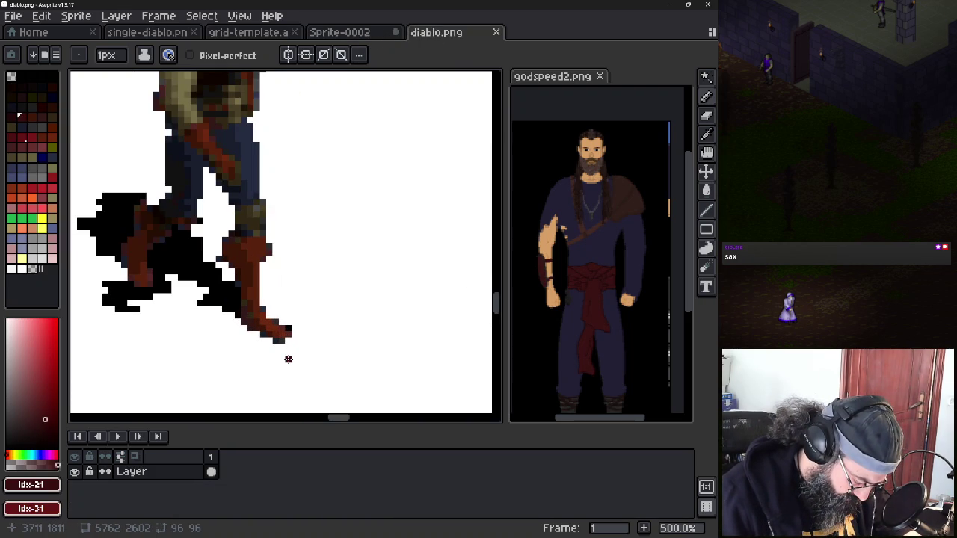
scroll(288, 360, down, 2)
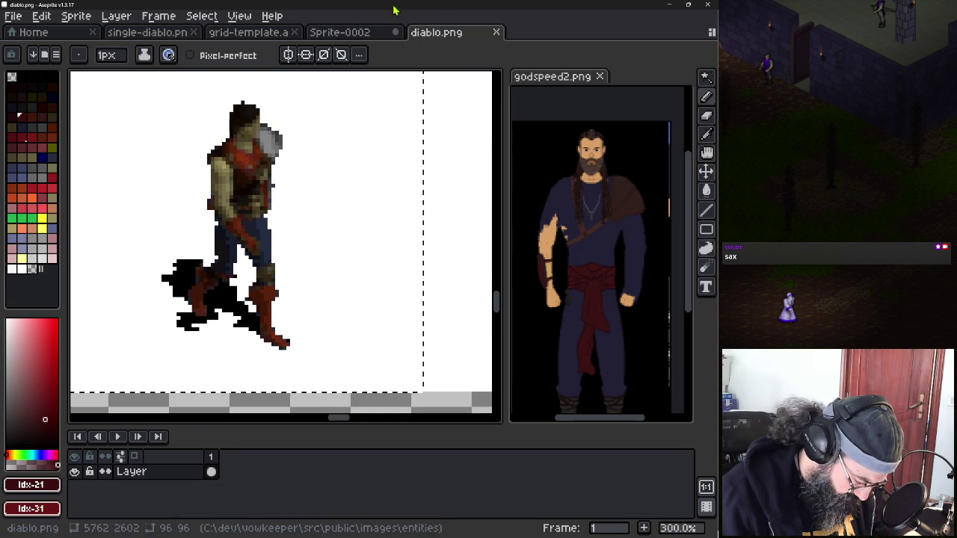
click(358, 35)
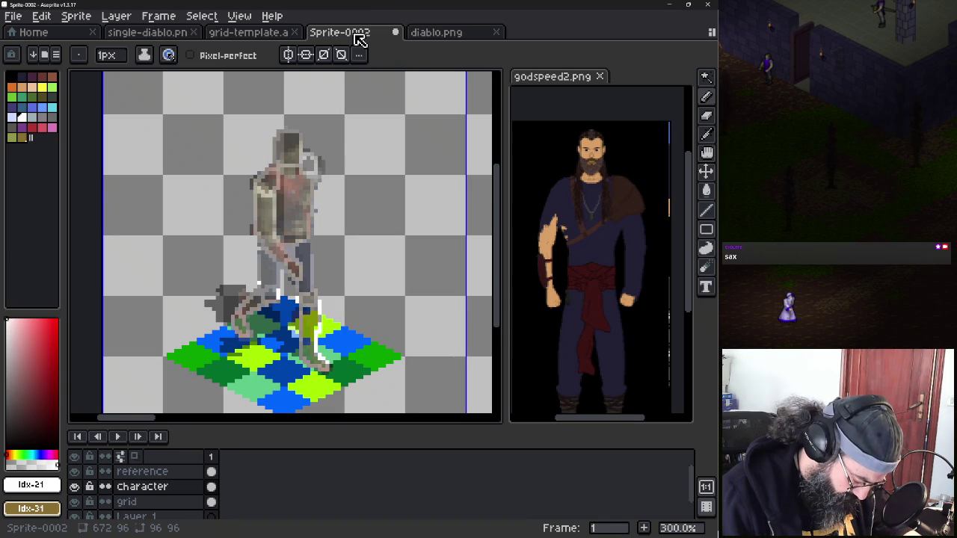
double_click(167, 476)
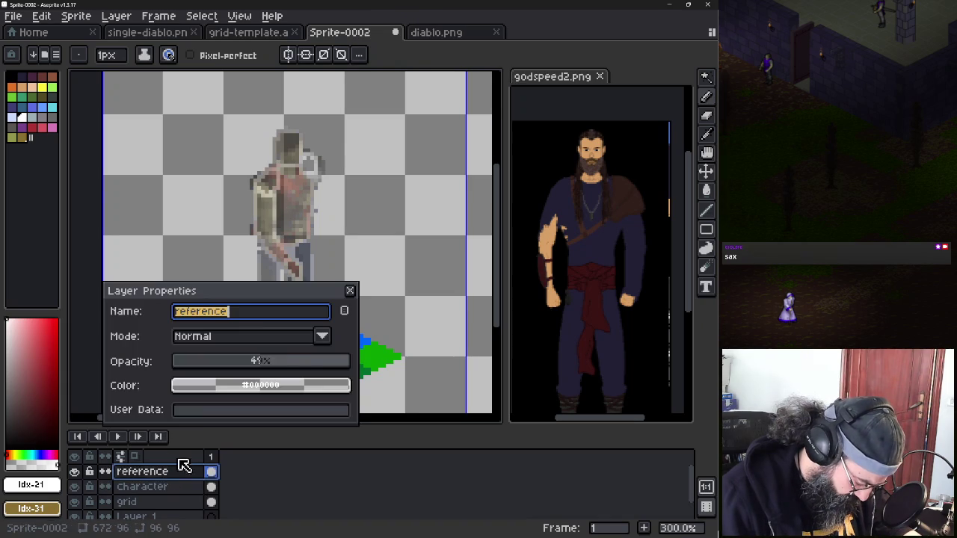
drag(314, 361, 354, 363)
click(350, 290)
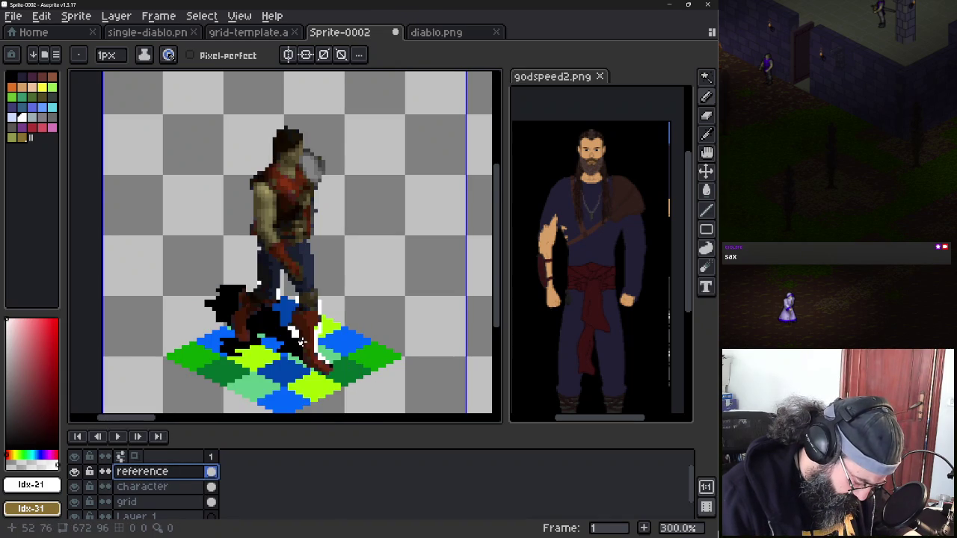
scroll(301, 341, up, 3)
scroll(295, 348, up, 1)
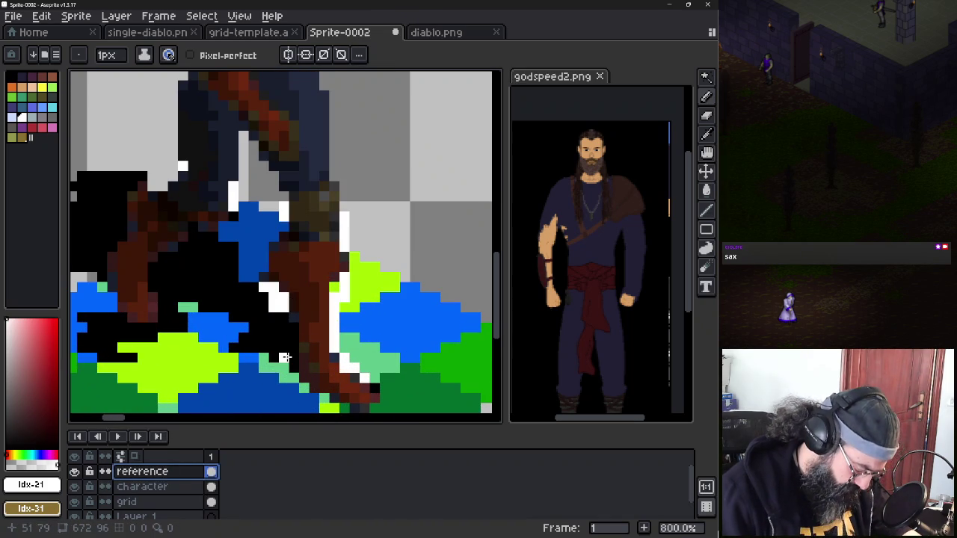
key(ctrl+z)
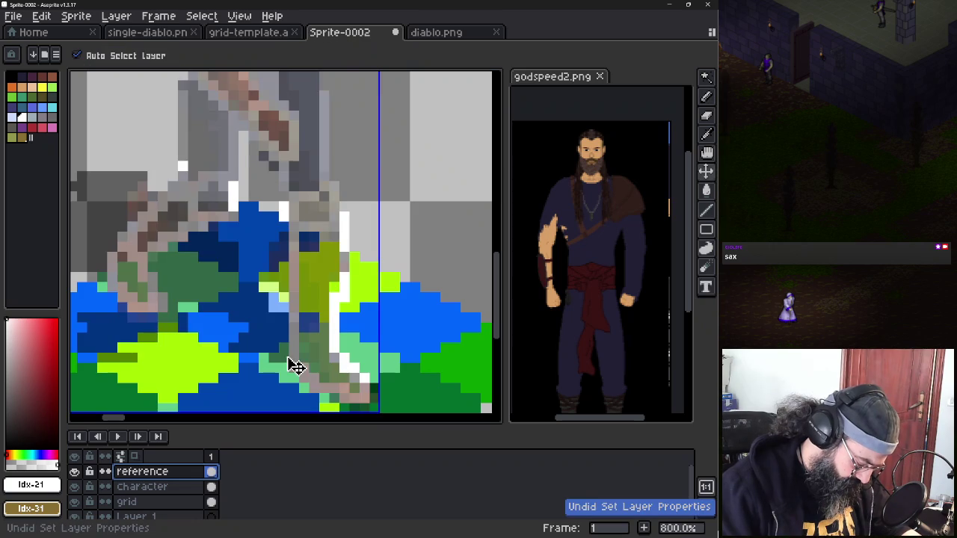
key(ctrl+z)
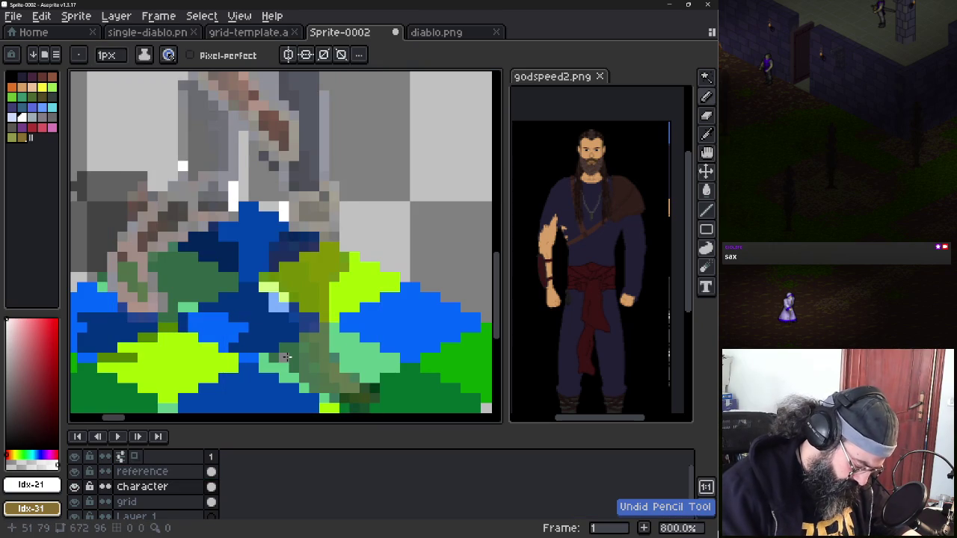
Undo a stray leg stroke and redraw the back leg as a light pixel column
mouse_move(294, 295)
mouse_down()
mouse_move(293, 351)
mouse_move(304, 293)
mouse_up()
key(ctrl+z)
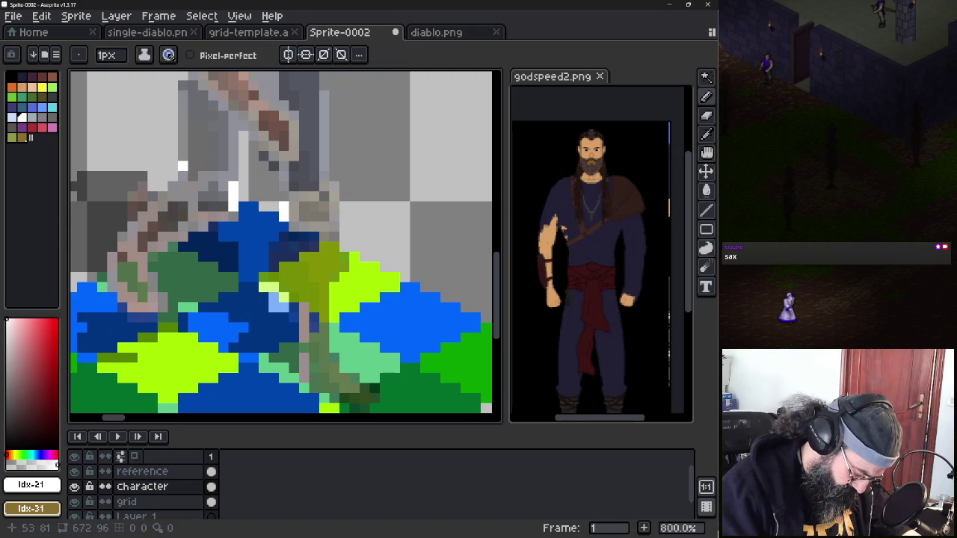
click(331, 389)
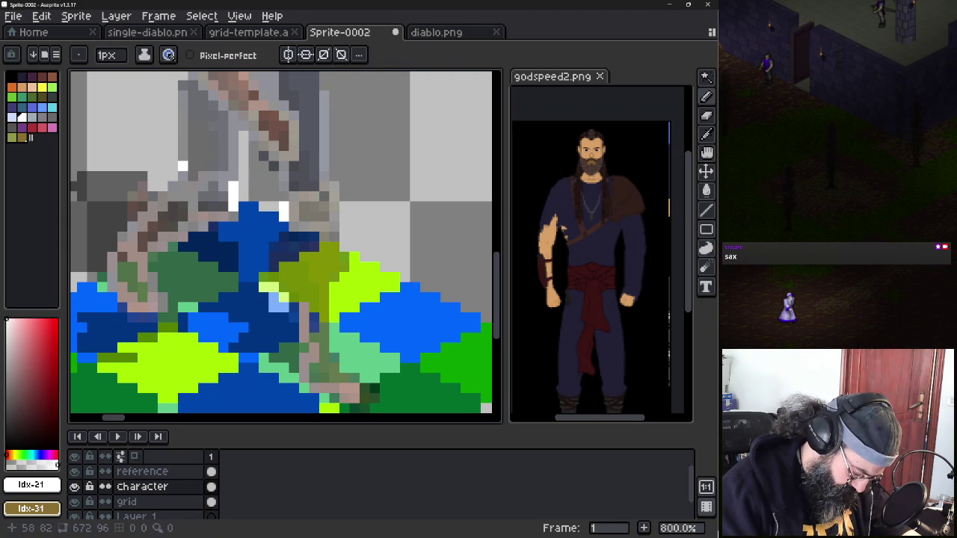
drag(324, 336, 325, 293)
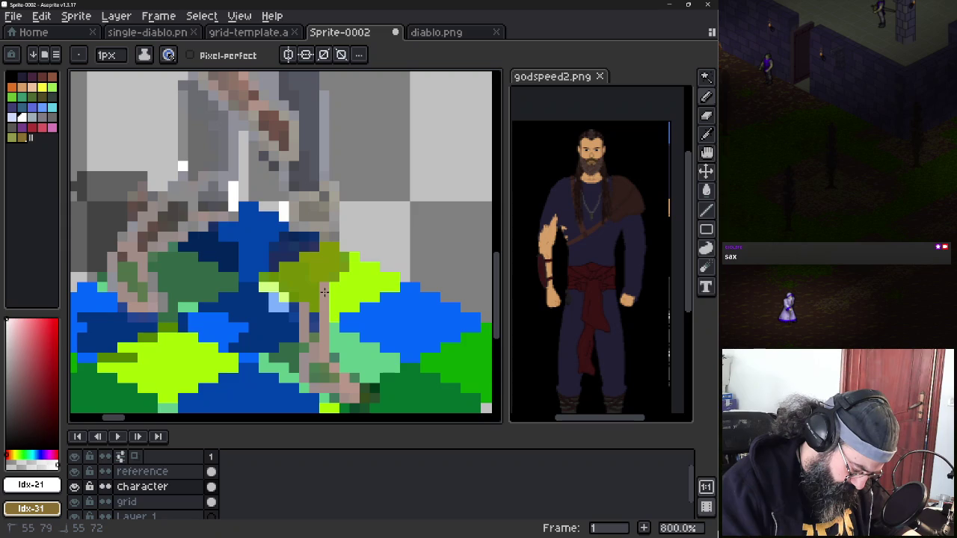
mouse_move(325, 281)
mouse_down()
mouse_move(331, 213)
mouse_move(303, 262)
mouse_move(303, 306)
mouse_up()
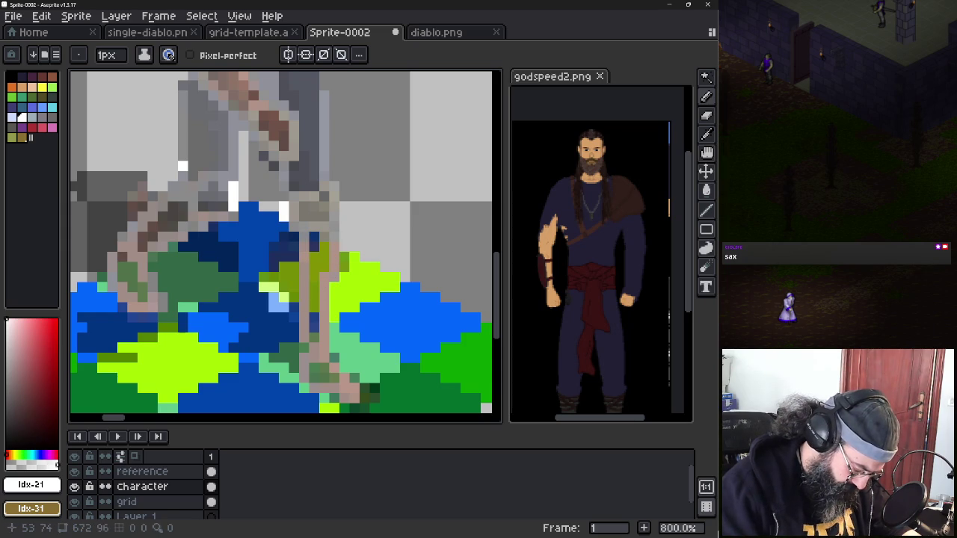
Hide the coloured Layer 1 and toggle the Character layer to compare the outline
click(76, 486)
click(75, 486)
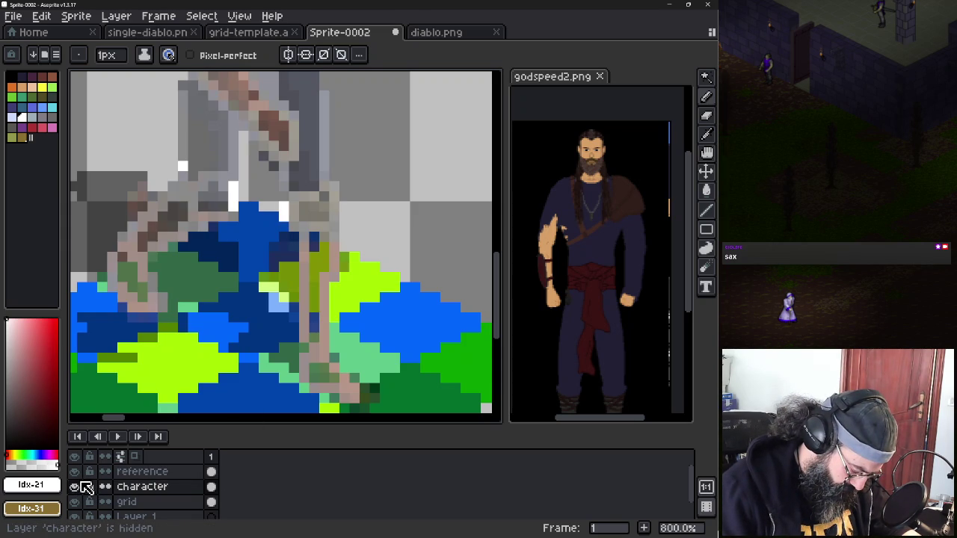
click(75, 517)
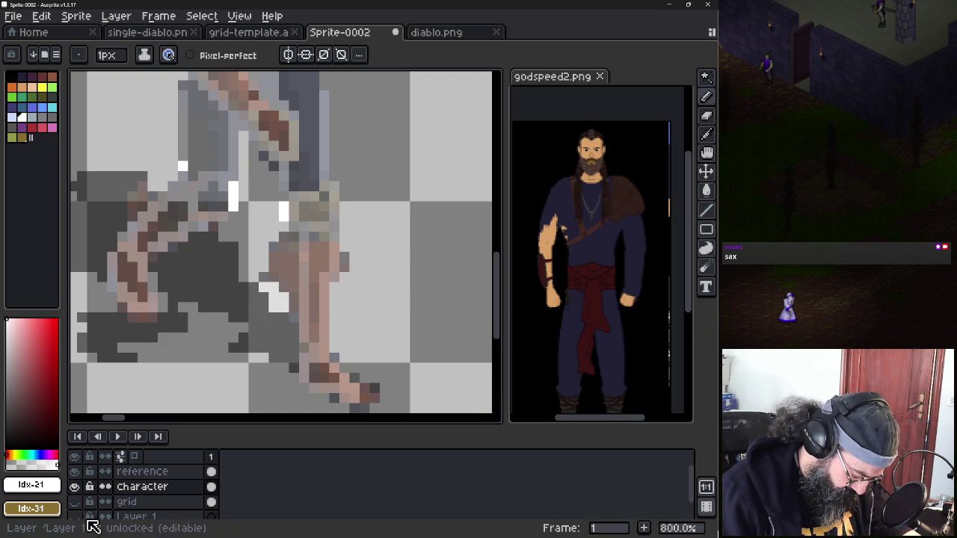
scroll(80, 521, down, 1)
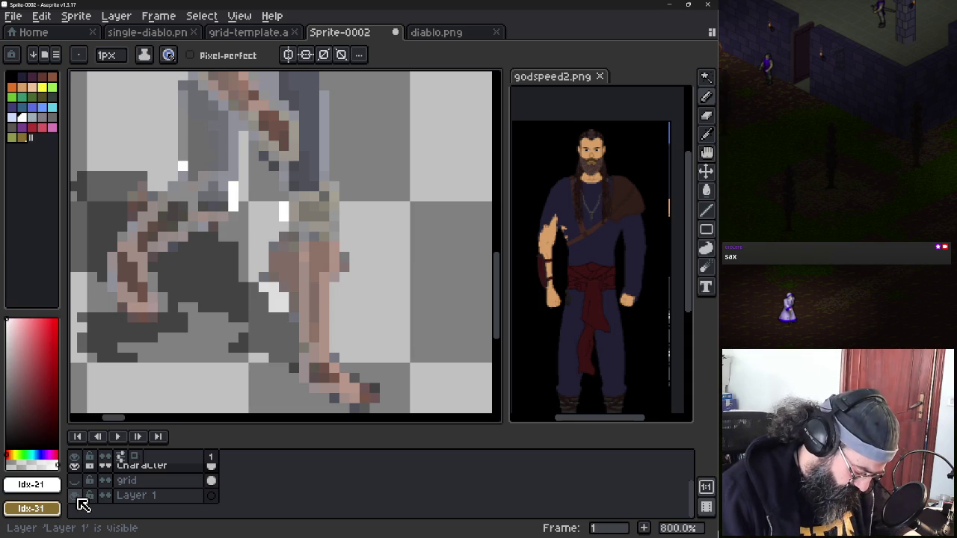
scroll(144, 493, up, 1)
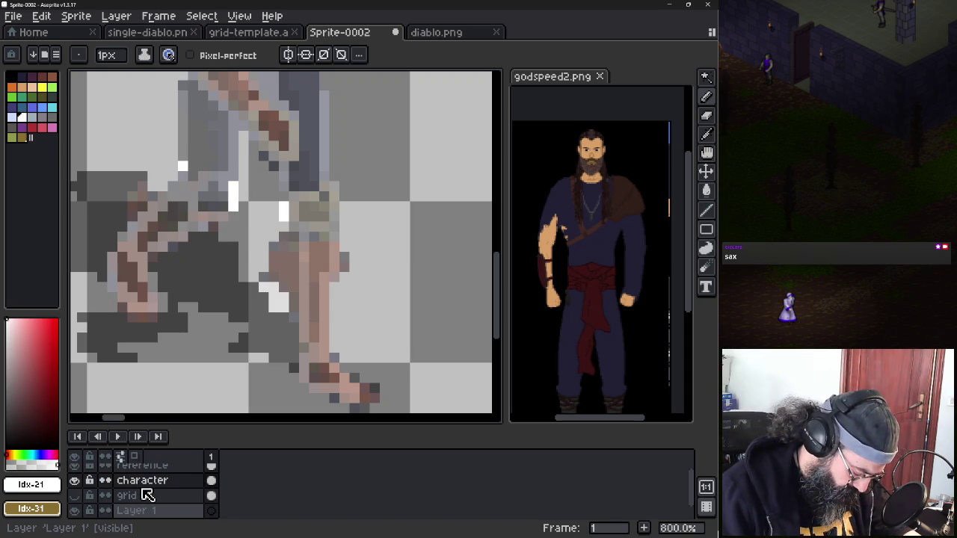
click(75, 487)
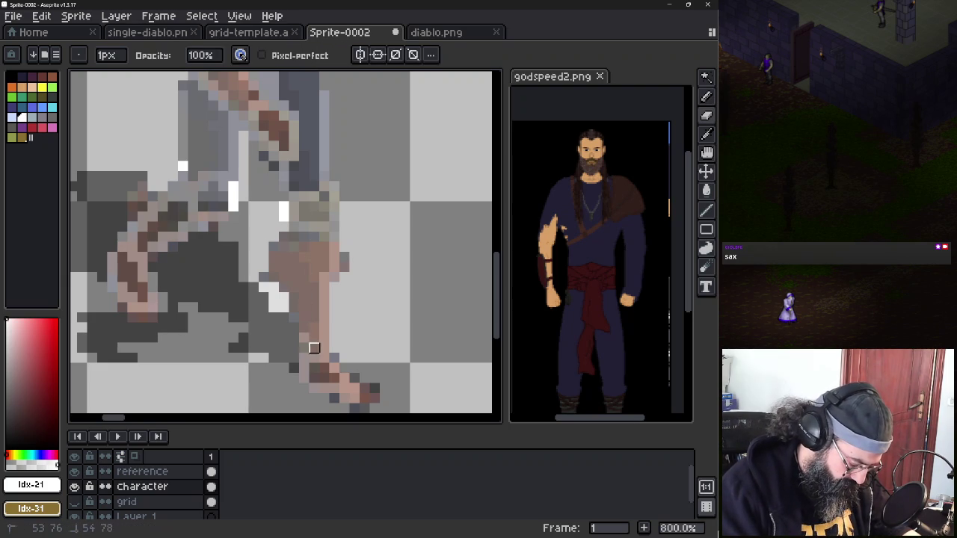
key(e)
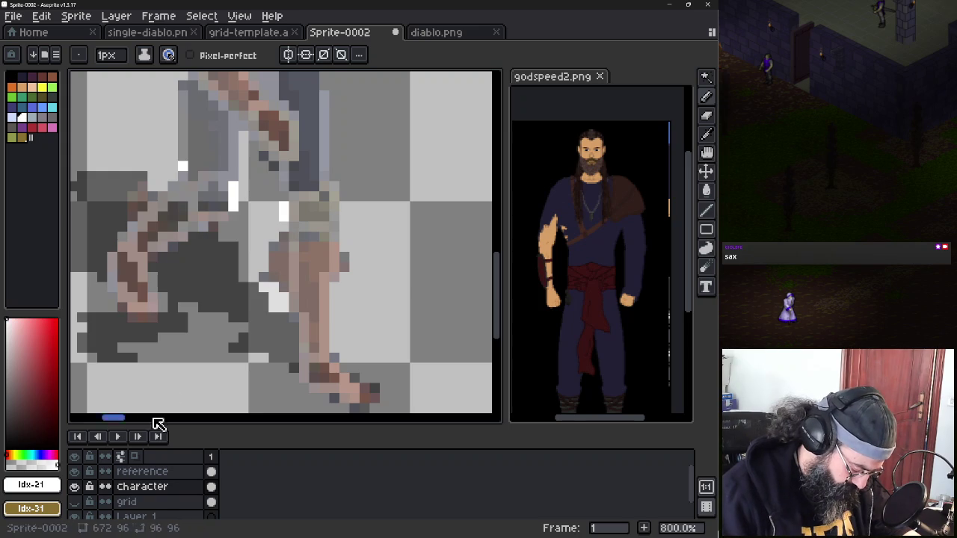
Raise the reference layer's opacity to 100% and compare it against the Character outline
click(83, 487)
double_click(199, 472)
drag(276, 361, 348, 362)
click(349, 290)
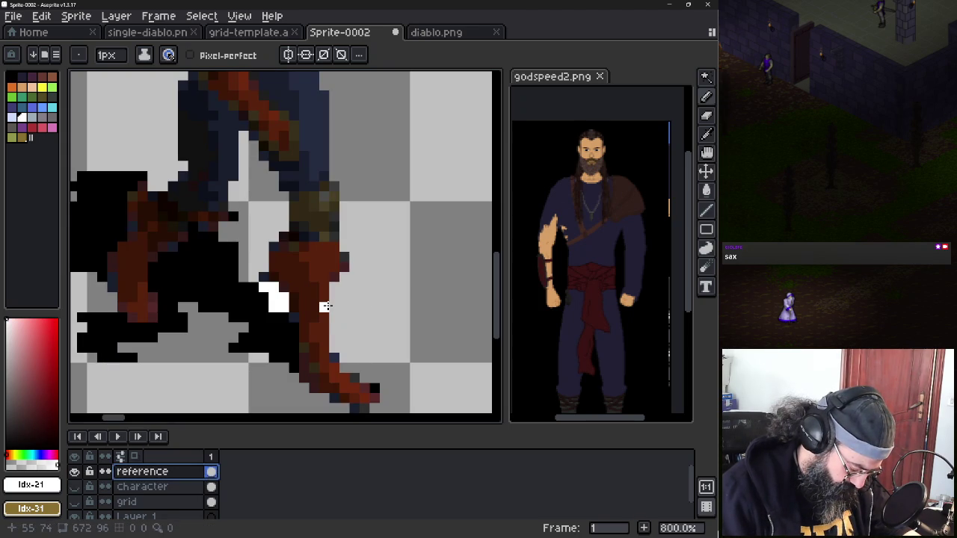
scroll(327, 306, down, 3)
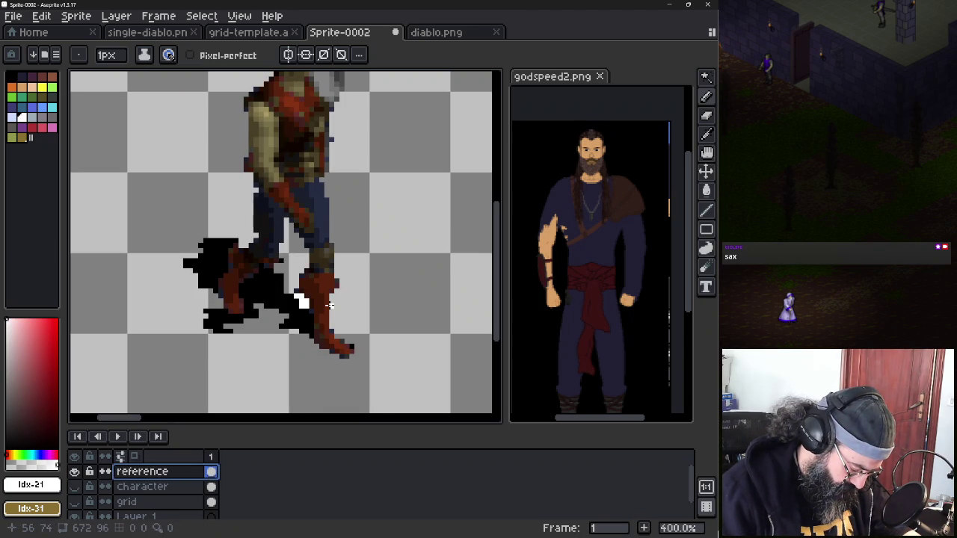
scroll(329, 305, up, 3)
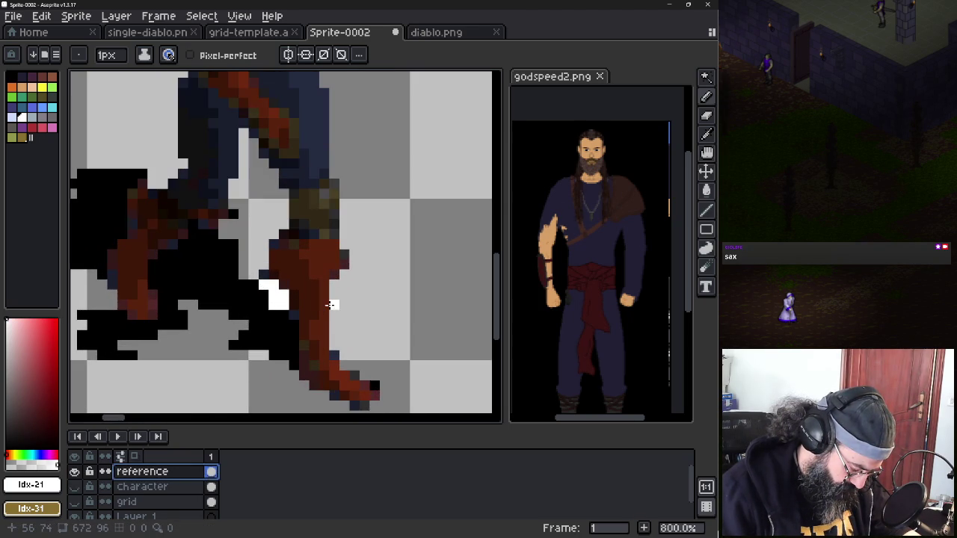
click(75, 486)
click(74, 487)
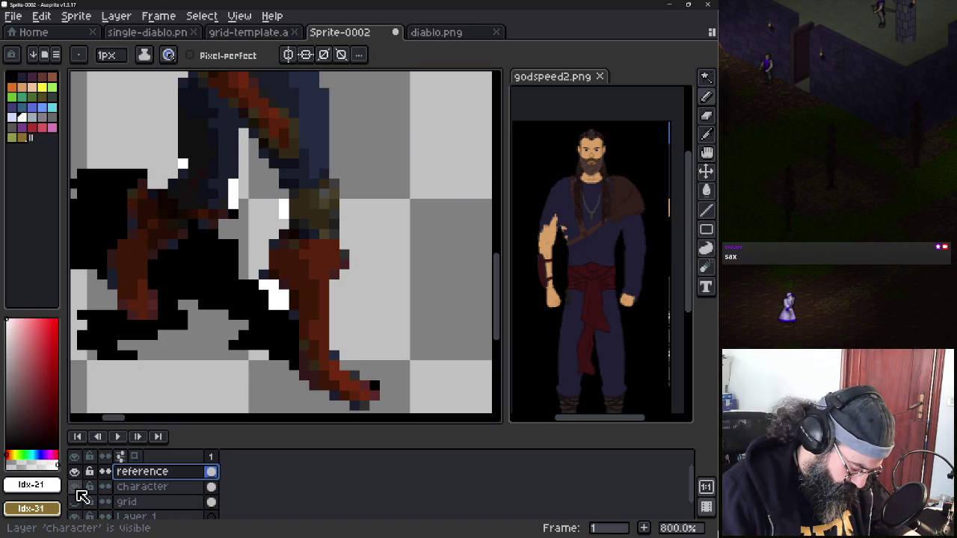
click(75, 472)
click(75, 471)
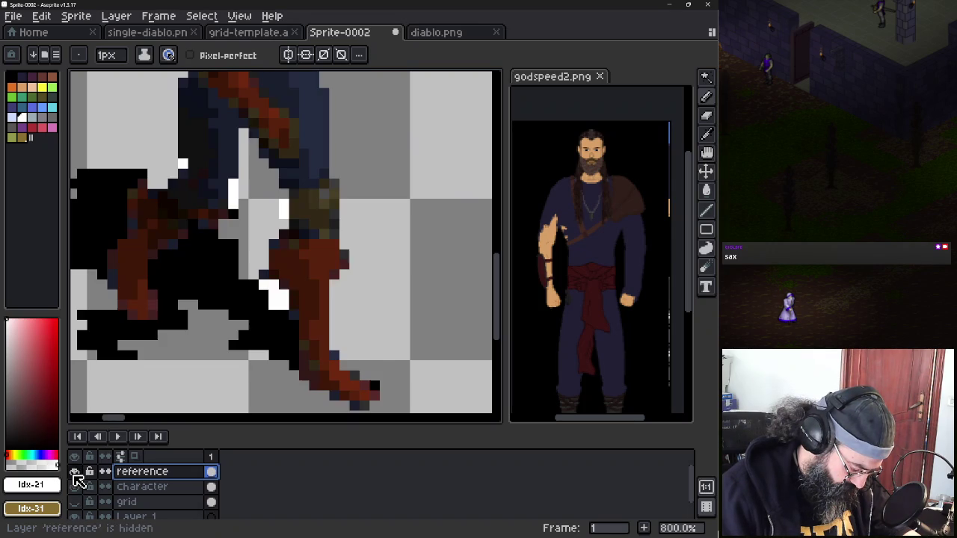
Erase stray white leg pixels on the Character layer and add a short white outline run
click(134, 487)
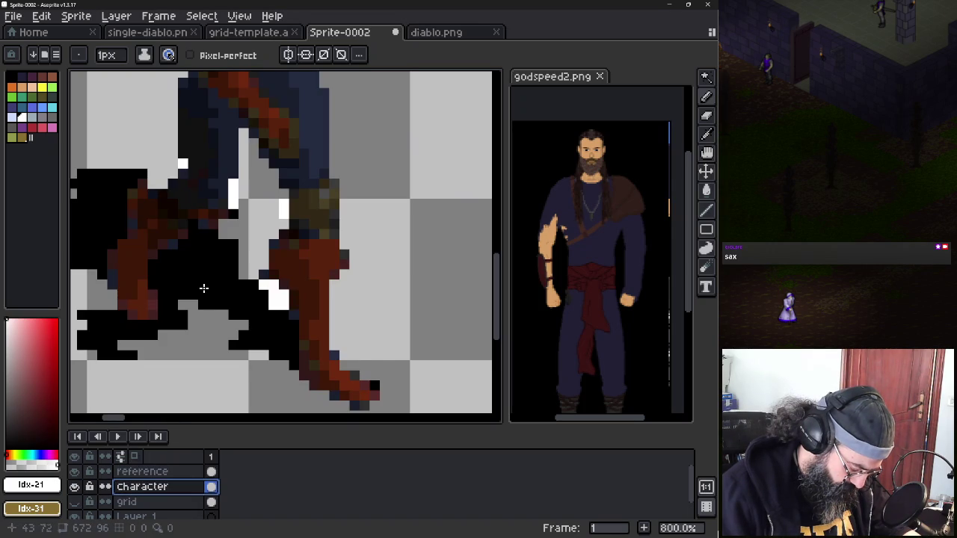
key(e)
click(232, 193)
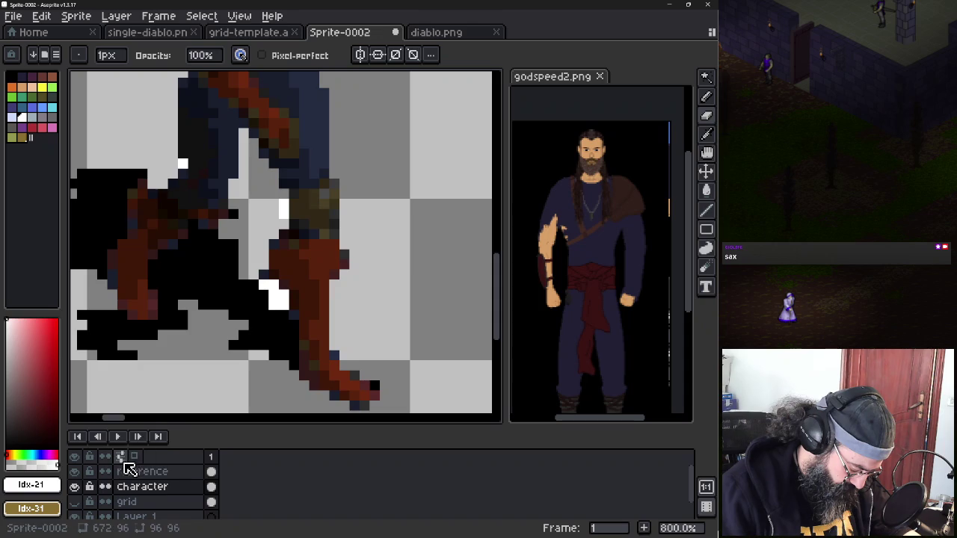
click(75, 472)
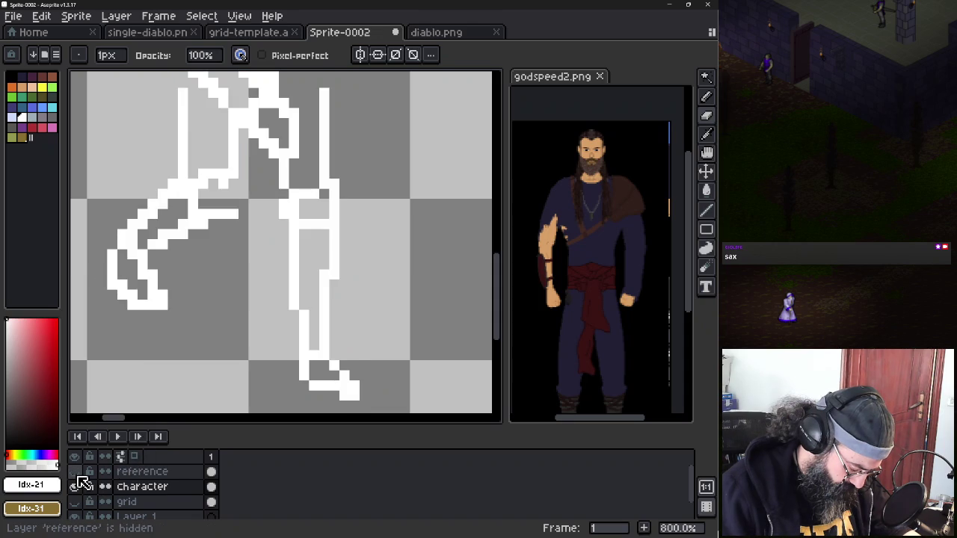
click(75, 471)
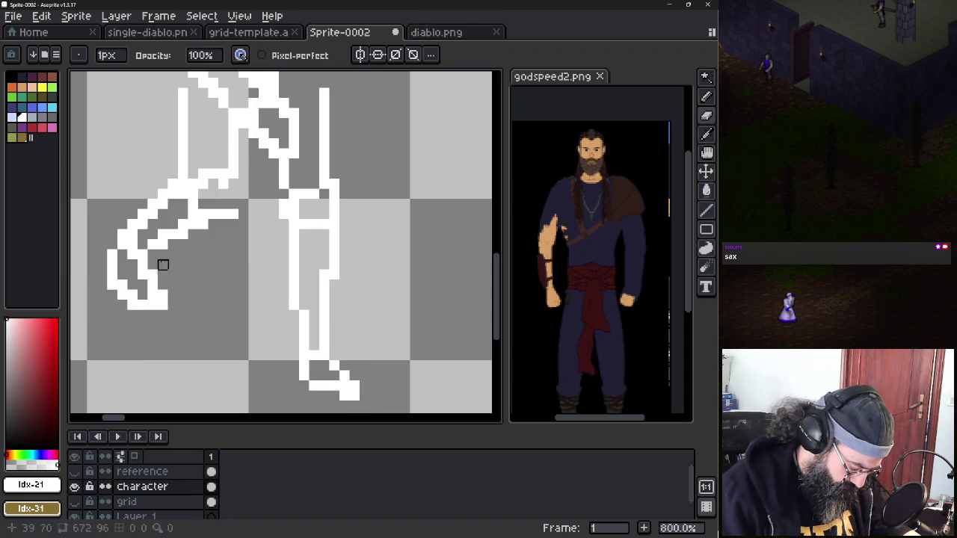
key(b)
drag(223, 192, 223, 206)
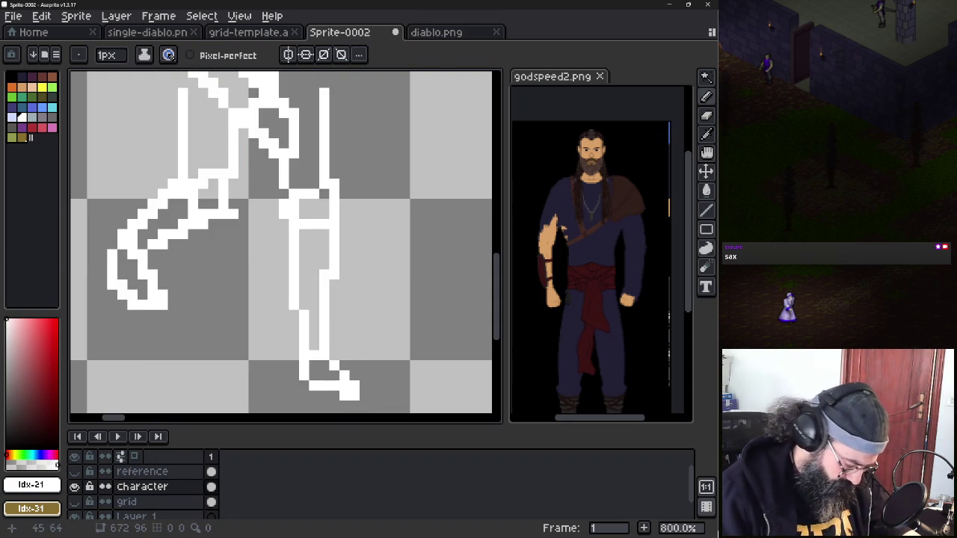
Show the reference layer again and lower its opacity to 59% in Layer Properties
scroll(224, 165, down, 2)
scroll(221, 269, down, 1)
scroll(220, 269, down, 1)
scroll(231, 280, down, 1)
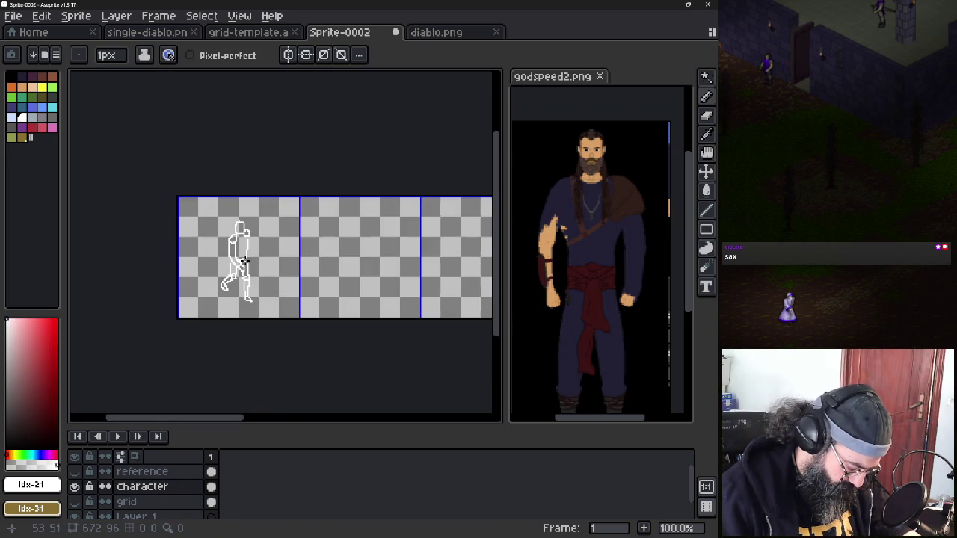
scroll(243, 293, up, 1)
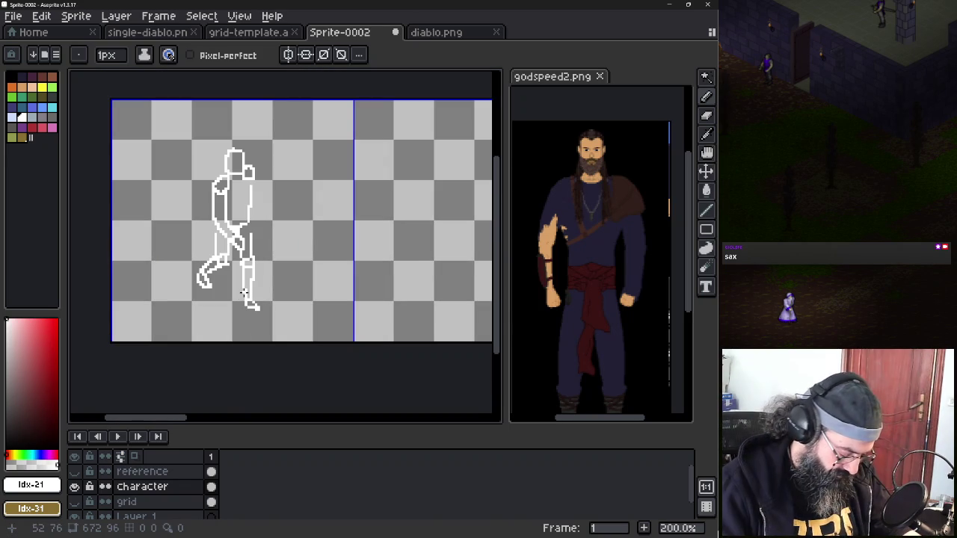
click(75, 486)
click(74, 472)
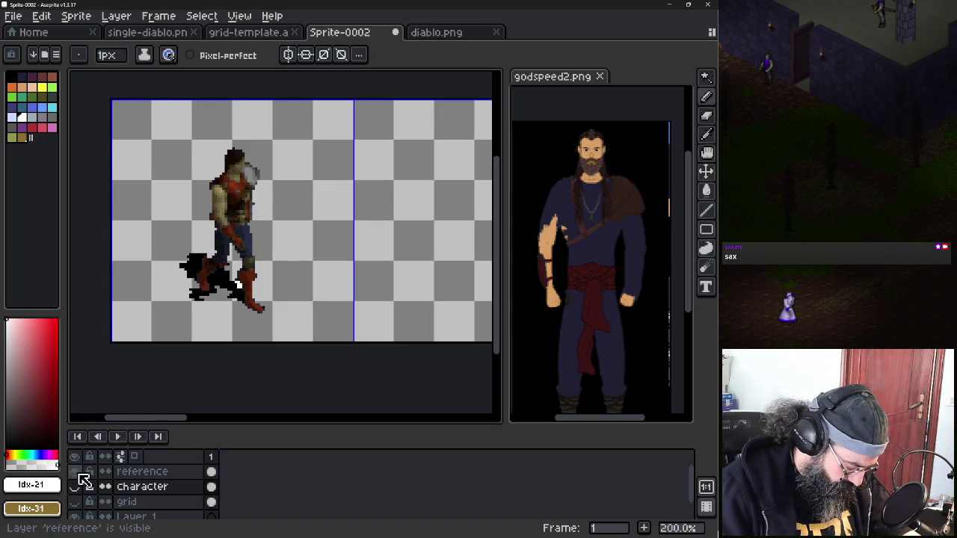
double_click(161, 472)
click(335, 368)
drag(335, 368, 277, 367)
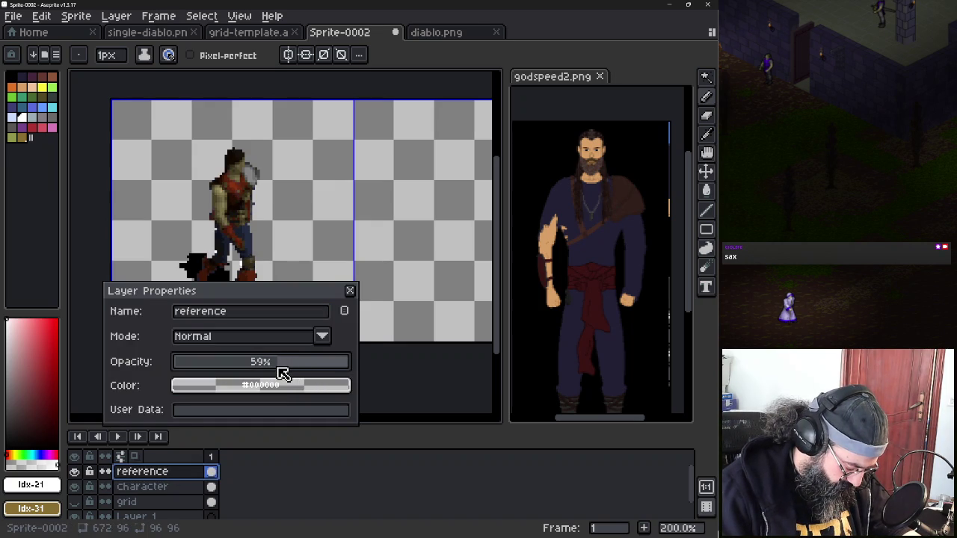
drag(278, 298, 342, 334)
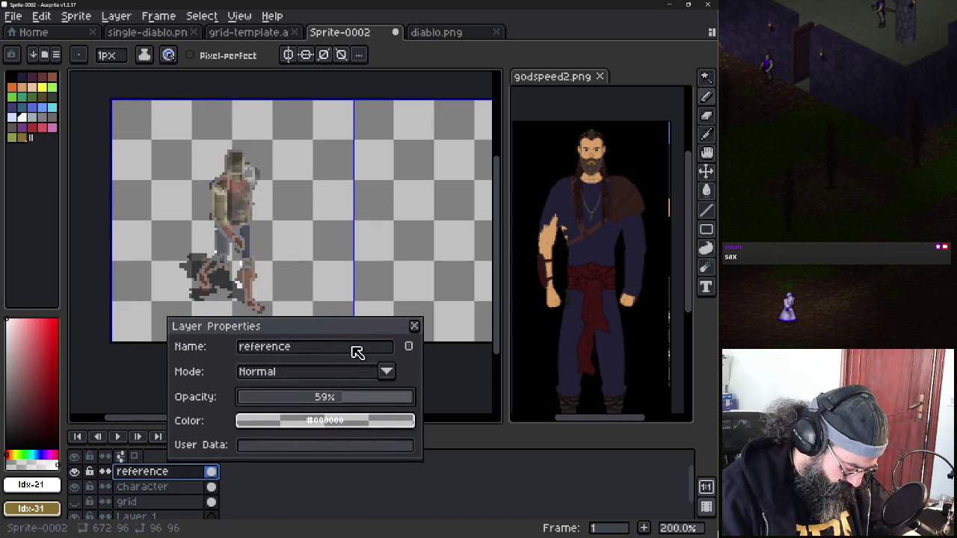
click(414, 327)
scroll(254, 266, up, 3)
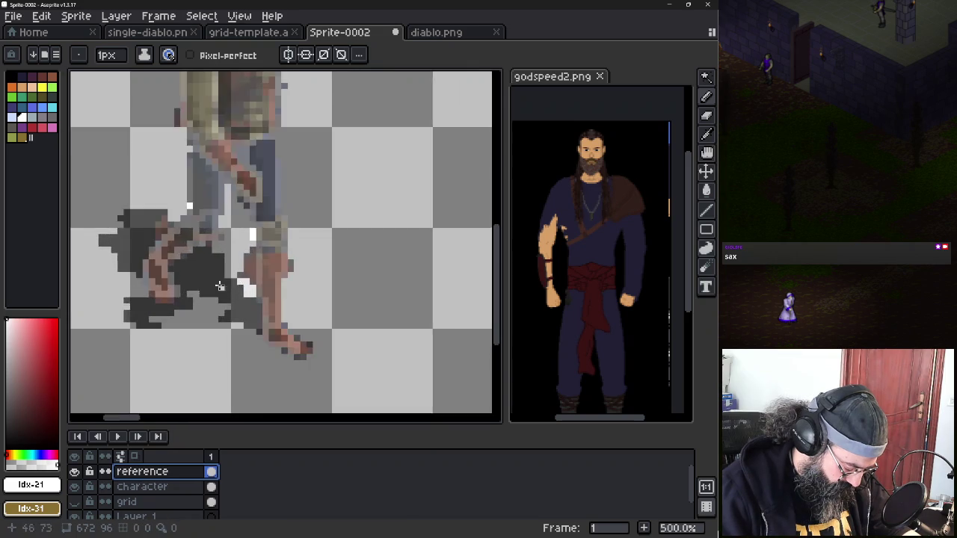
Repaint the arm pixels on the Character layer in lighter and darker skin tones
scroll(254, 284, up, 4)
key(e)
drag(193, 257, 224, 286)
key(ctrl+z)
key(alt+Down)
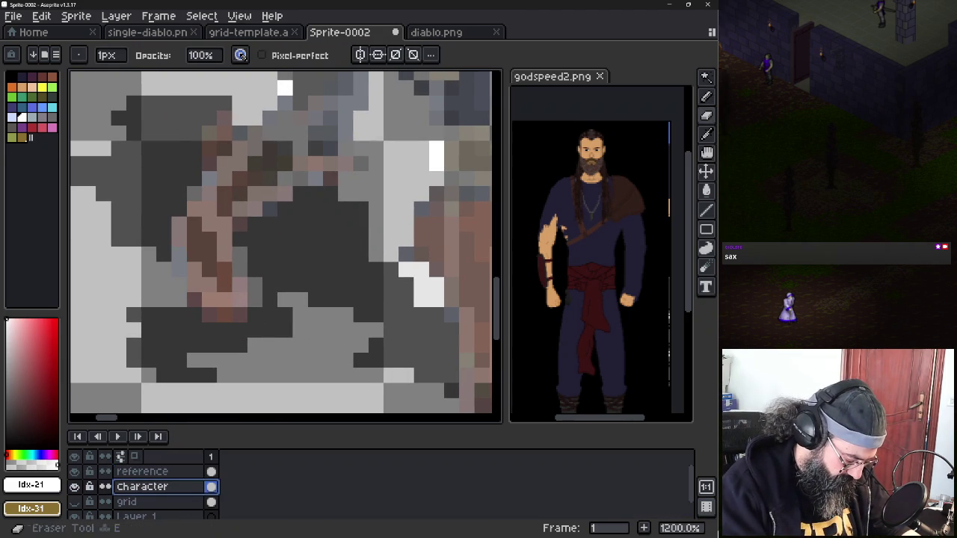
key(b)
click(202, 292)
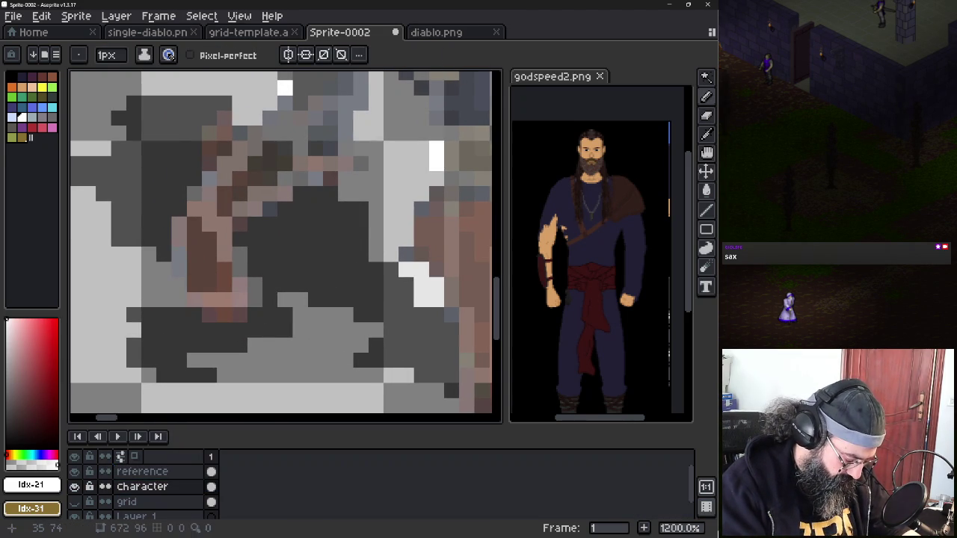
click(213, 314)
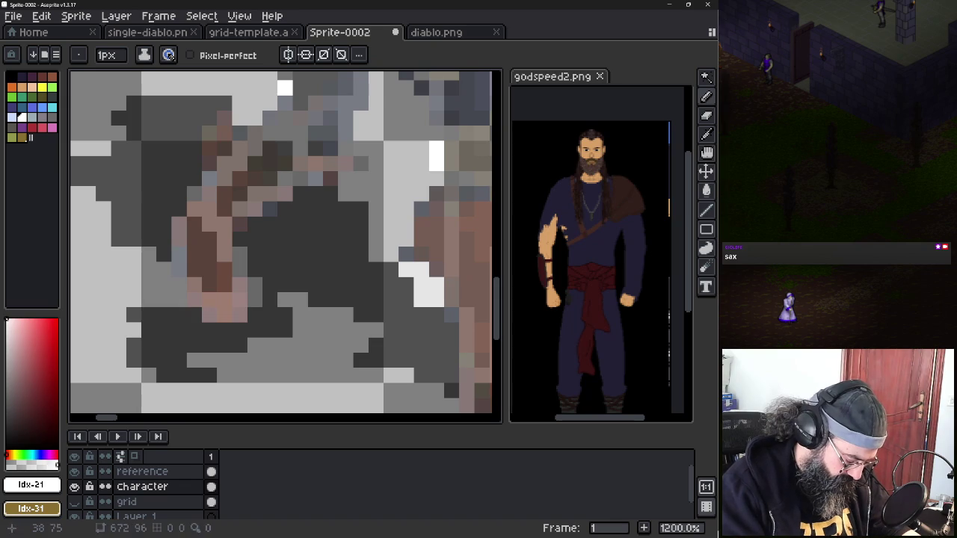
drag(216, 298, 239, 299)
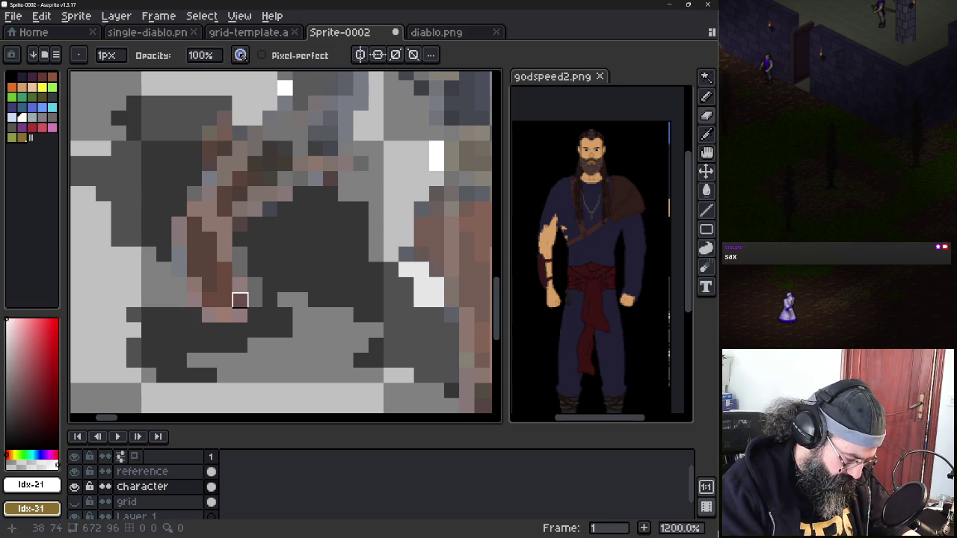
Toggle the Character layer to check the reference, zoom out over the strip, and switch to diablo.png
click(75, 487)
click(74, 487)
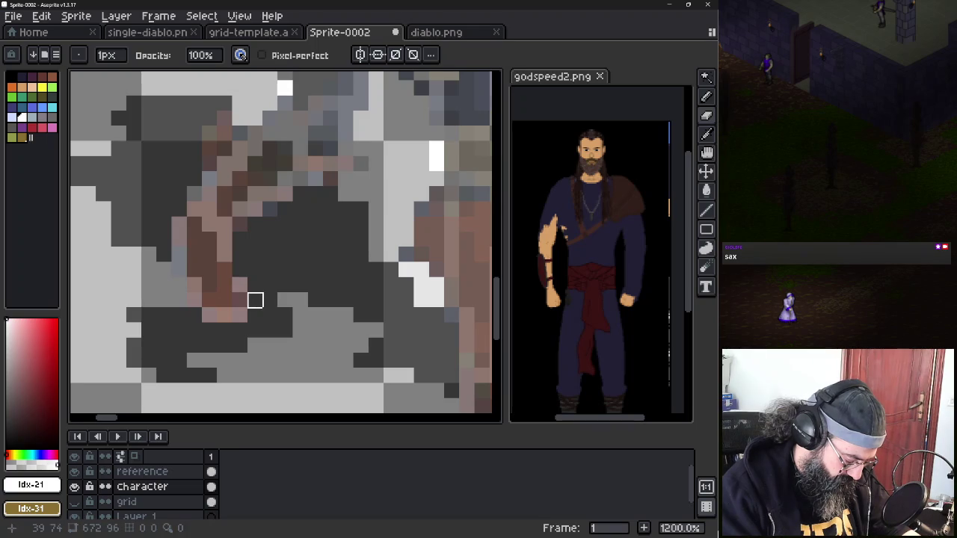
key(e)
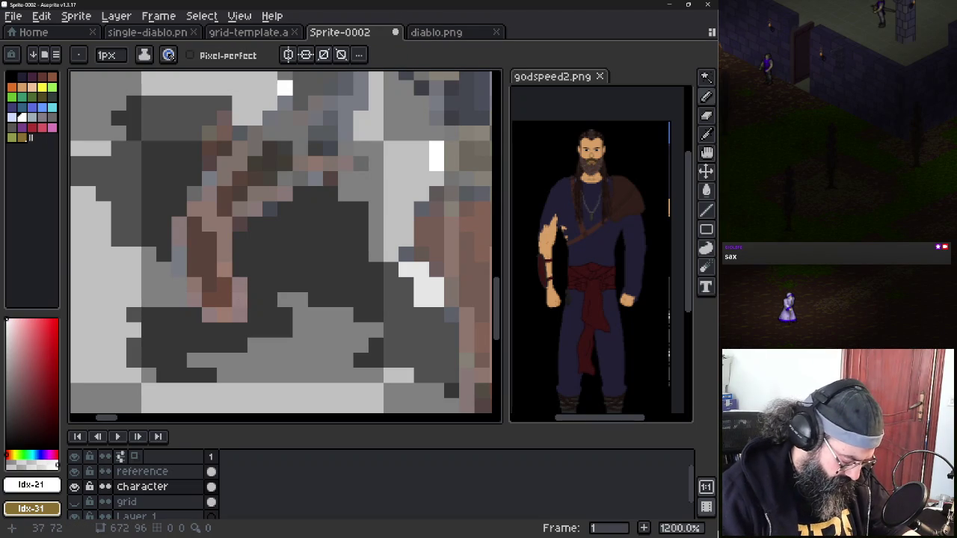
click(76, 487)
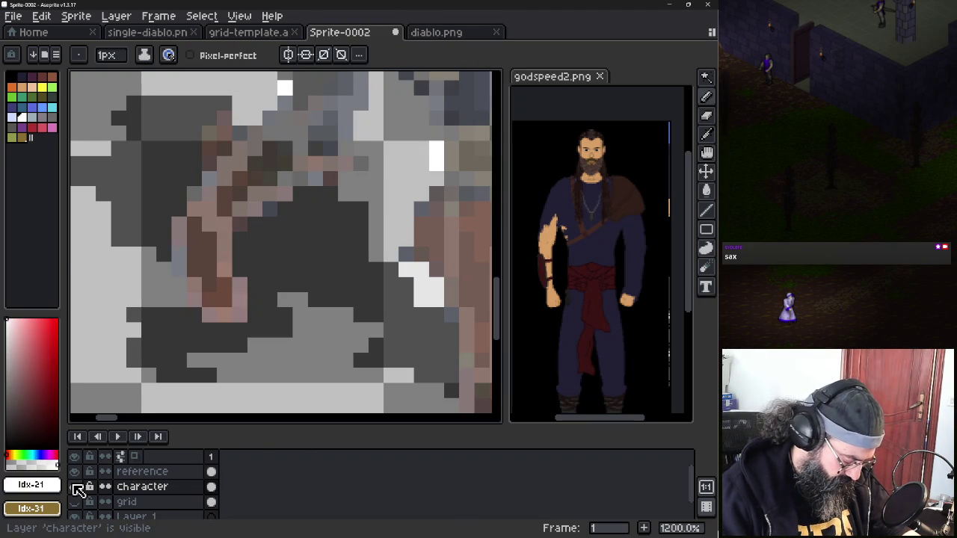
key(e)
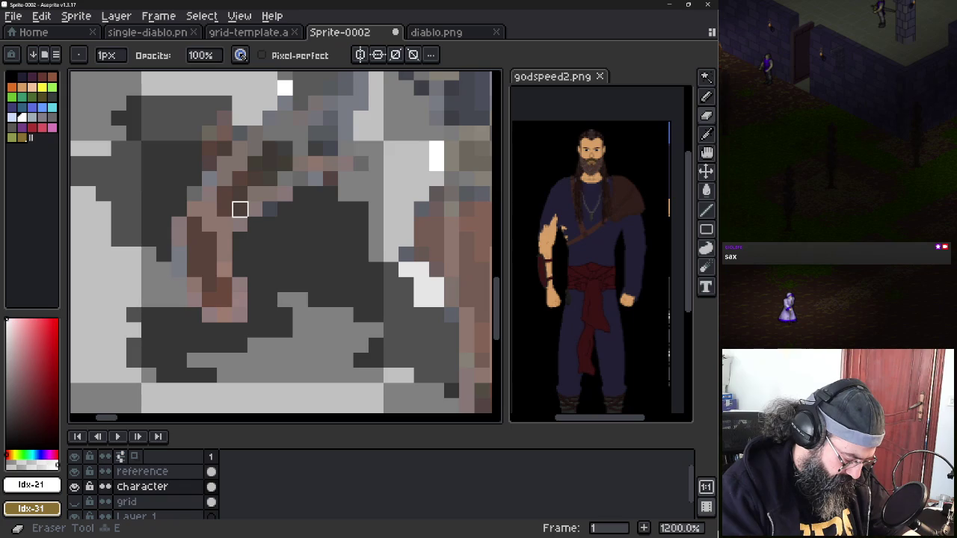
scroll(239, 210, down, 2)
scroll(239, 209, down, 2)
mouse_move(240, 208)
mouse_down()
mouse_move(263, 300)
mouse_move(208, 349)
mouse_up()
scroll(243, 299, down, 1)
scroll(246, 277, down, 1)
scroll(246, 284, down, 1)
scroll(242, 288, down, 1)
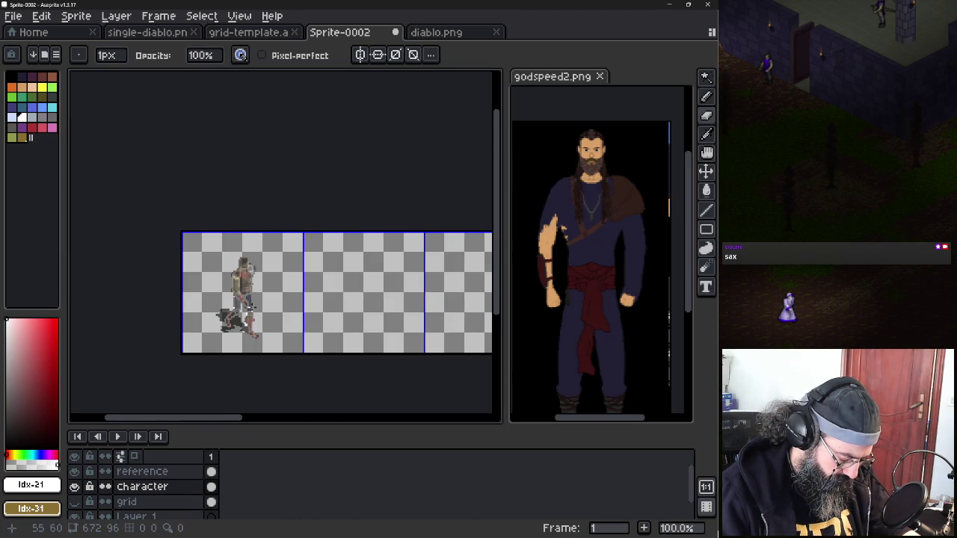
scroll(257, 320, up, 1)
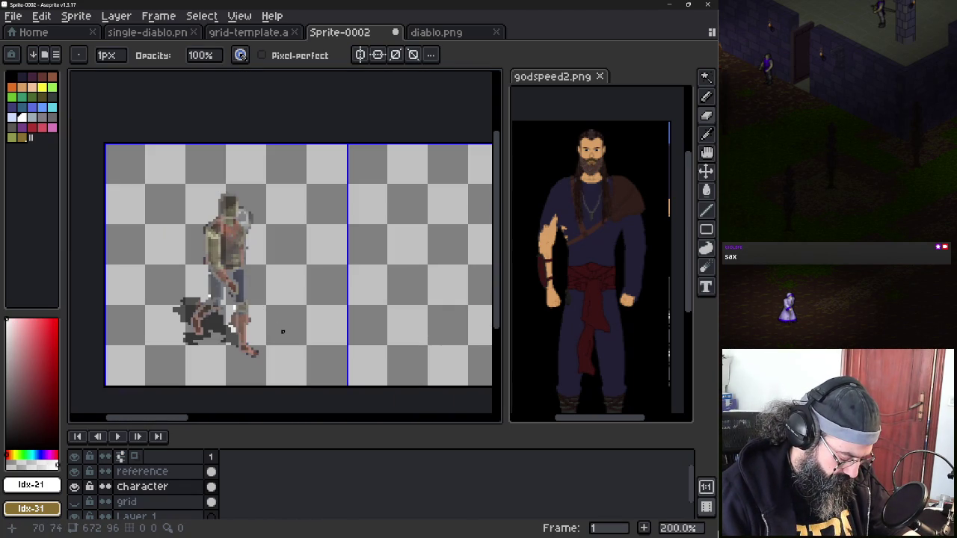
click(448, 34)
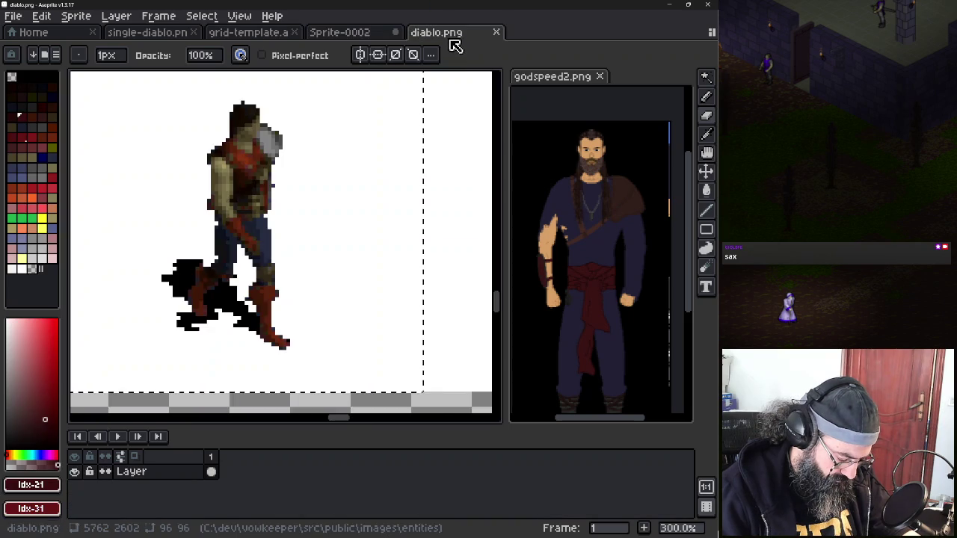
Pan across the diablo.png walking frames to compare them, then return to Sprite-0002
mouse_move(244, 266)
mouse_down()
mouse_move(70, 267)
mouse_move(341, 271)
mouse_move(72, 267)
mouse_up()
mouse_move(322, 275)
mouse_down()
mouse_move(68, 249)
mouse_move(490, 261)
mouse_up()
drag(367, 264, 518, 267)
mouse_move(144, 269)
mouse_down()
mouse_move(491, 261)
mouse_move(187, 265)
mouse_move(68, 255)
mouse_up()
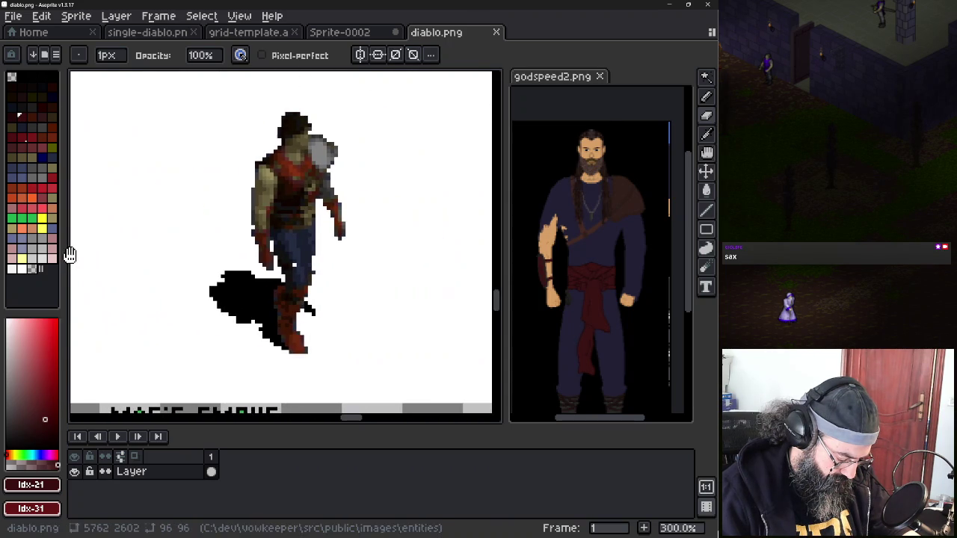
mouse_move(352, 252)
mouse_down()
mouse_move(126, 260)
mouse_move(433, 260)
mouse_move(305, 247)
mouse_move(389, 245)
mouse_move(218, 254)
mouse_move(292, 276)
mouse_move(101, 279)
mouse_move(303, 296)
mouse_move(352, 314)
mouse_move(122, 301)
mouse_move(448, 287)
mouse_move(489, 269)
mouse_up()
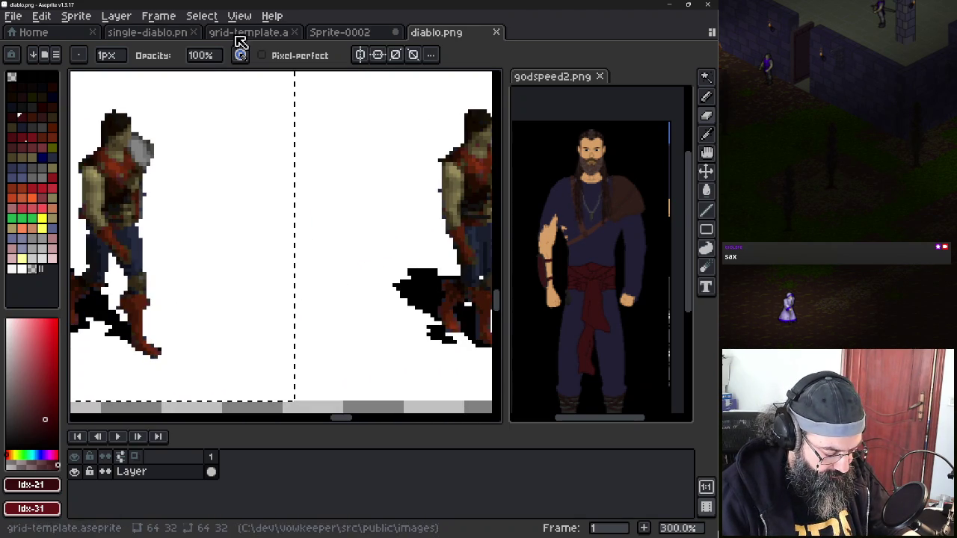
click(336, 33)
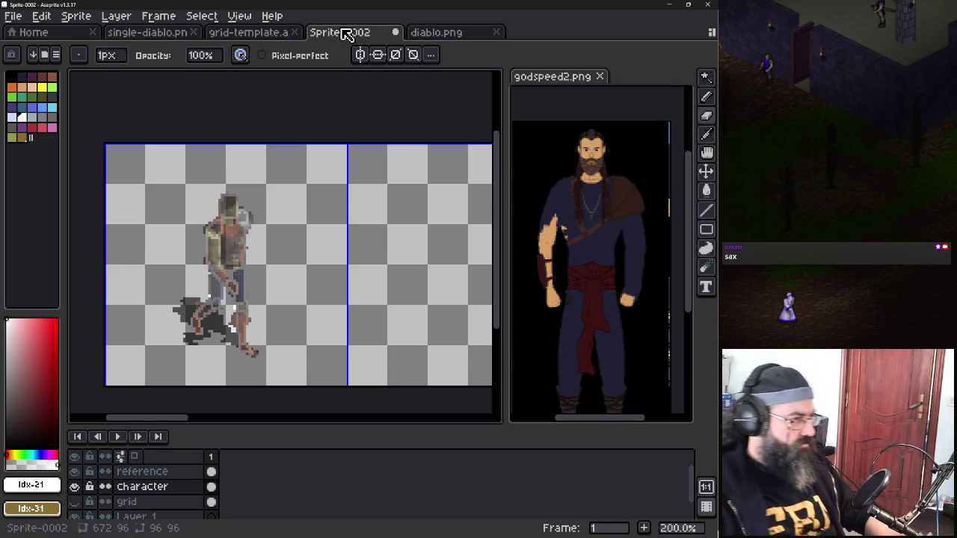
Hide the reference layer, leaving the white outline alone, and undo the last pencil stroke
scroll(254, 254, up, 2)
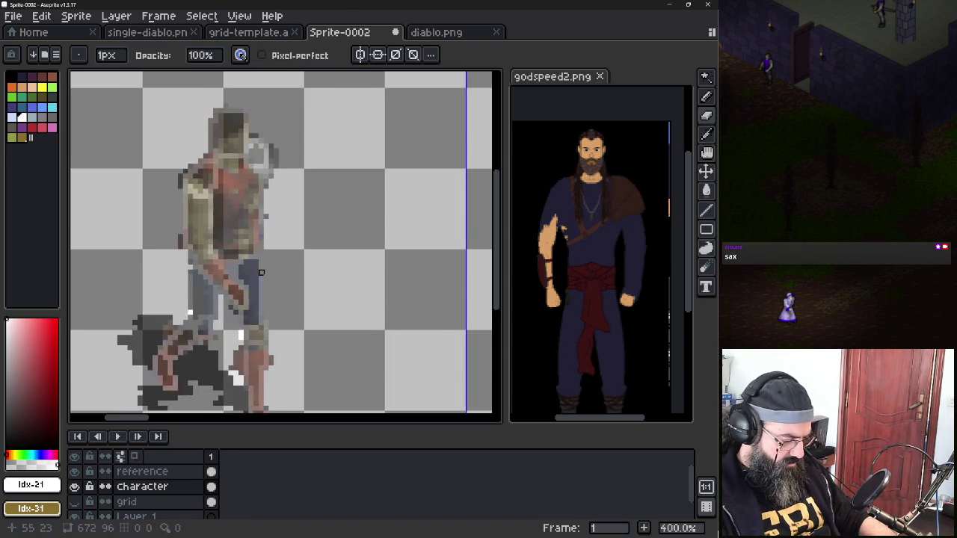
scroll(259, 273, down, 1)
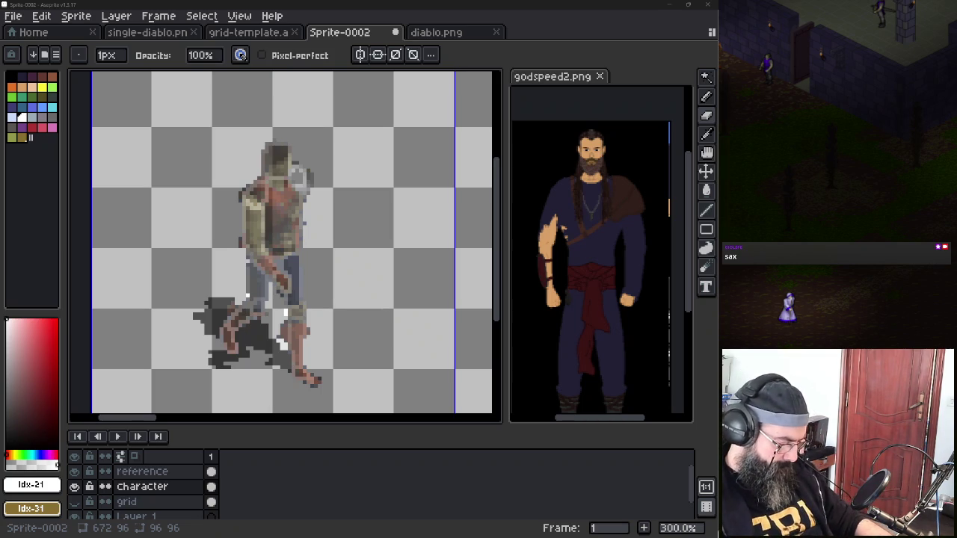
click(74, 487)
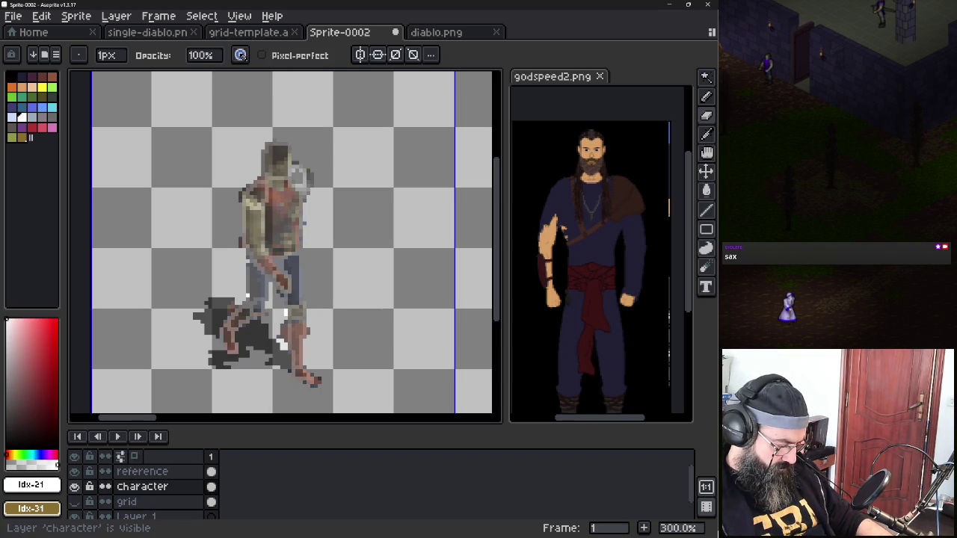
click(74, 471)
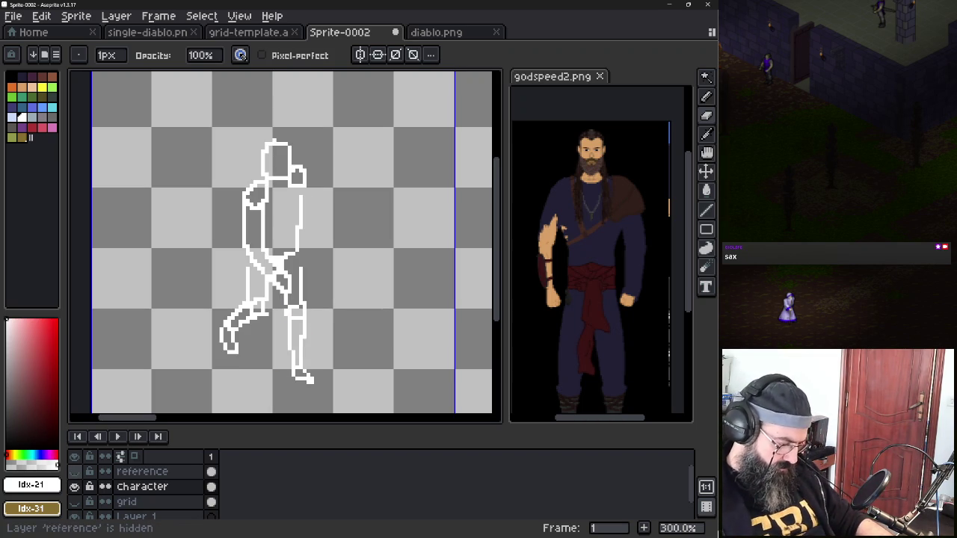
key(b)
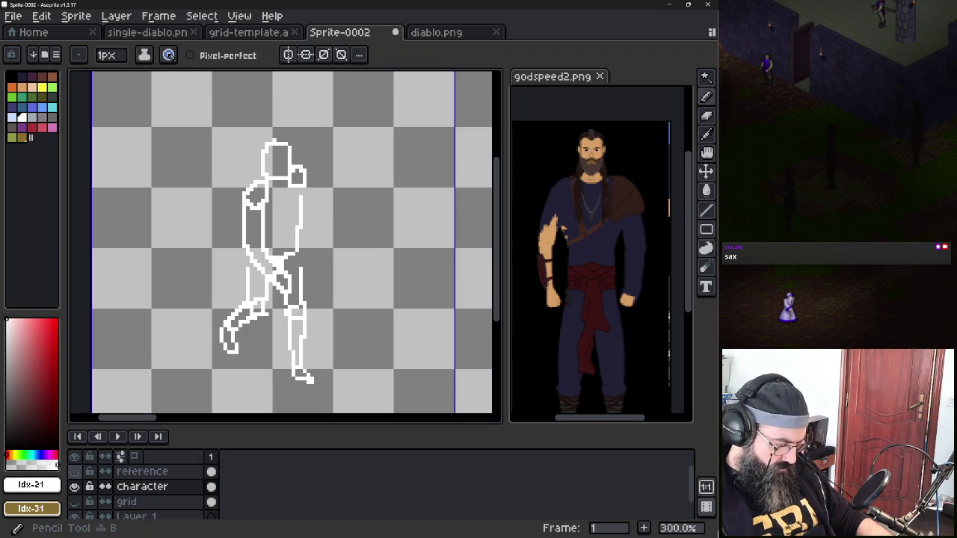
key(ctrl+z)
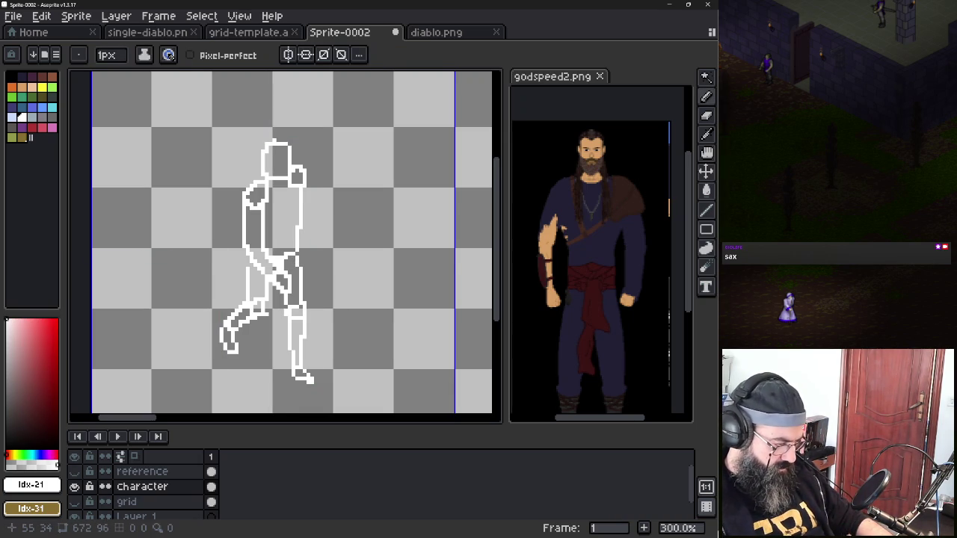
Lasso the white character outline and shift a copy 96 pixels right into the second frame
key(q)
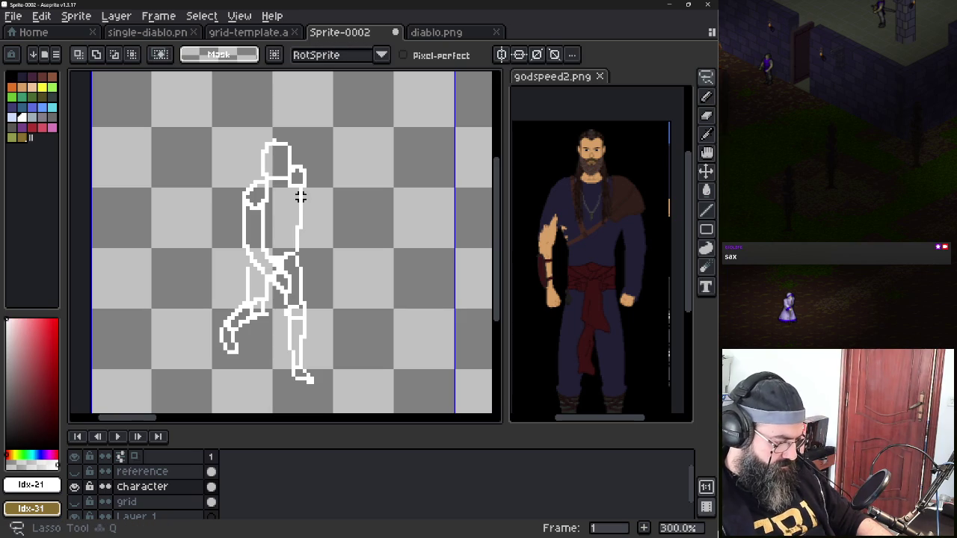
drag(288, 105, 302, 112)
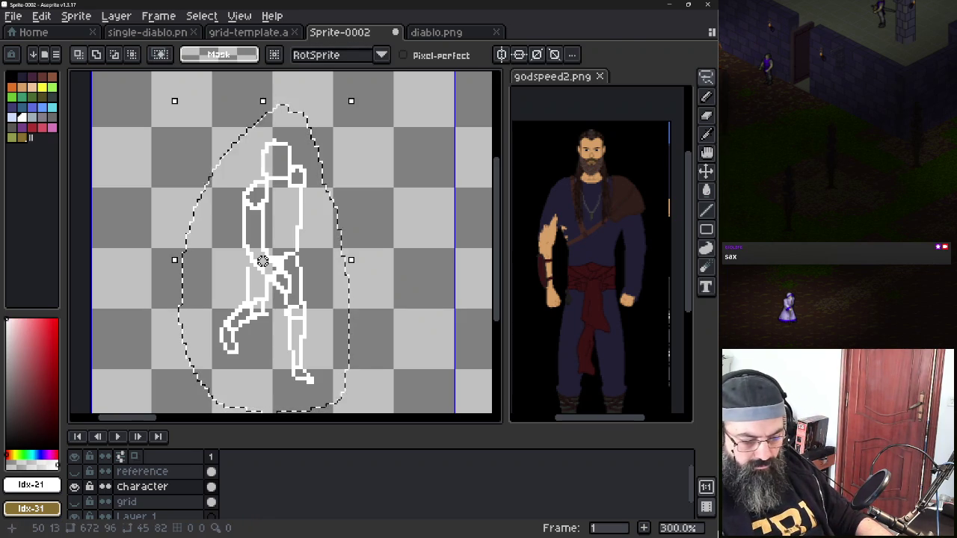
key(ctrl+t)
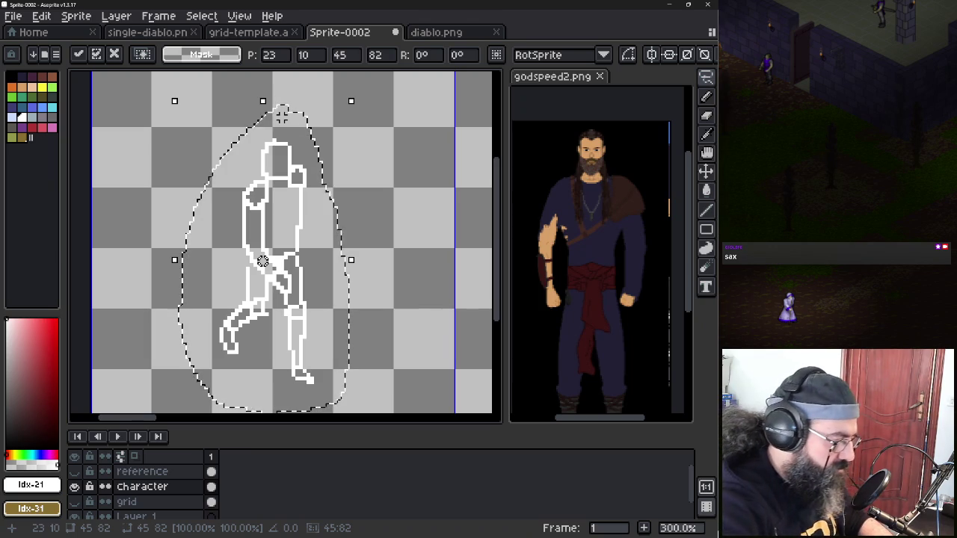
key(shift+Right)
key(shift+Right)
key(shift+Right)
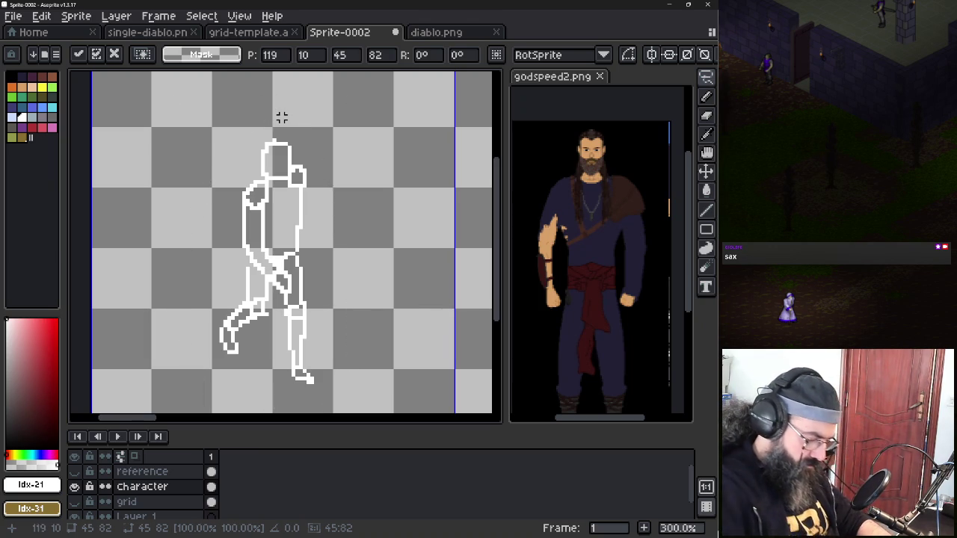
drag(357, 229, 196, 216)
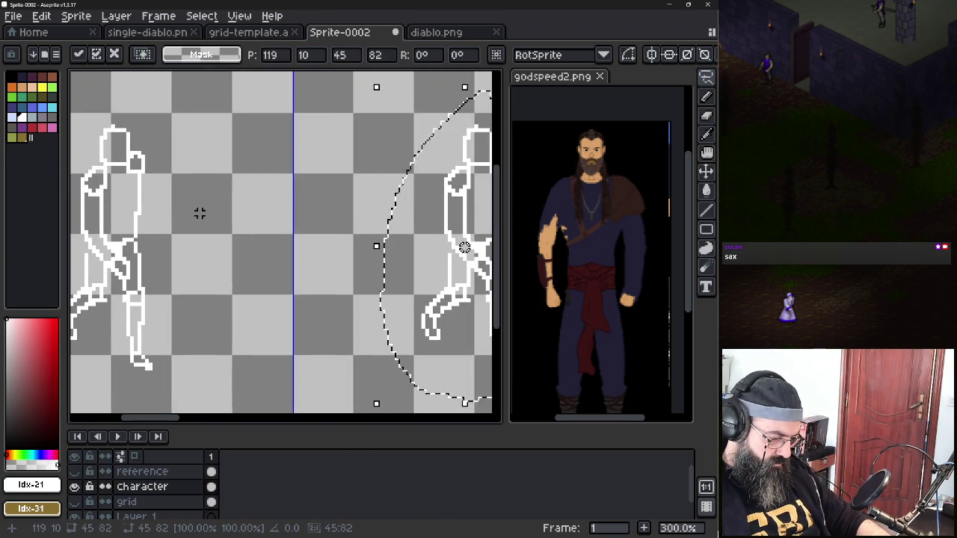
click(226, 231)
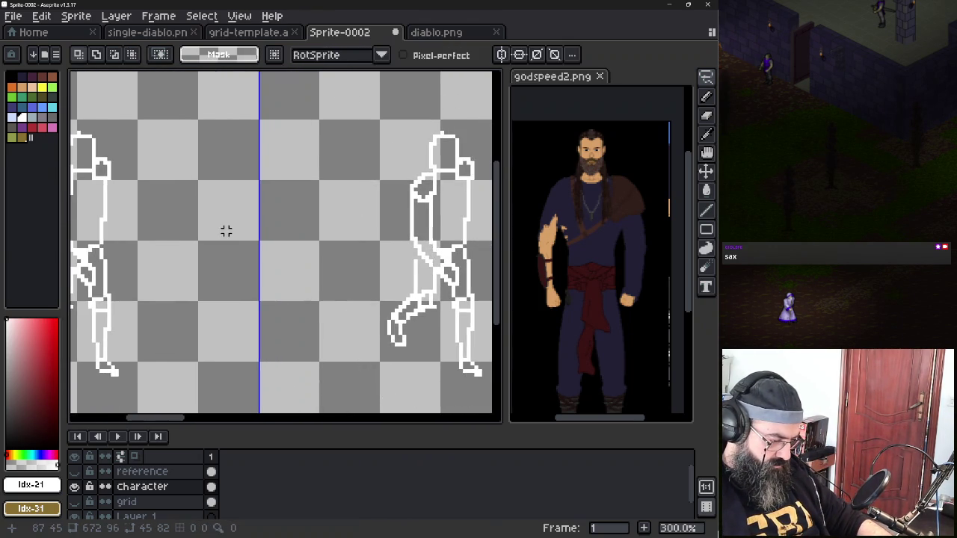
Open the Character layer's properties, showing Normal blend mode at 100% opacity
scroll(226, 230, down, 3)
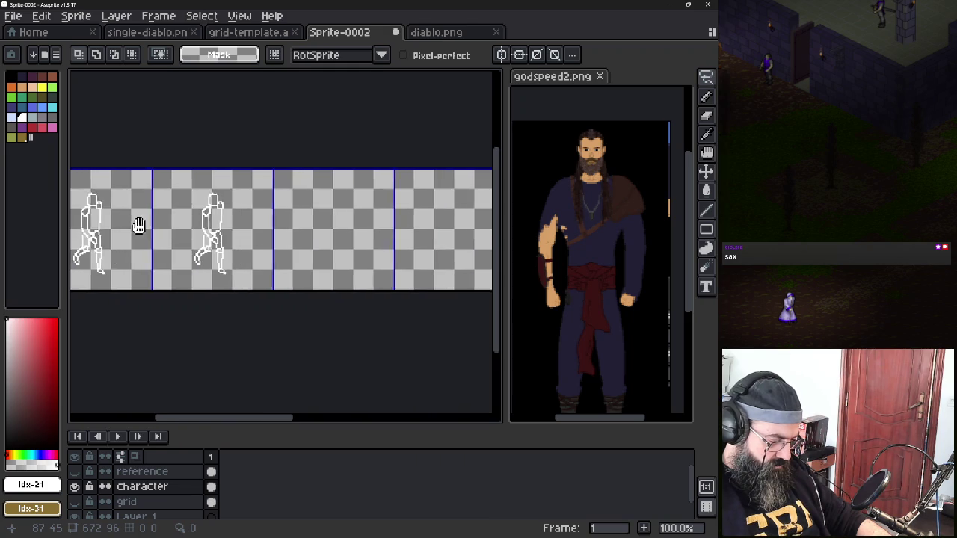
scroll(248, 249, up, 1)
scroll(135, 250, up, 1)
double_click(142, 487)
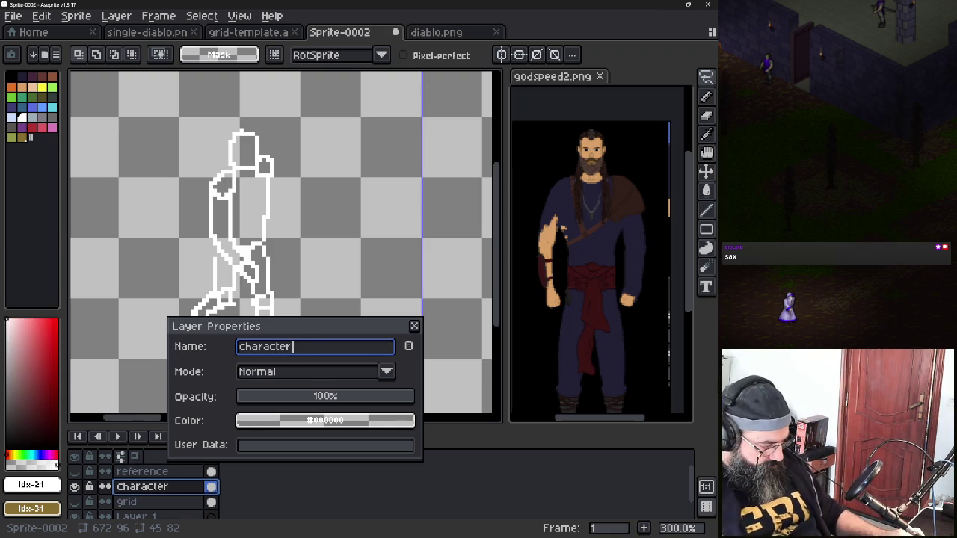
Confirm the layer name 'Character ref' and close Layer Properties
key(Return)
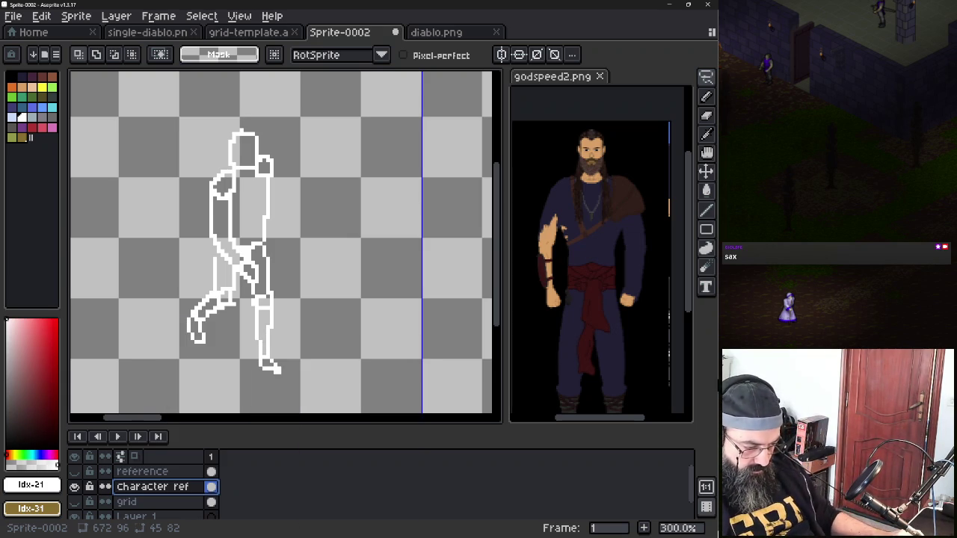
scroll(397, 245, right, 1)
scroll(397, 246, right, 8)
scroll(401, 247, right, 1)
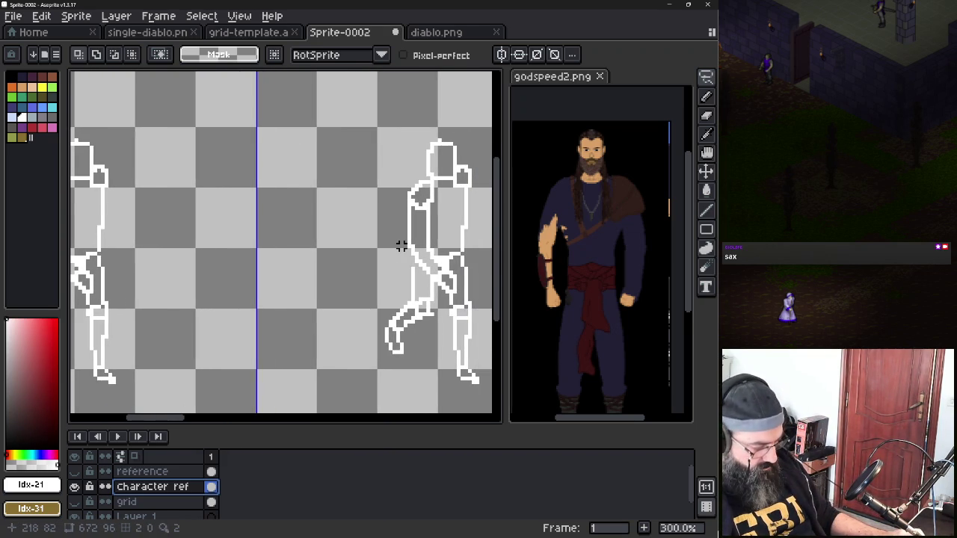
scroll(262, 246, down, 1)
scroll(262, 247, left, 3)
scroll(262, 247, left, 1)
scroll(262, 246, left, 1)
Browse the canvas, then open and dismiss the Character ref layer's context menu
scroll(262, 247, left, 1)
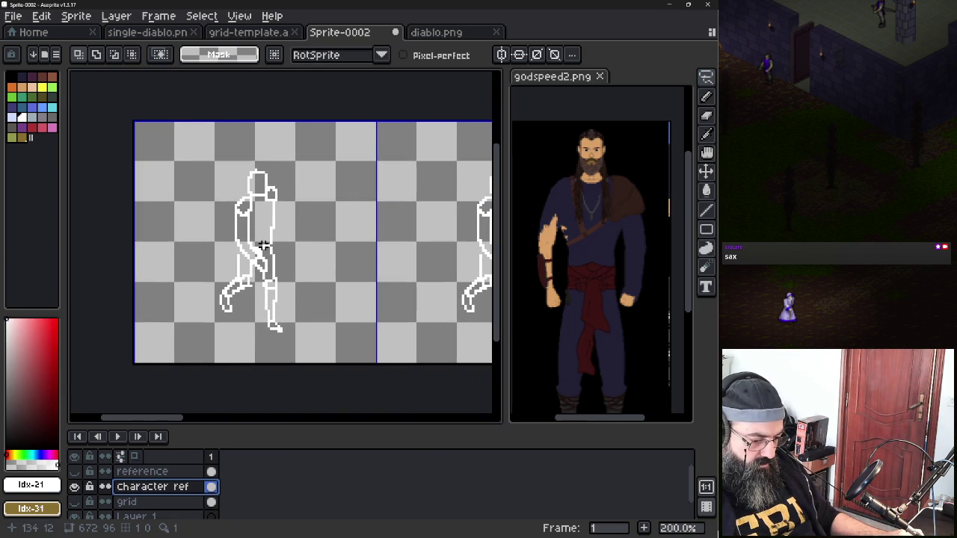
scroll(266, 258, up, 1)
scroll(266, 258, left, 1)
scroll(268, 258, up, 1)
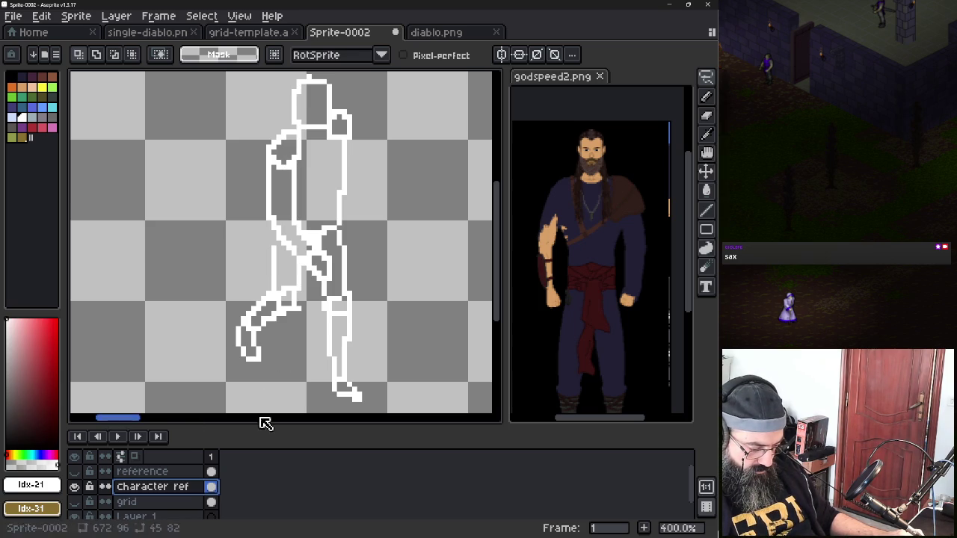
scroll(198, 491, down, 1)
scroll(198, 491, up, 1)
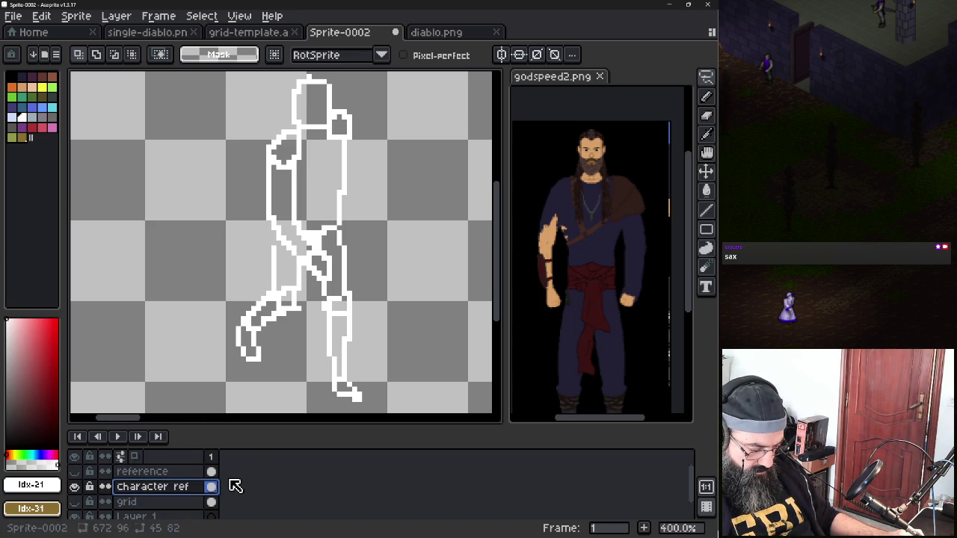
right_click(192, 490)
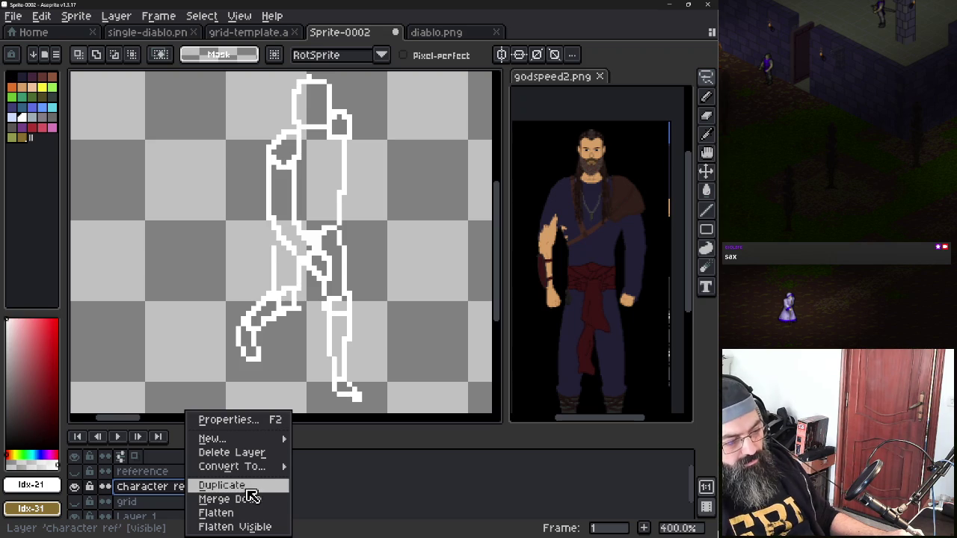
click(341, 501)
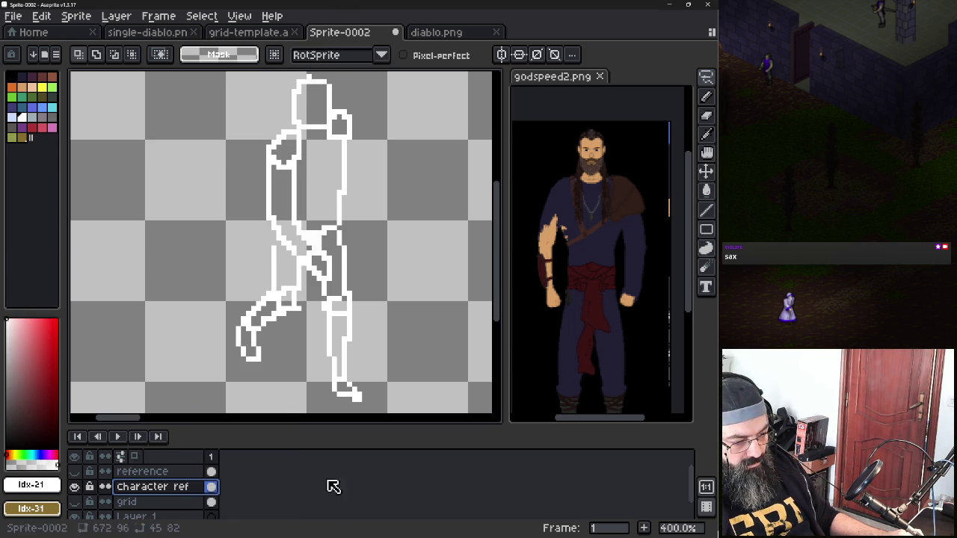
Look across the further frames of the diablo.png sprite sheet
click(434, 32)
scroll(226, 180, down, 3)
scroll(226, 180, up, 1)
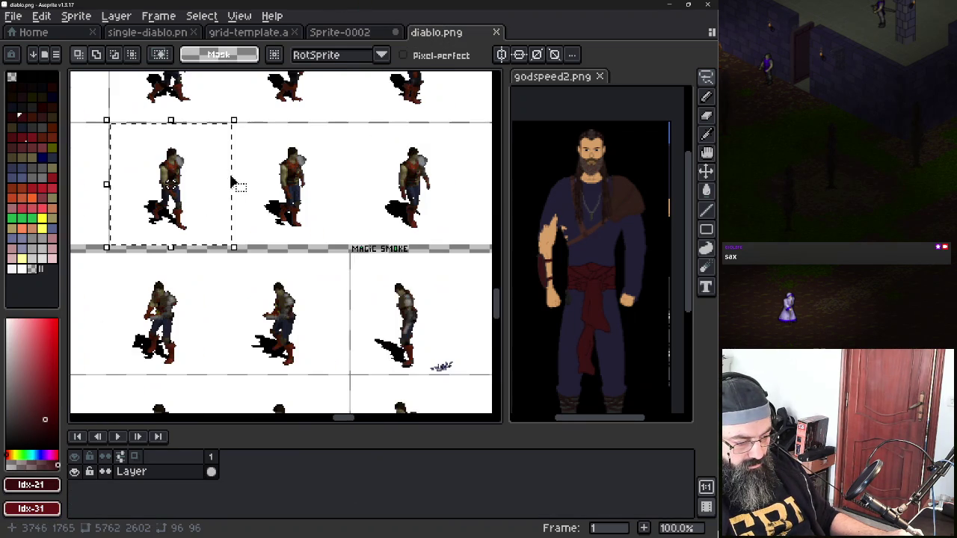
drag(305, 186, 80, 217)
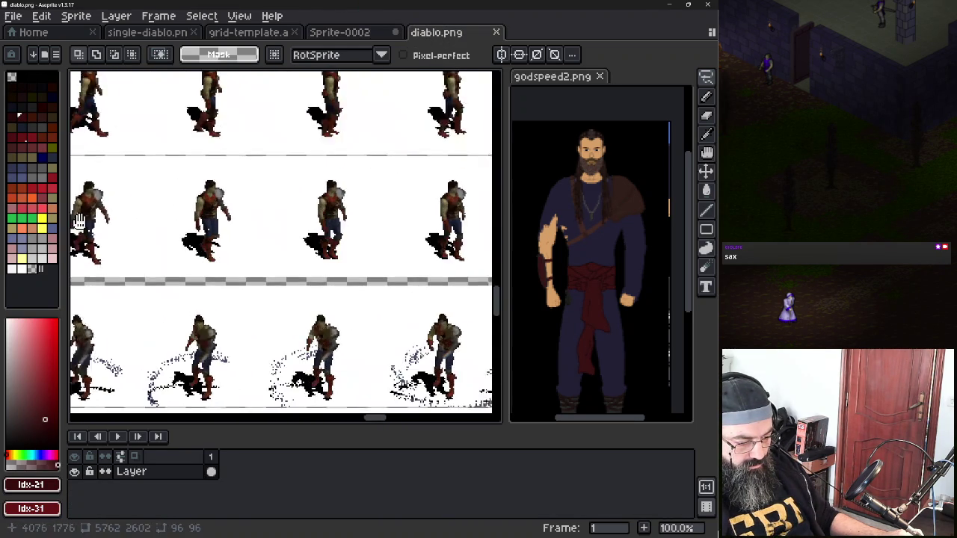
scroll(270, 251, down, 2)
scroll(270, 251, up, 1)
scroll(270, 251, down, 1)
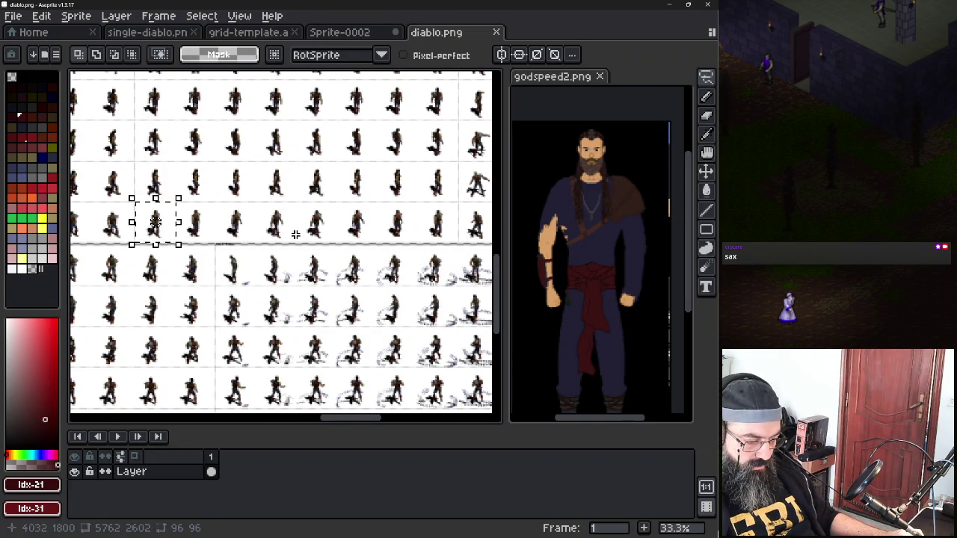
Switch to Sprite-0002 and bring the whole outlined strip into view
click(364, 34)
scroll(308, 146, down, 3)
mouse_move(367, 199)
mouse_down()
mouse_move(267, 207)
mouse_move(149, 193)
mouse_move(242, 201)
mouse_up()
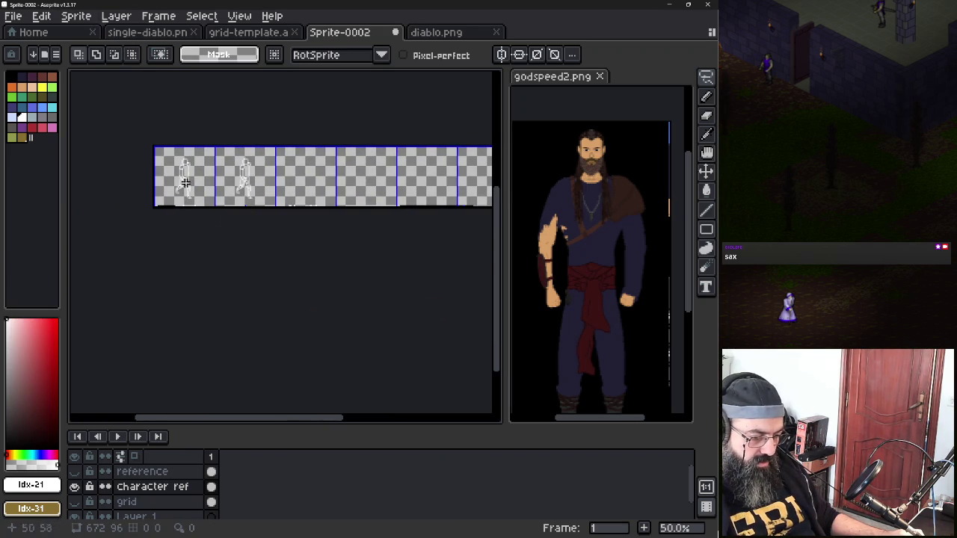
Centre the enlarged figure and move Layer 1 above the reference layer
scroll(181, 182, up, 5)
scroll(175, 196, down, 1)
scroll(212, 168, down, 4)
scroll(217, 176, up, 1)
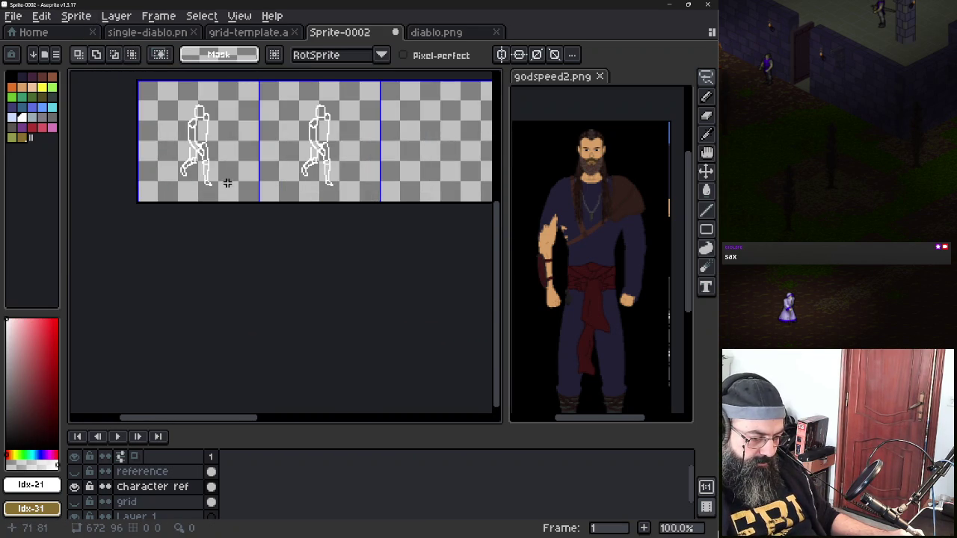
scroll(227, 172, up, 1)
scroll(235, 191, up, 1)
drag(234, 205, 320, 284)
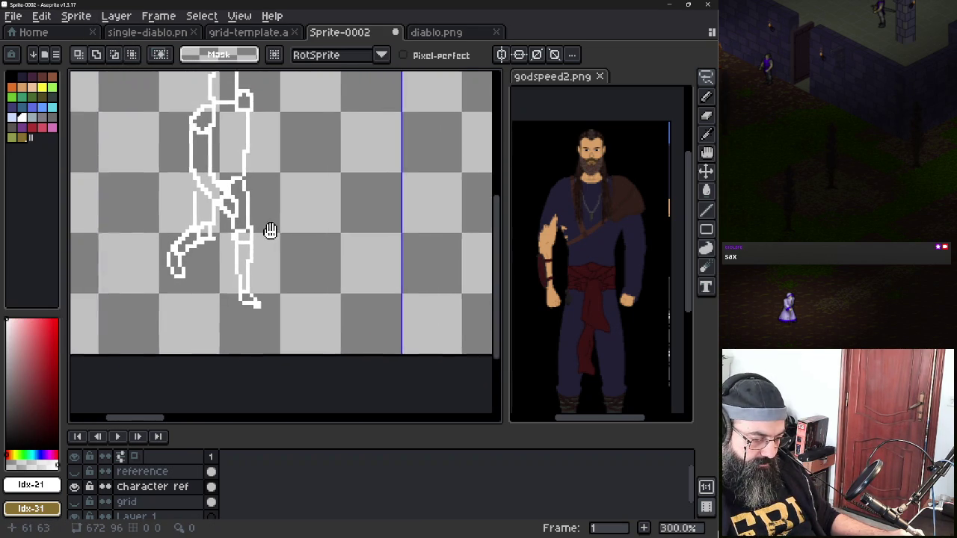
right_click(187, 491)
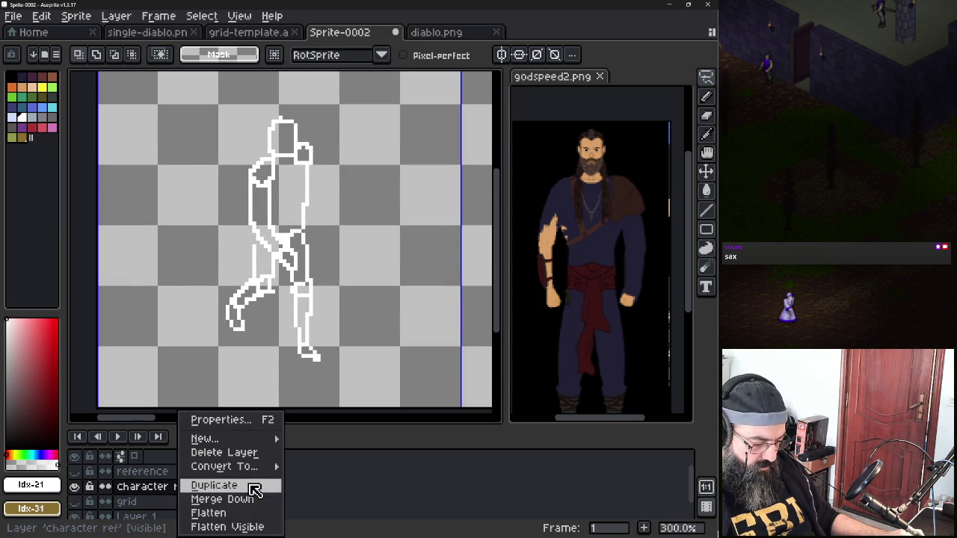
click(348, 498)
double_click(191, 500)
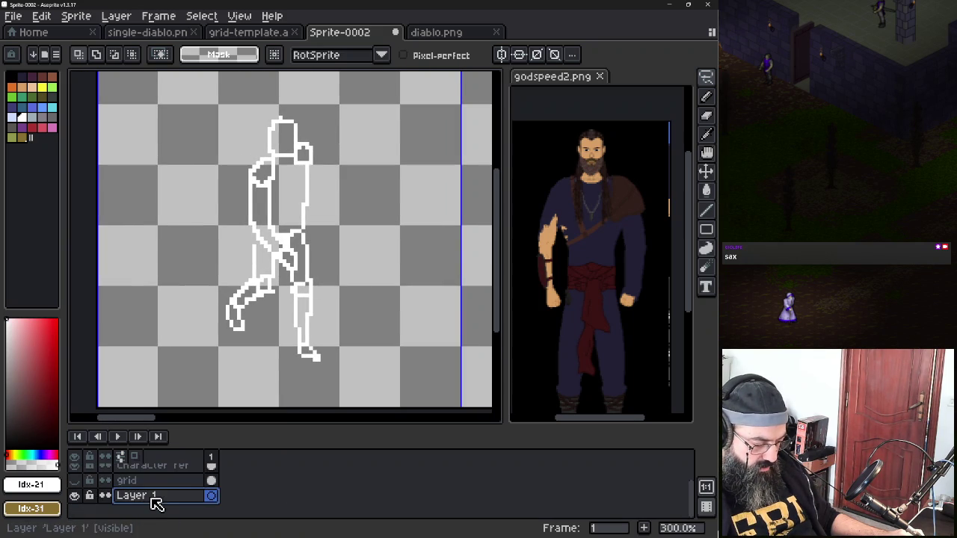
drag(154, 499, 159, 472)
Rename the character ref layer to 'frame'
click(164, 503)
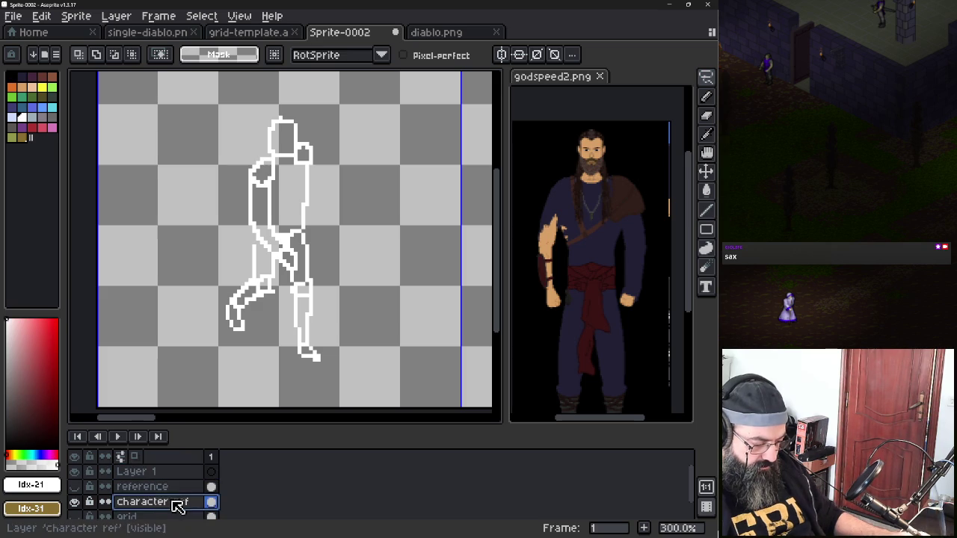
double_click(169, 503)
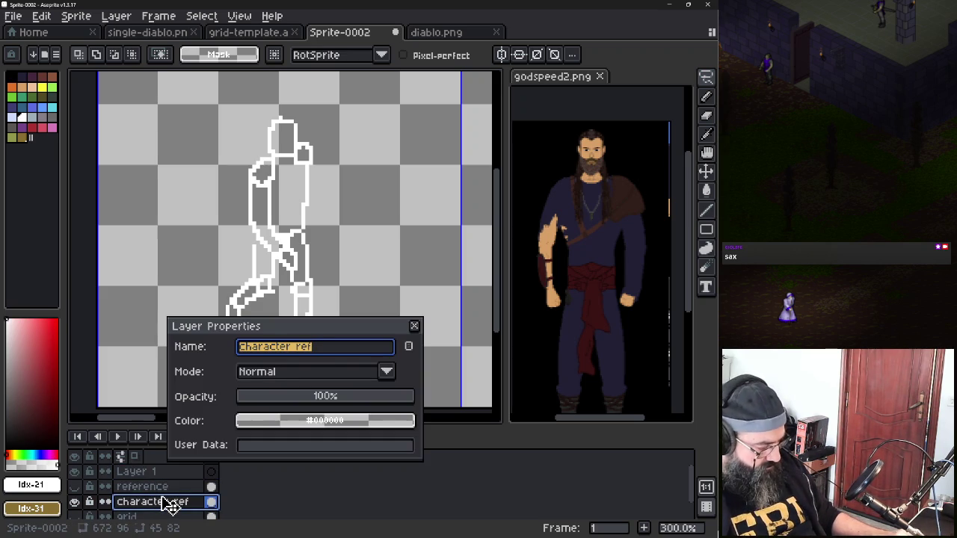
text(fram)
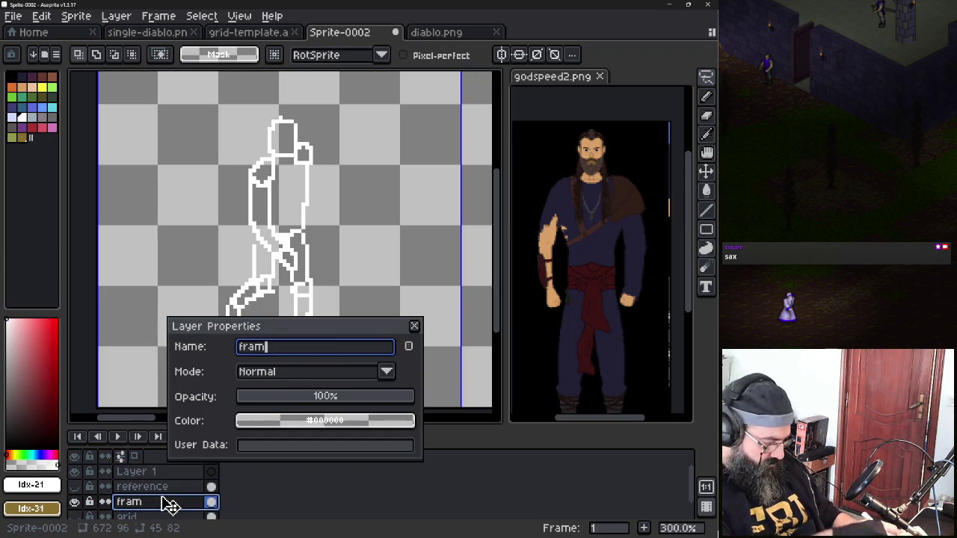
text(e)
key(Return)
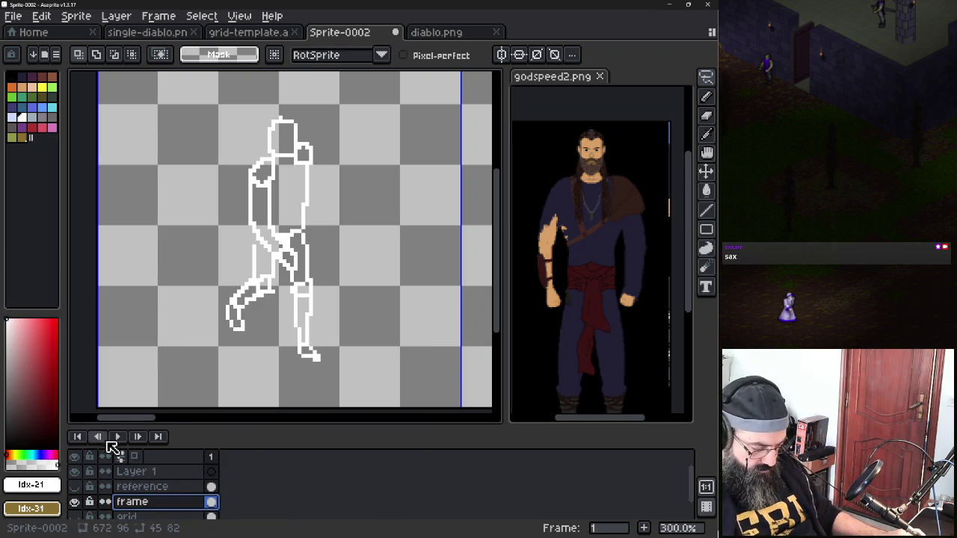
Rename Layer 1 to 'character'
click(142, 477)
double_click(142, 477)
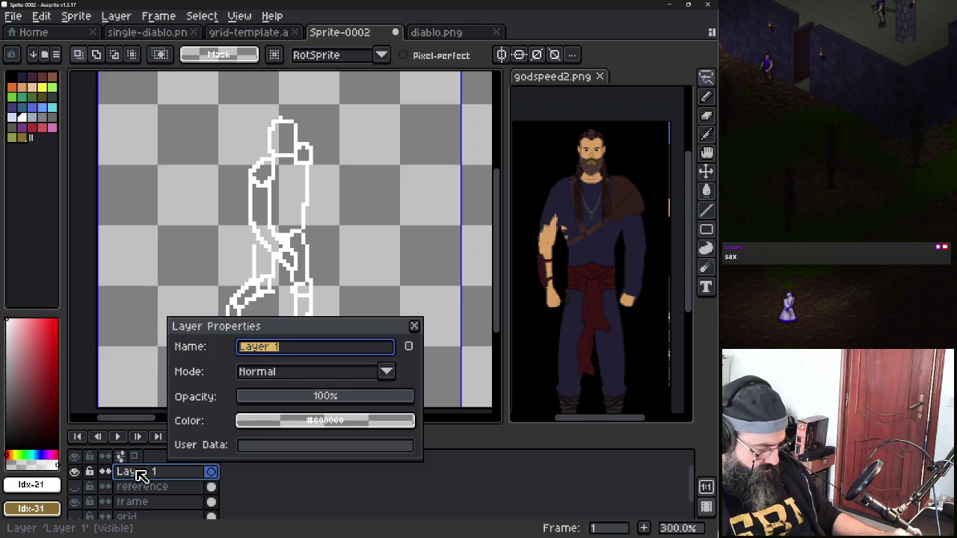
text(character)
key(Return)
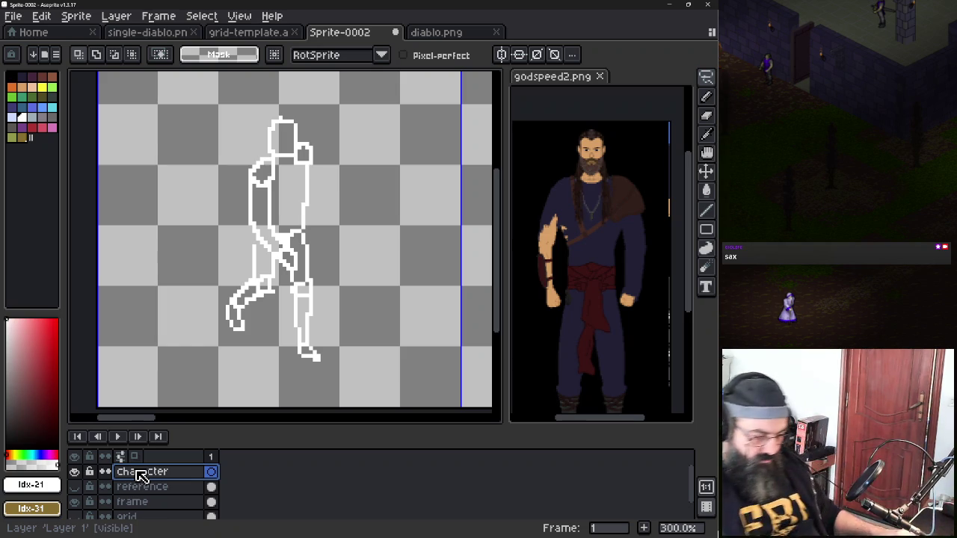
drag(389, 252, 380, 269)
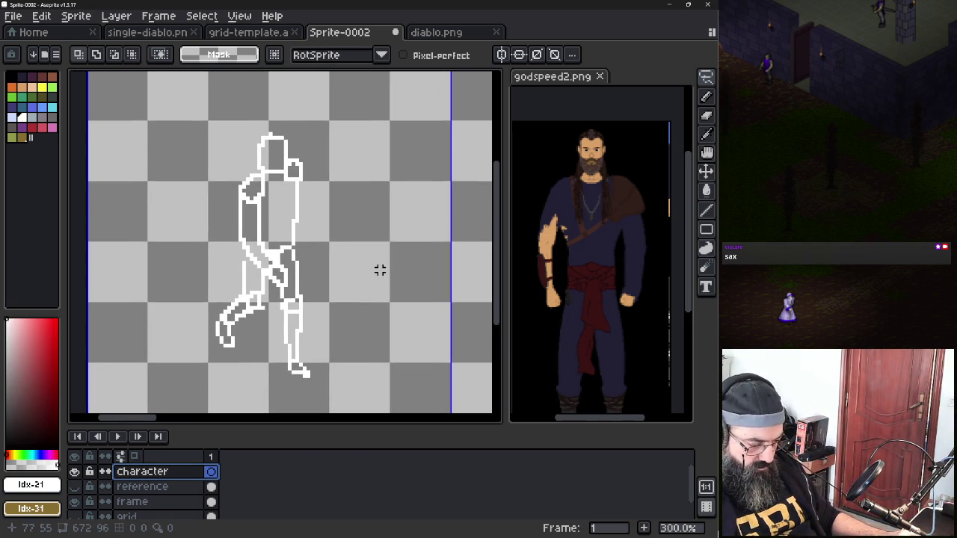
Sample the #d9a066 skin tone from the reference arm for the Pencil
key(b)
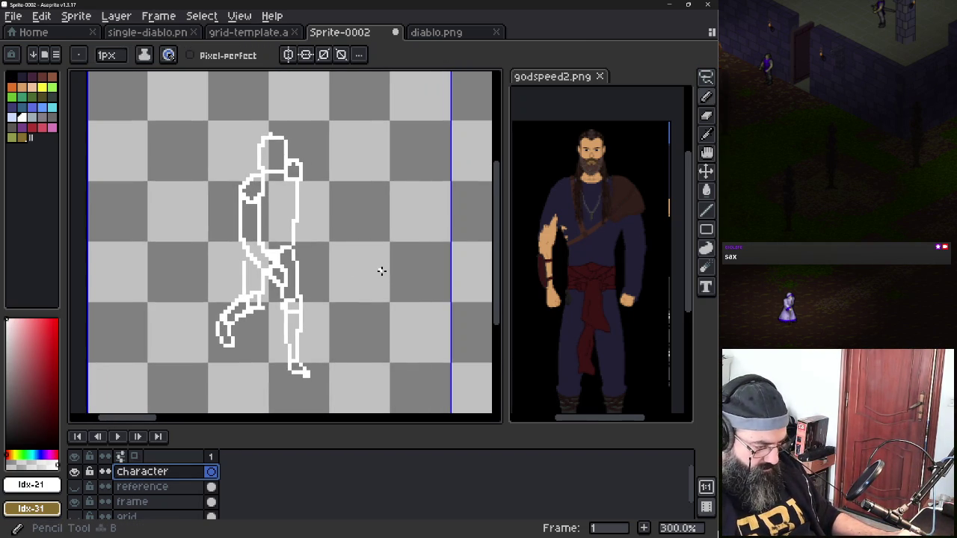
key(i)
click(590, 150)
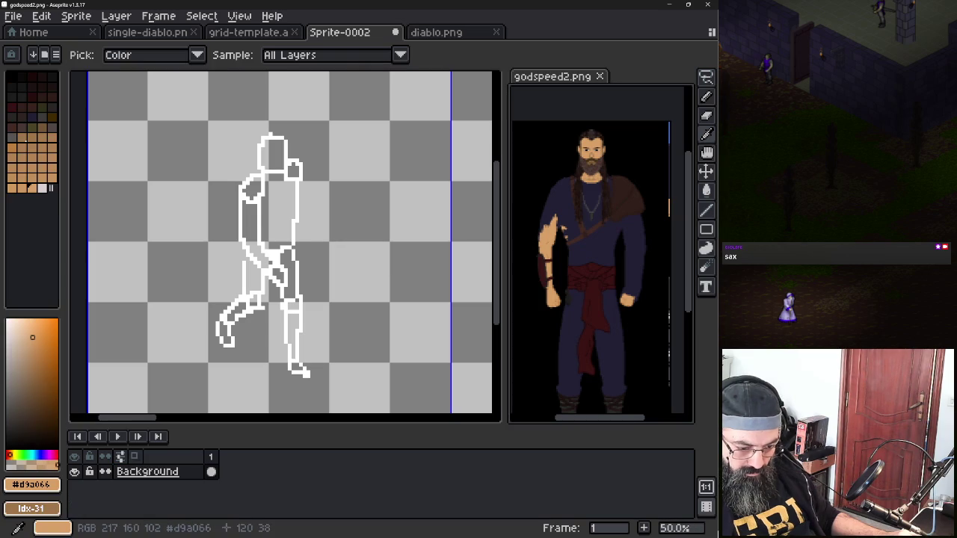
key(b)
click(359, 224)
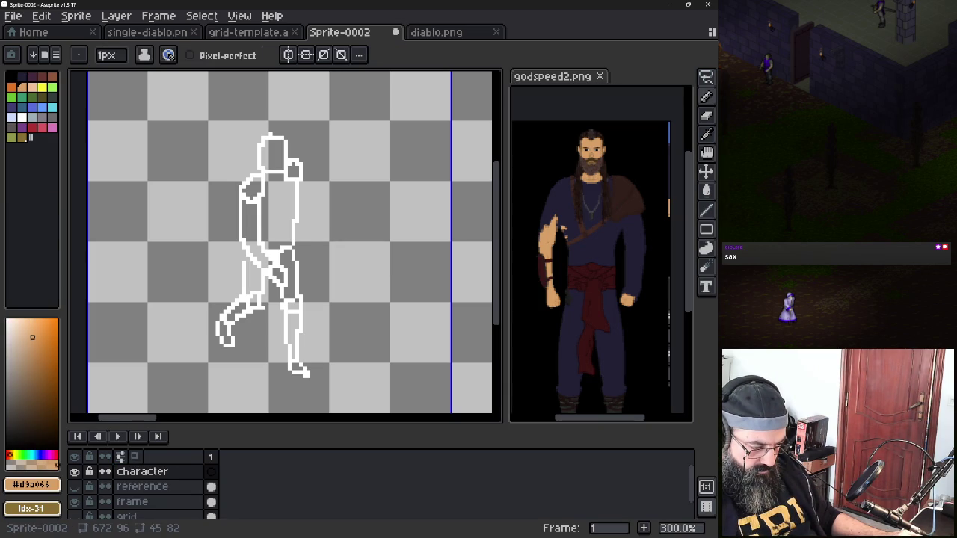
Paint the near arm skin tone from shoulder to hand, then pick the shirt's navy
drag(243, 193, 243, 238)
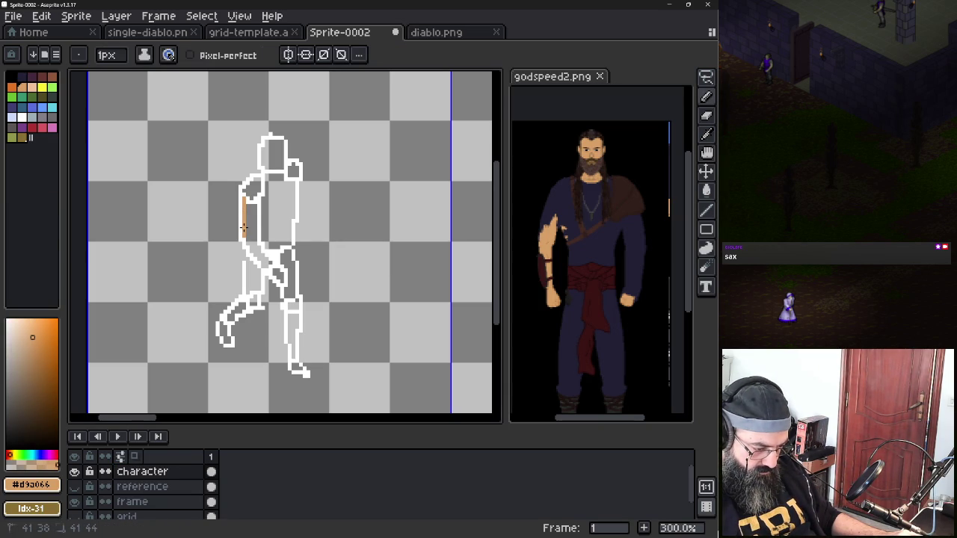
mouse_move(241, 201)
mouse_down()
mouse_move(241, 244)
mouse_move(285, 284)
mouse_move(260, 248)
mouse_move(257, 207)
mouse_move(257, 242)
mouse_up()
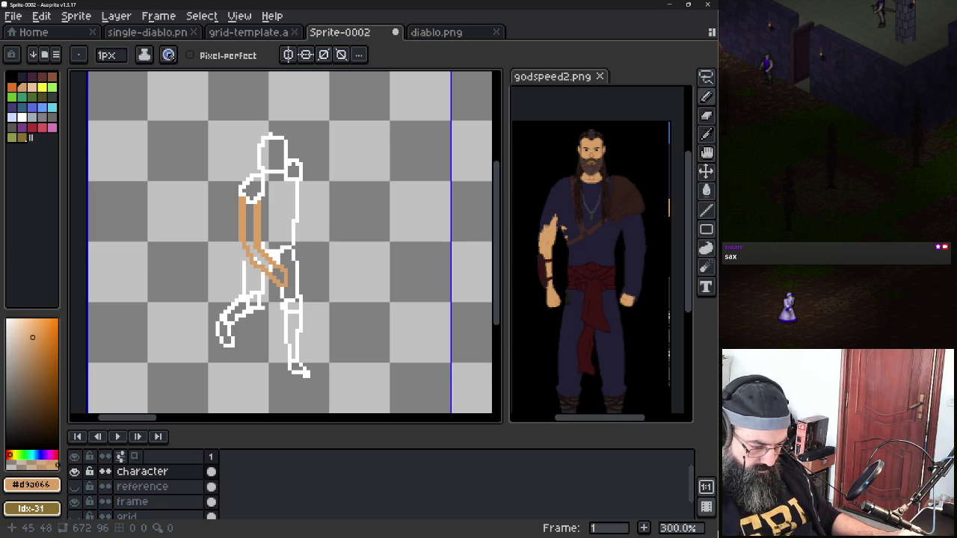
alt+click(538, 149)
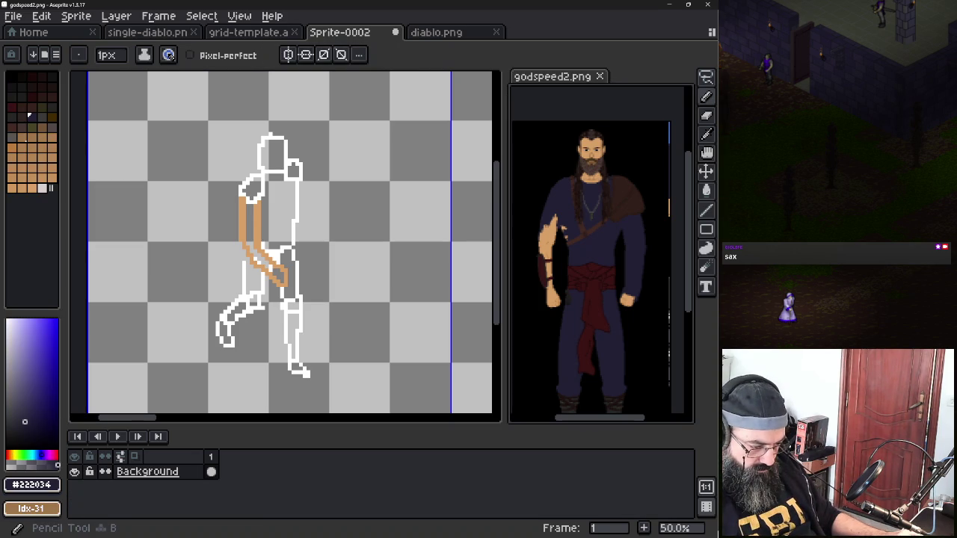
Paint the sleeve and shoulder line in dark navy #222034
mouse_move(240, 200)
mouse_down()
mouse_move(260, 199)
mouse_move(251, 202)
mouse_up()
click(251, 200)
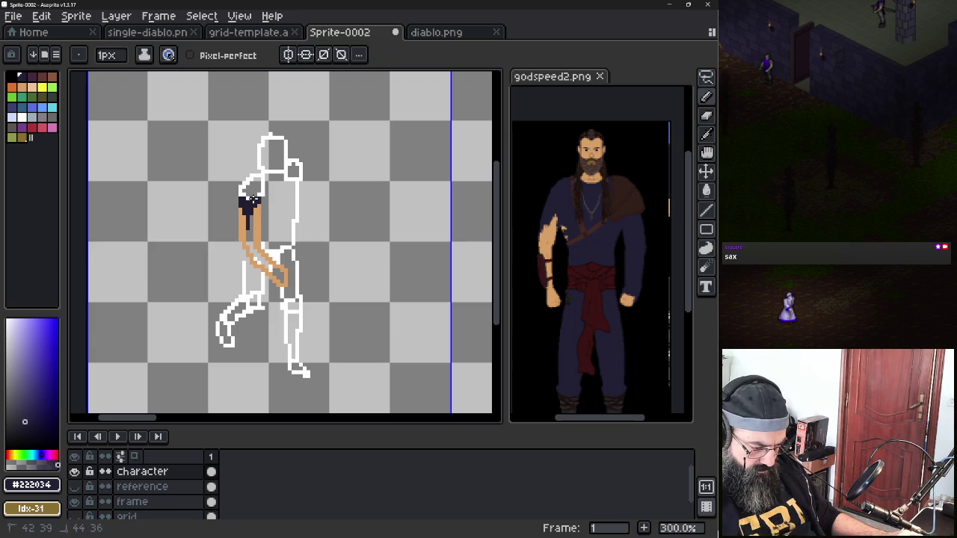
alt+click(566, 220)
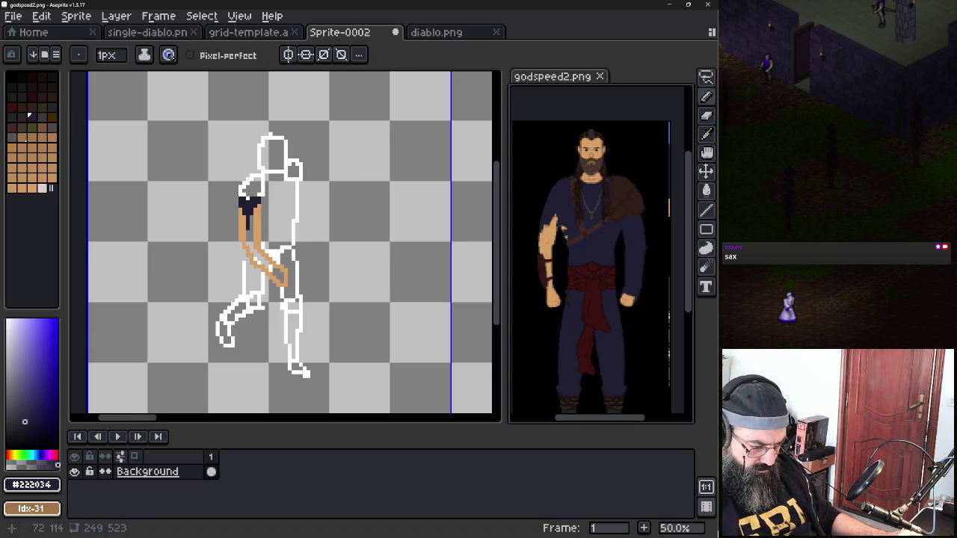
click(252, 192)
mouse_move(256, 183)
mouse_down()
mouse_move(249, 198)
mouse_move(239, 194)
mouse_move(252, 181)
mouse_up()
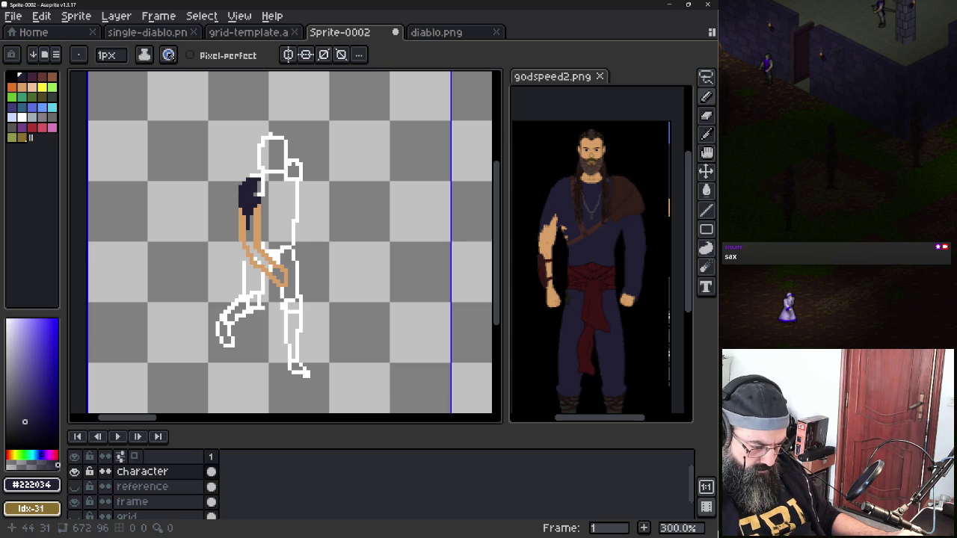
click(260, 183)
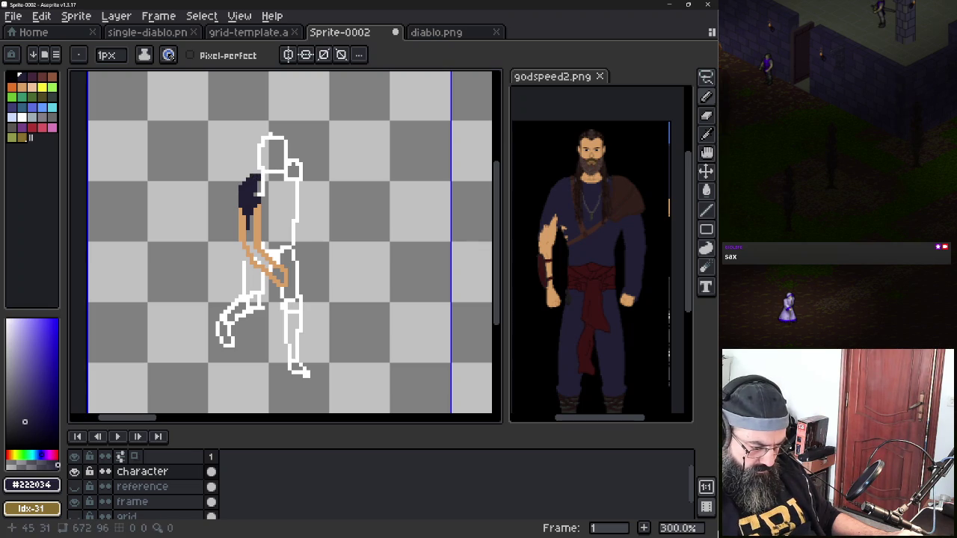
mouse_move(262, 178)
mouse_down()
mouse_move(296, 179)
mouse_move(292, 245)
mouse_up()
click(289, 175)
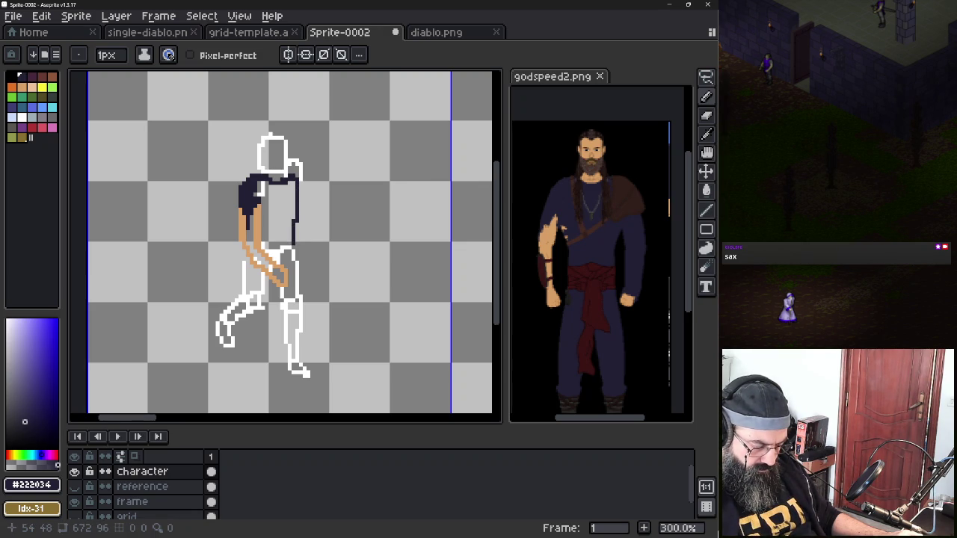
Draw the navy lower torso edge and a navy line down the back leg
drag(259, 242, 290, 238)
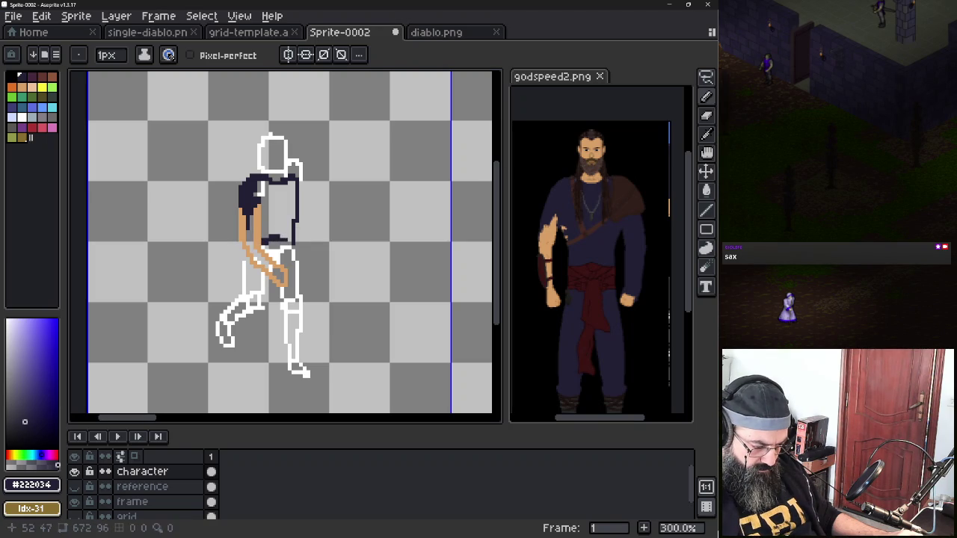
key(ctrl+z)
drag(262, 248, 281, 241)
key(b)
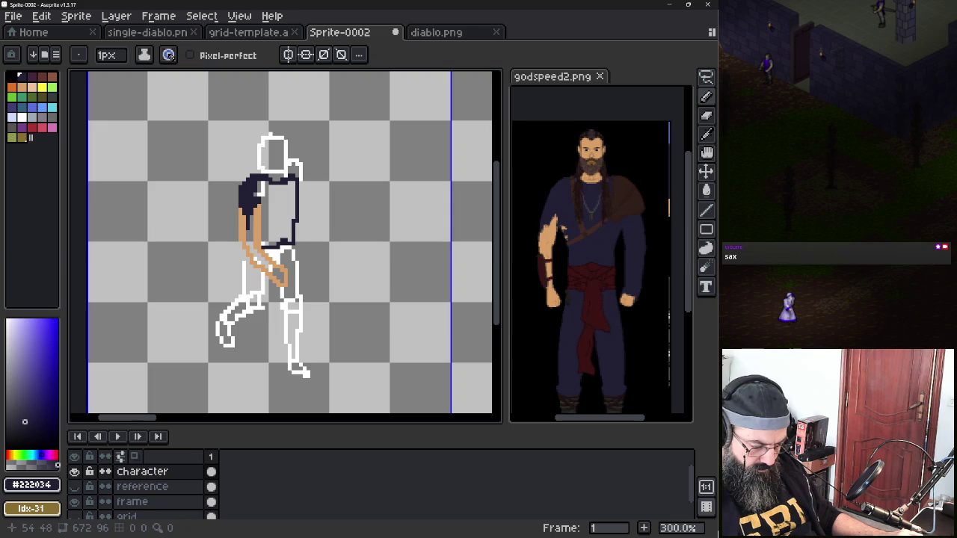
click(248, 261)
drag(247, 261, 244, 293)
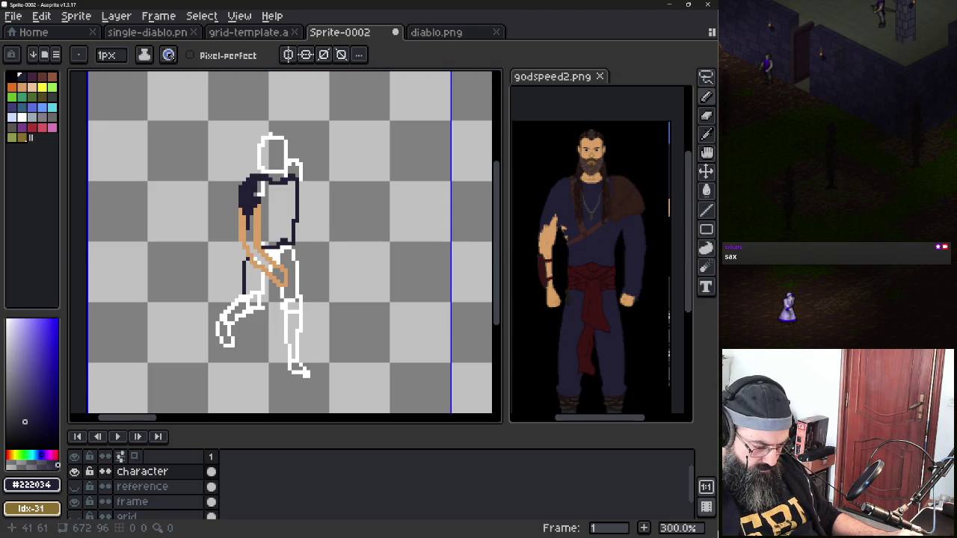
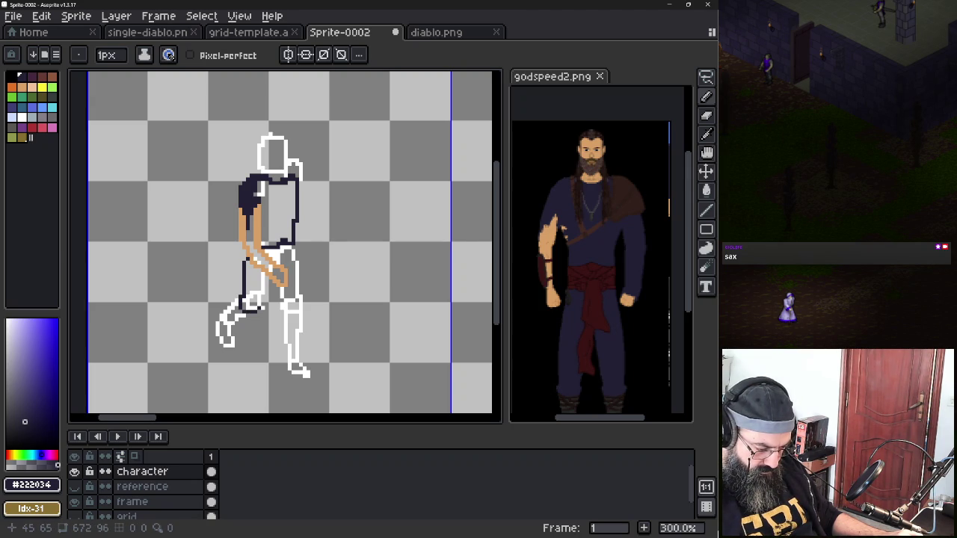
Draw a dark vertical outline down the upper part of the character's right leg near the knee
drag(261, 295, 261, 278)
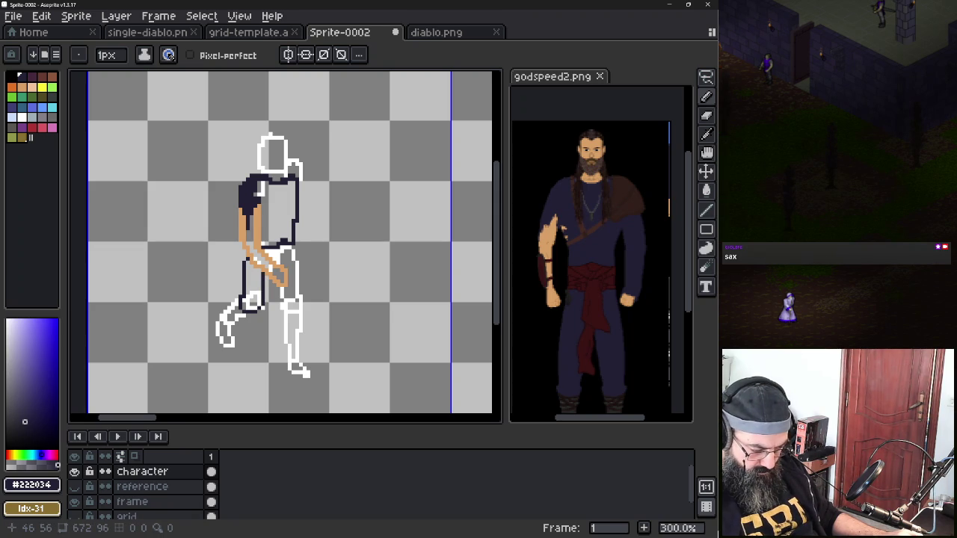
key(ctrl+z)
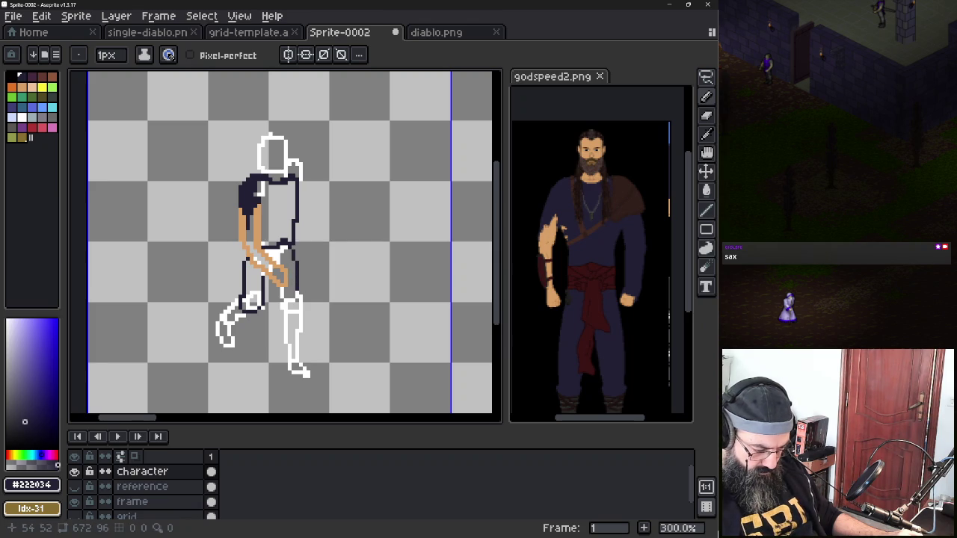
click(300, 298)
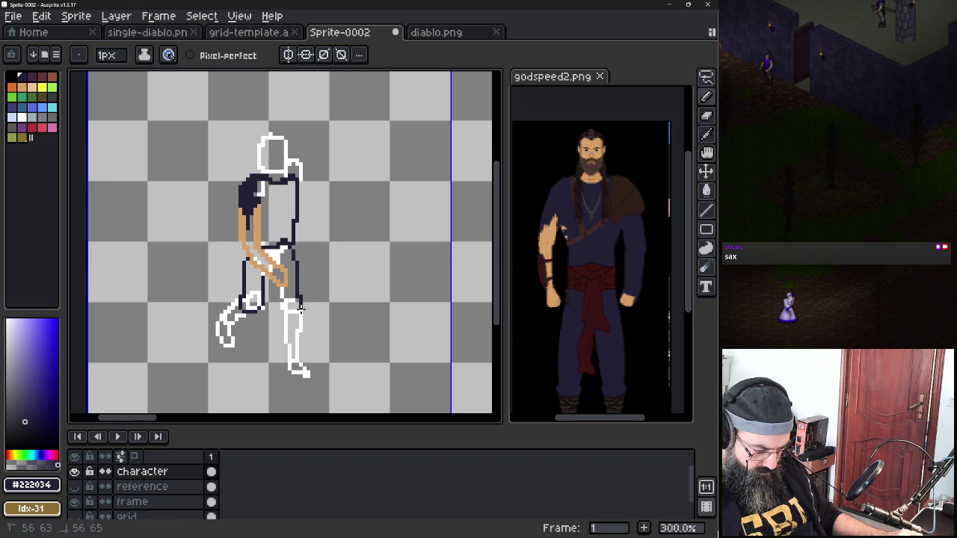
drag(300, 317, 299, 320)
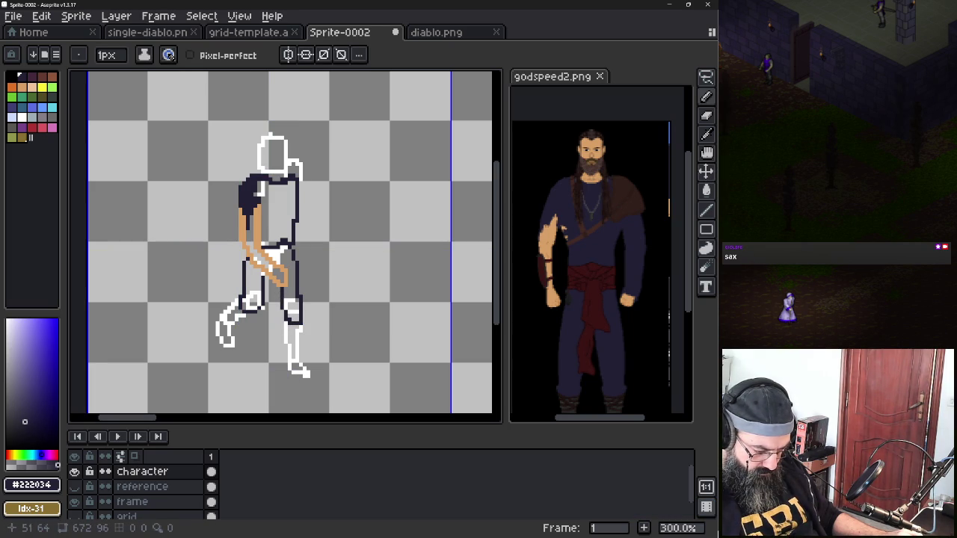
Bucket-fill the torso and legs dark navy and the forearm with skin tone #d9a066
key(g)
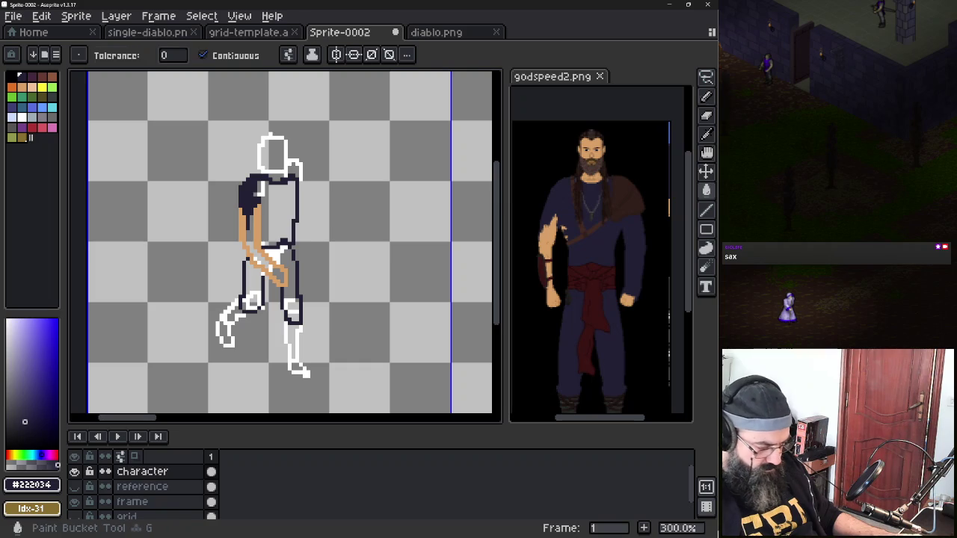
click(271, 205)
click(282, 219)
click(287, 261)
click(255, 285)
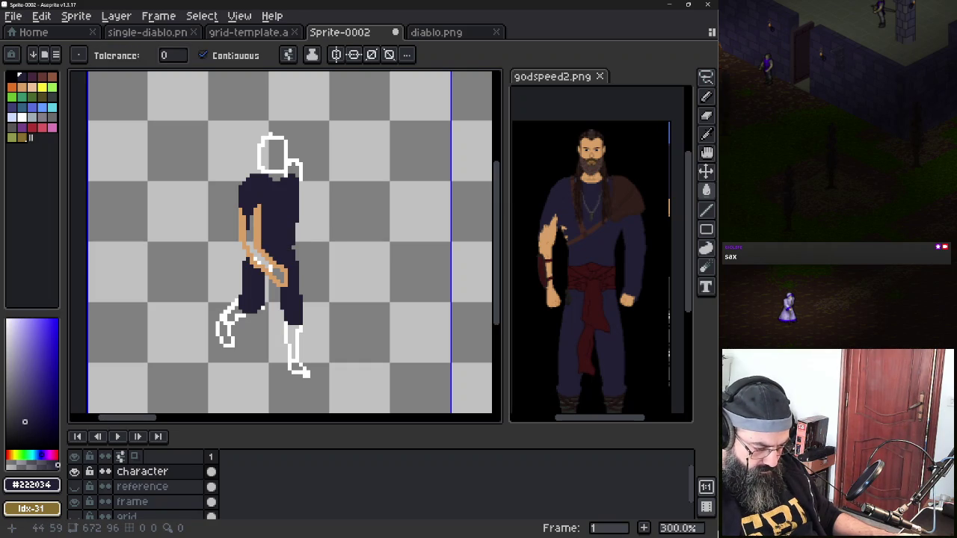
alt+click(244, 228)
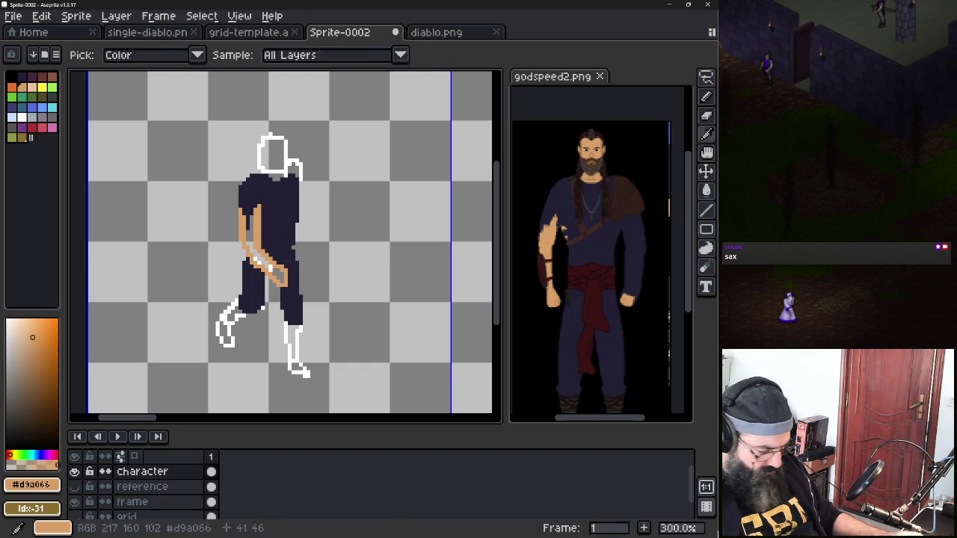
click(251, 235)
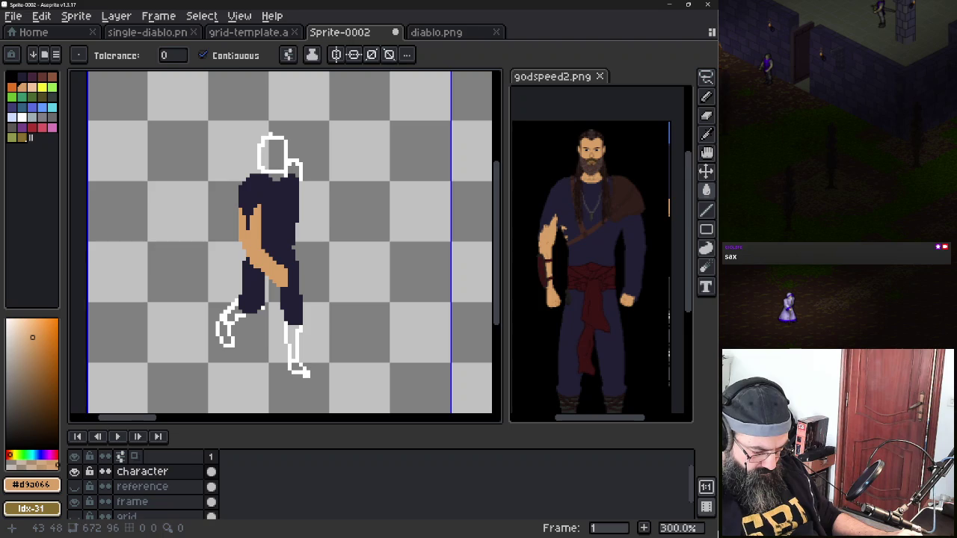
Sample the dark boot colour #272524 from the godspeed2.png reference's boots
key(alt)
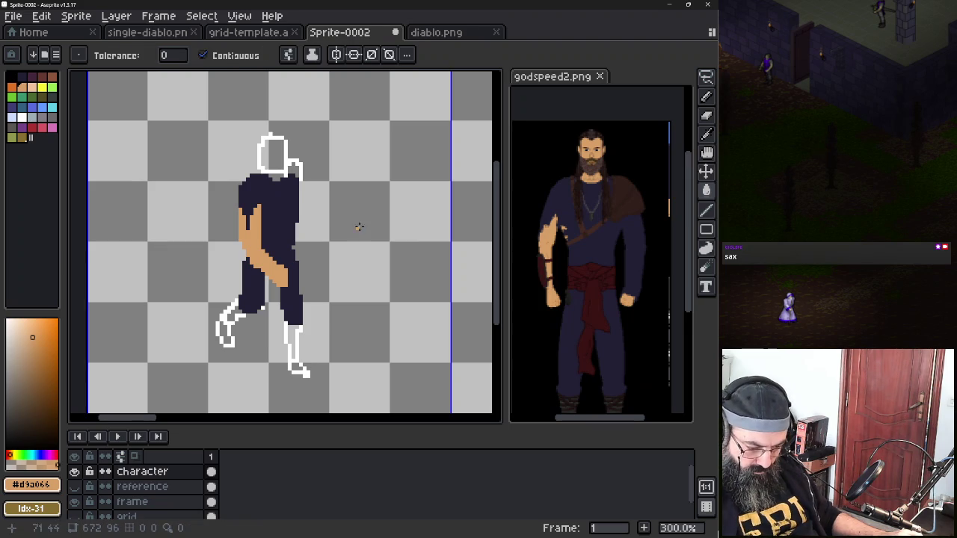
mouse_move(572, 284)
mouse_down()
mouse_move(576, 174)
mouse_move(566, 169)
mouse_up()
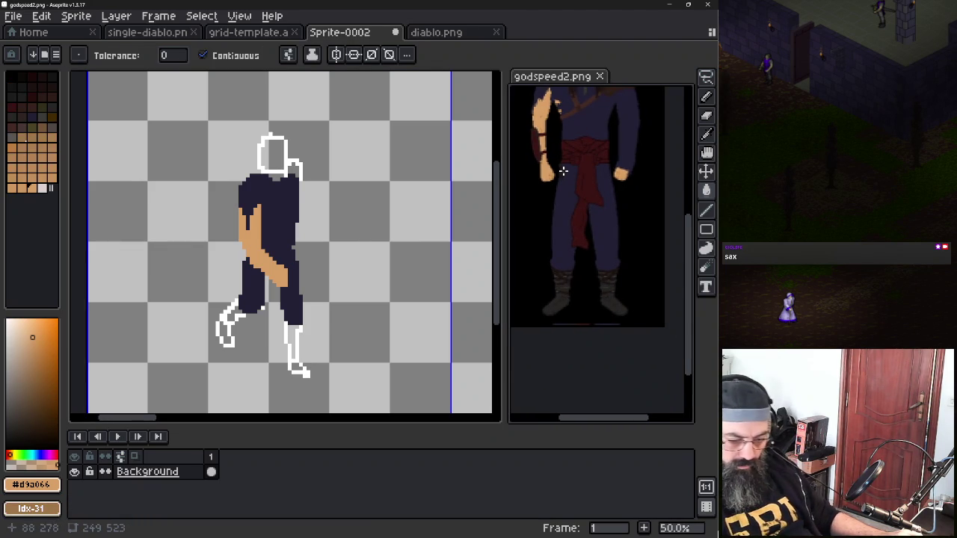
scroll(565, 169, up, 1)
scroll(583, 274, up, 1)
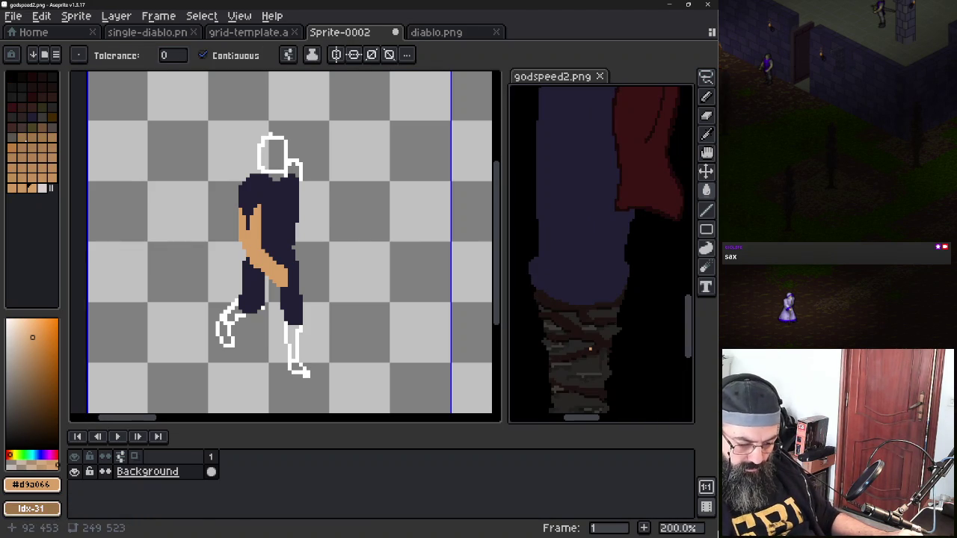
alt+click(594, 362)
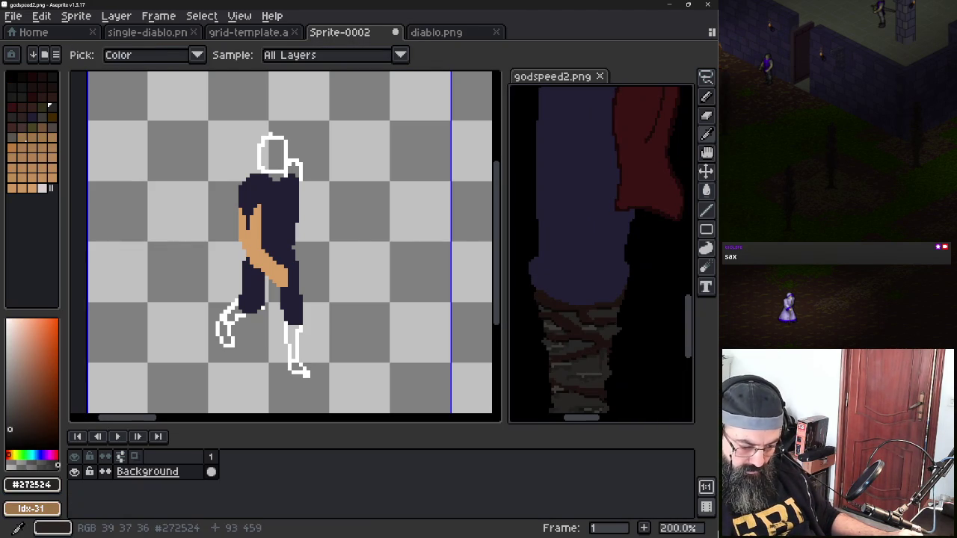
key(b)
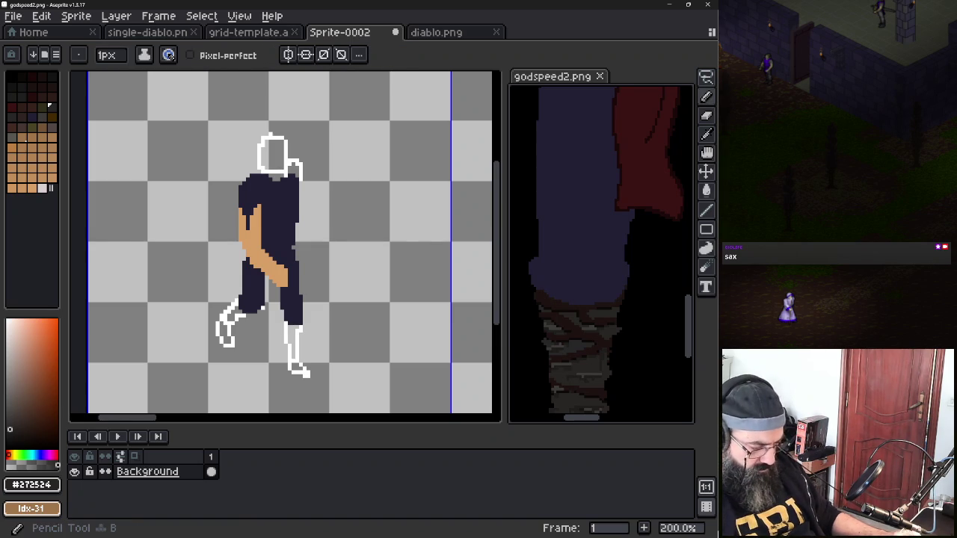
key(ctrl+Tab)
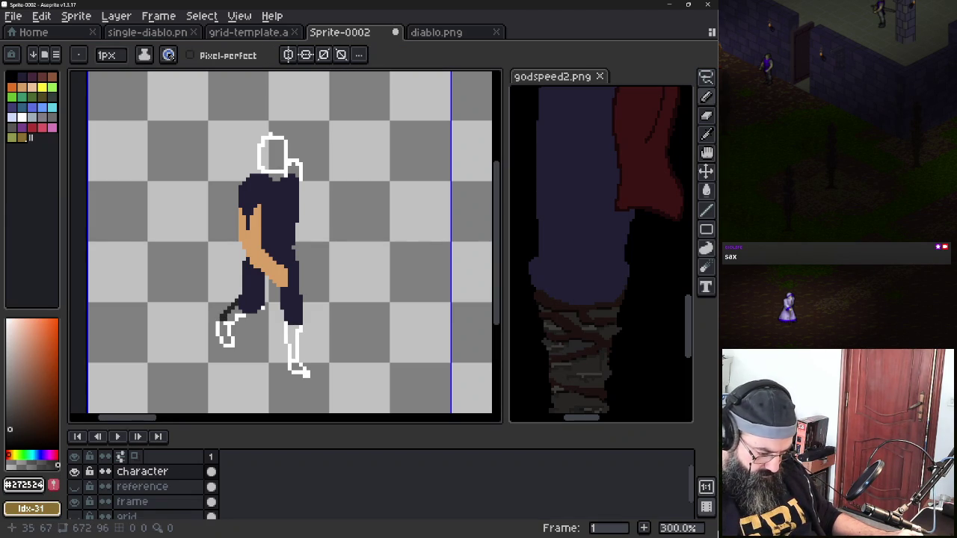
scroll(228, 316, up, 6)
Paint over the front foot's white outline and fill the boot interior dark
scroll(228, 315, down, 2)
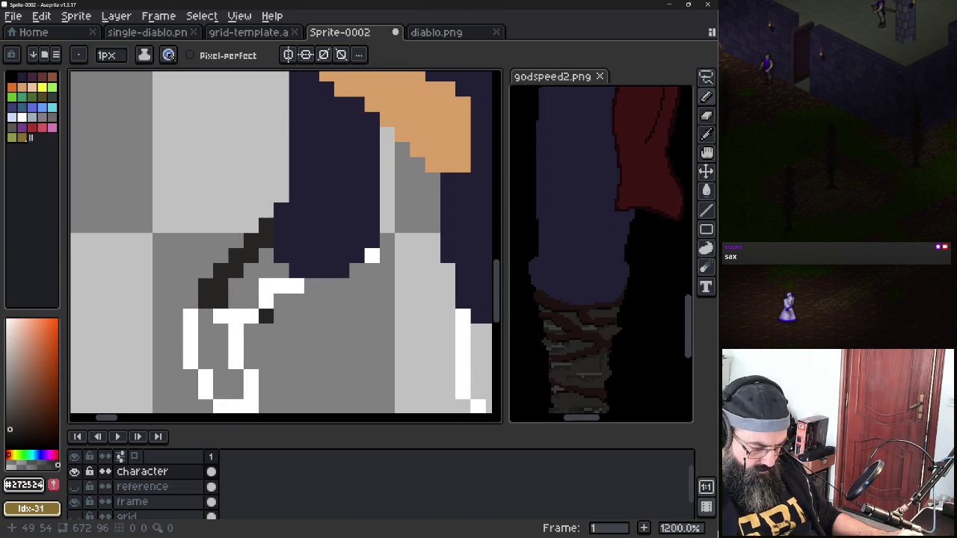
mouse_move(296, 287)
mouse_down()
mouse_move(235, 340)
mouse_move(251, 400)
mouse_move(220, 405)
mouse_move(190, 351)
mouse_move(190, 307)
mouse_up()
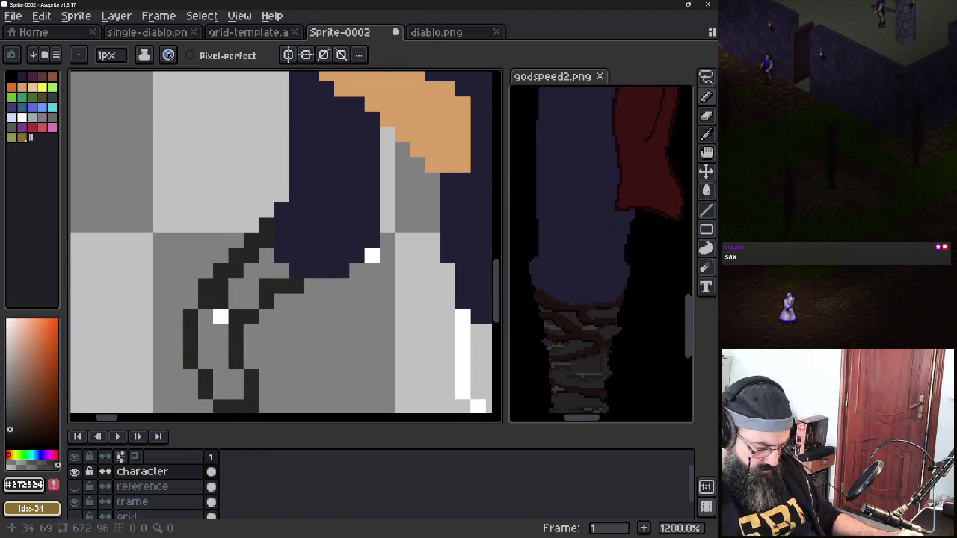
click(220, 315)
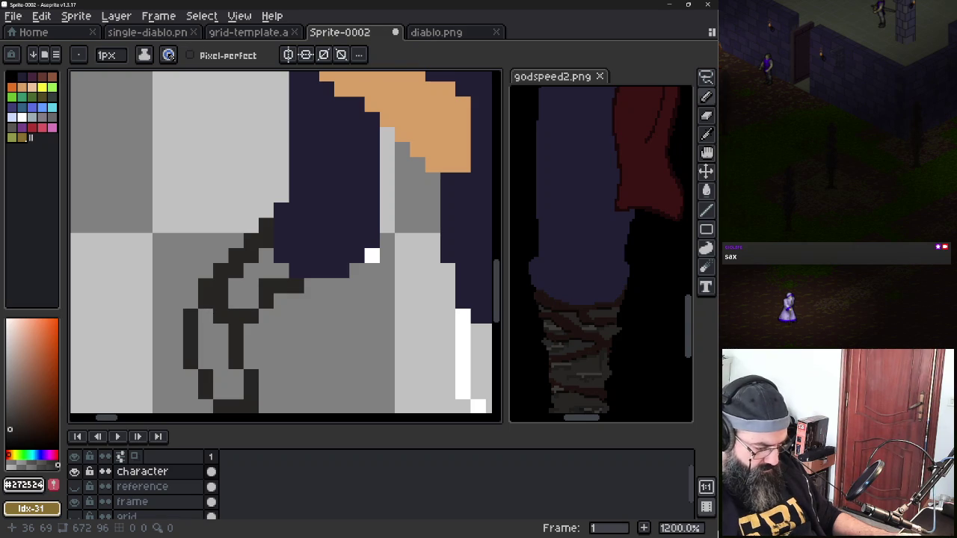
key(g)
click(243, 295)
click(220, 336)
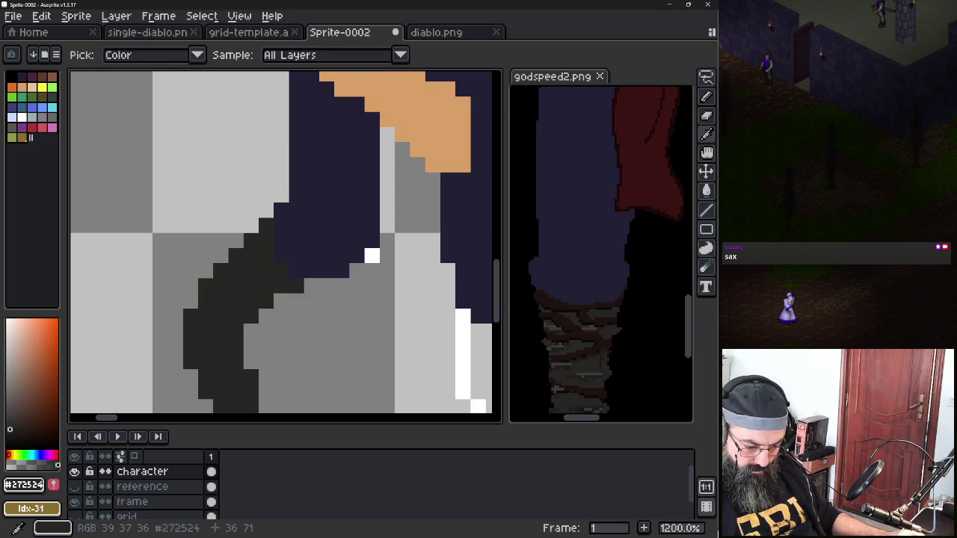
Sample dark brown #1c1310 from the reference and draw diagonal wrap pixels across the boot
alt+click(580, 303)
key(b)
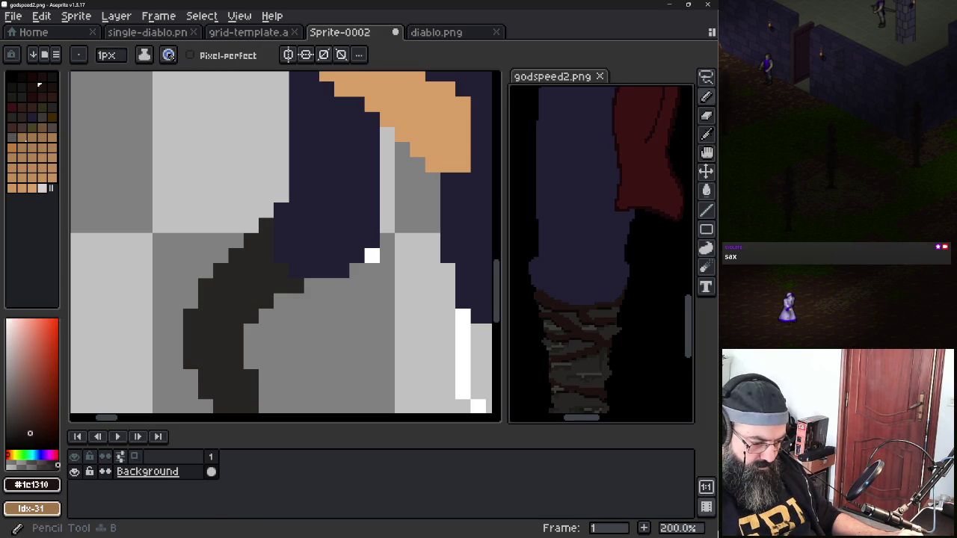
drag(266, 240, 266, 256)
click(281, 270)
click(296, 286)
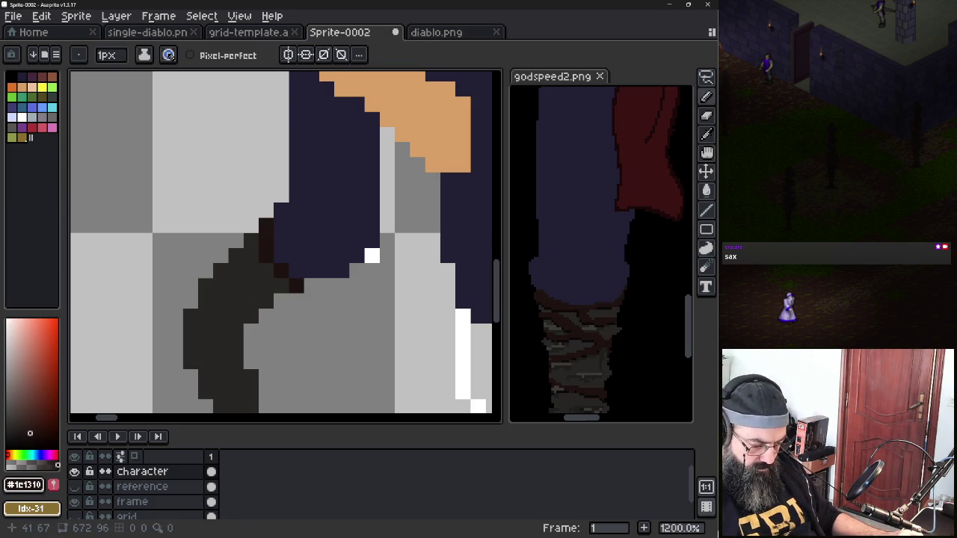
click(237, 255)
click(236, 271)
click(251, 285)
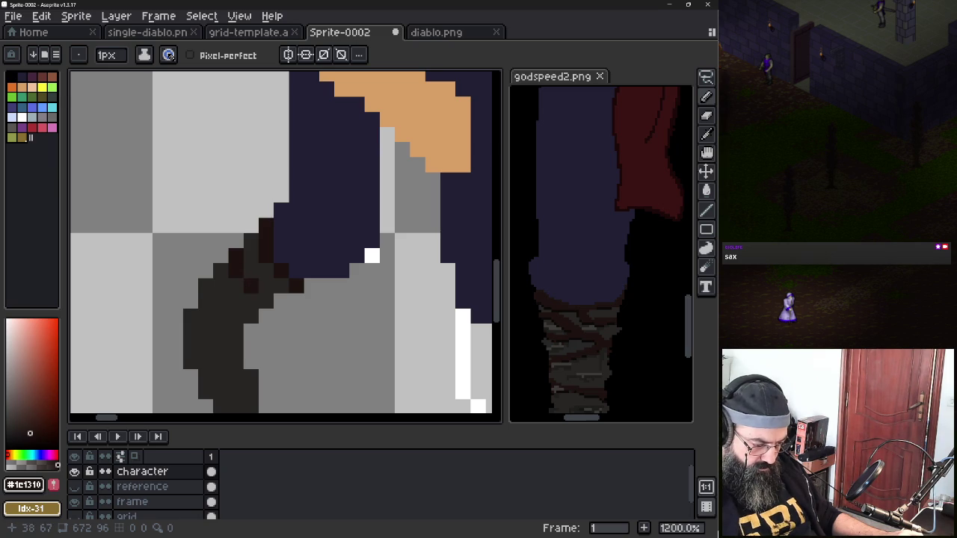
click(251, 300)
click(206, 300)
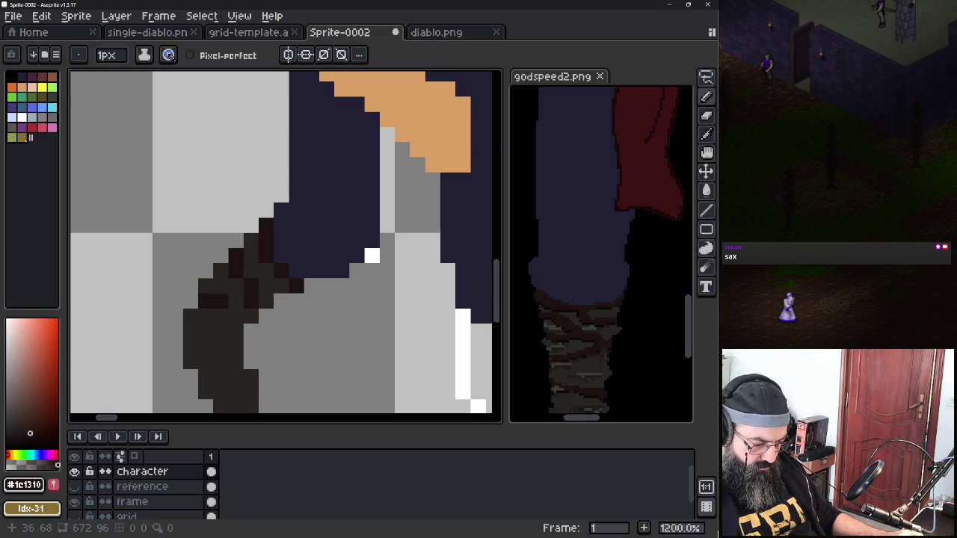
click(237, 286)
click(266, 286)
click(235, 331)
click(221, 317)
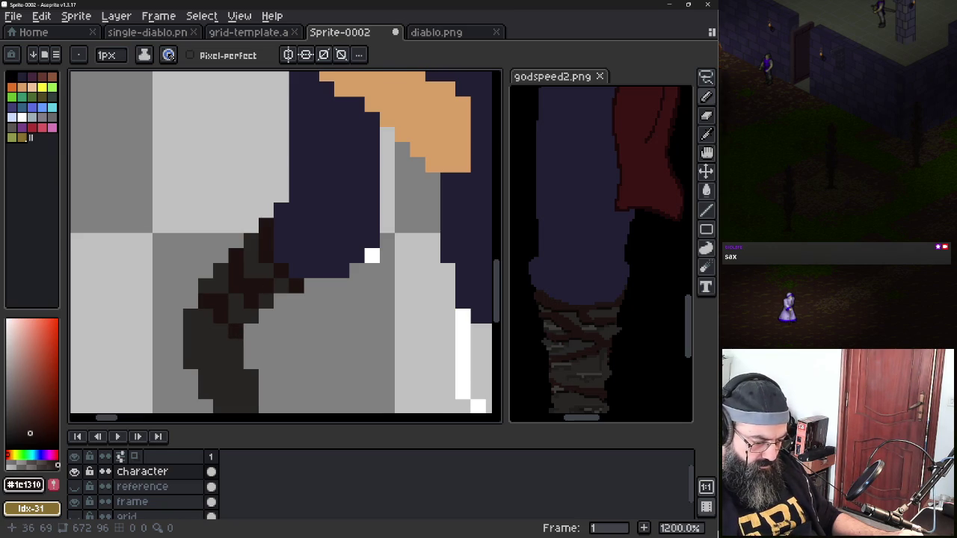
Sample the dark boot colour from the front boot
scroll(221, 317, down, 1)
scroll(225, 322, down, 1)
scroll(225, 330, down, 1)
alt+click(227, 267)
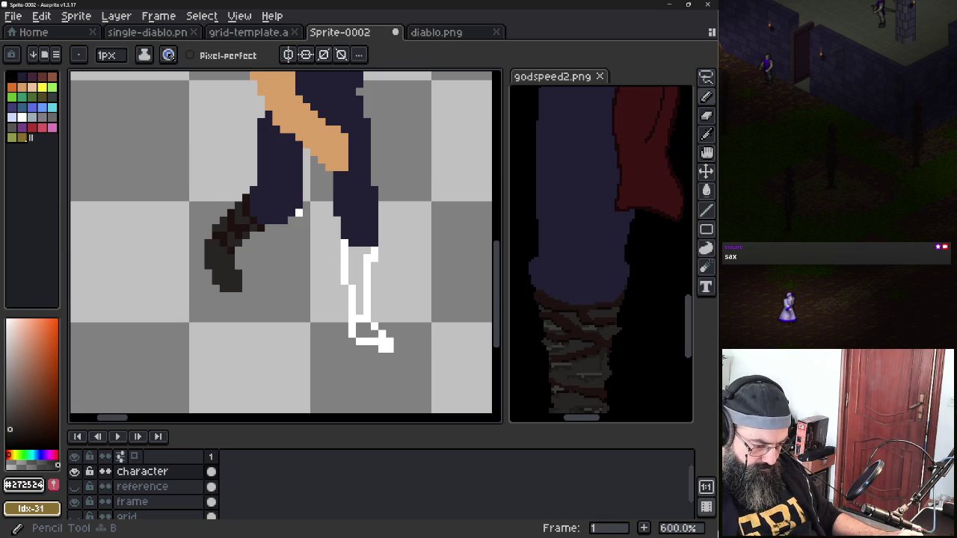
Darken the back leg's white outline down to the foot and fill its boot interior charcoal
mouse_move(344, 278)
mouse_down()
mouse_move(345, 247)
mouse_move(373, 255)
mouse_move(366, 315)
mouse_up()
click(344, 281)
mouse_move(351, 281)
mouse_down()
mouse_move(352, 336)
mouse_move(390, 349)
mouse_up()
click(390, 341)
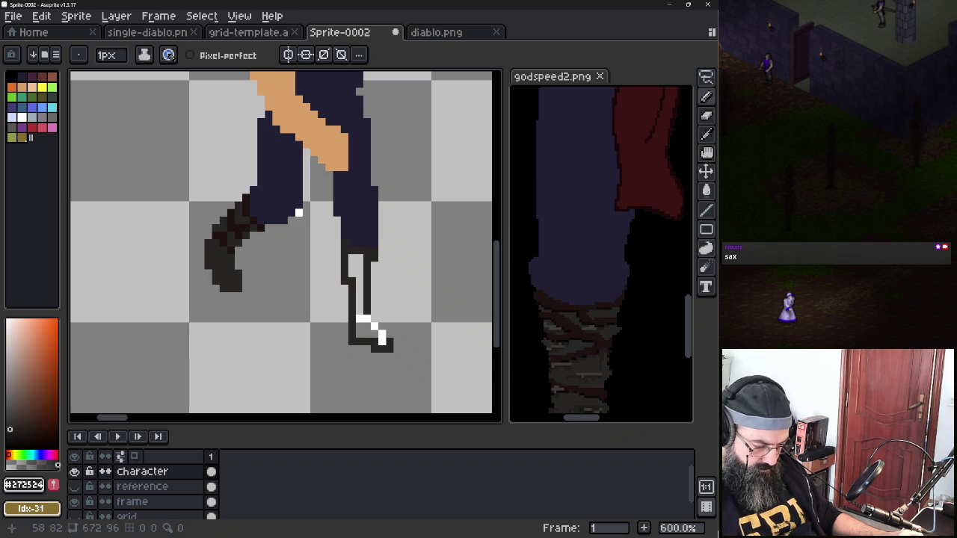
click(367, 320)
key(g)
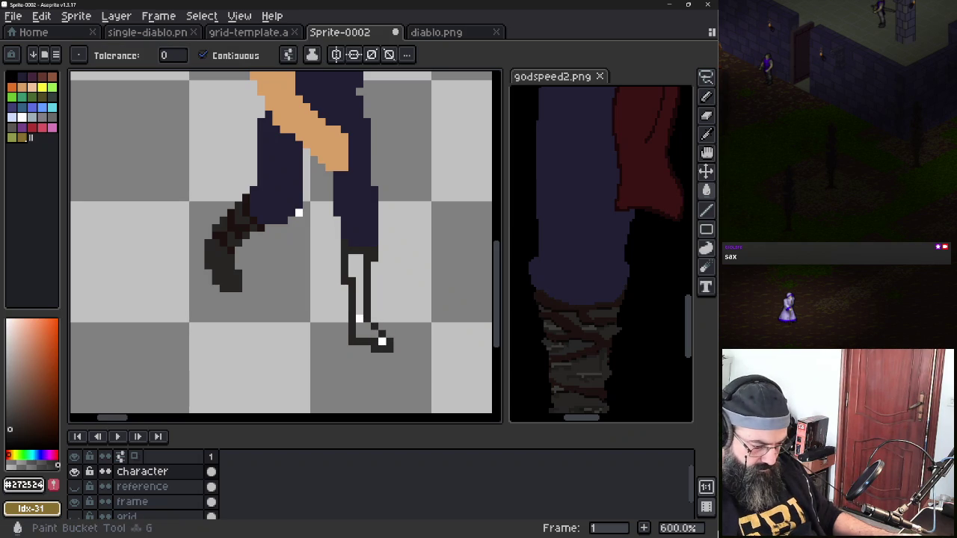
click(359, 299)
Draw a dark-brown band across the back boot's top with stepped wrap pixels below it
key(i)
click(252, 203)
key(b)
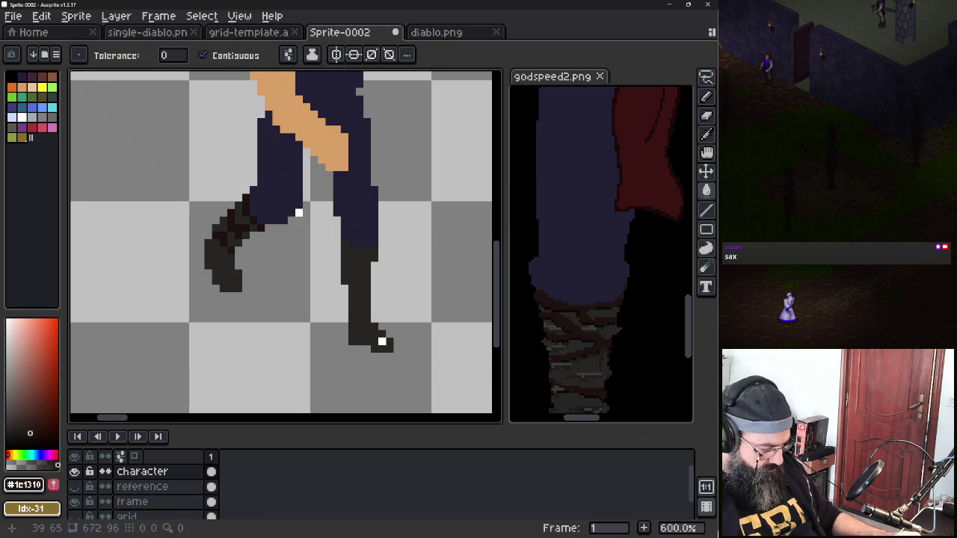
click(344, 249)
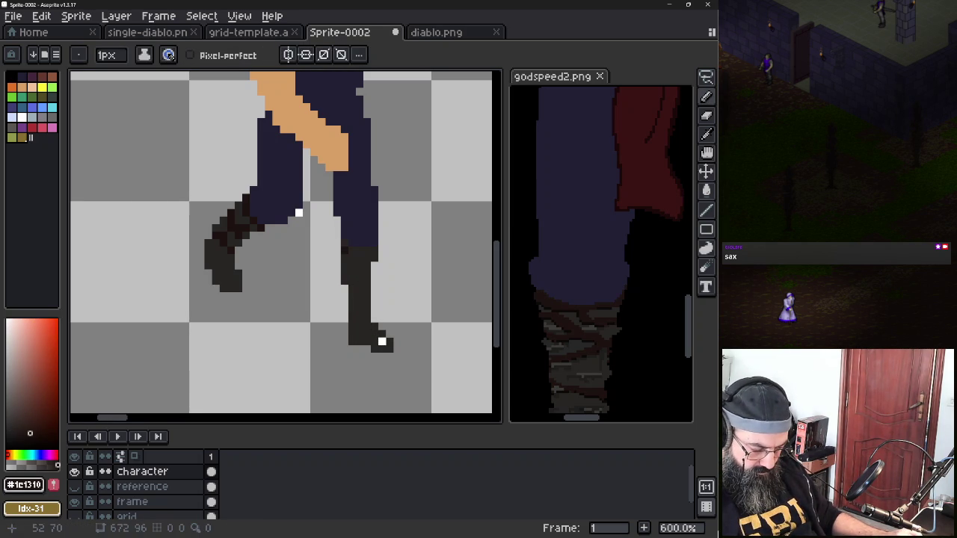
scroll(345, 250, up, 2)
scroll(345, 249, up, 2)
key(ctrl+z)
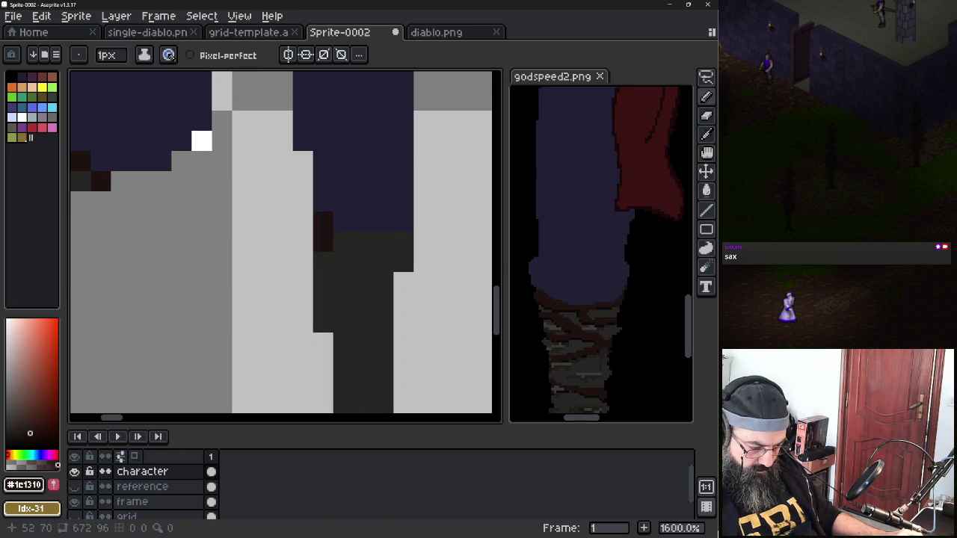
key(ctrl+z)
key(ctrl+z)
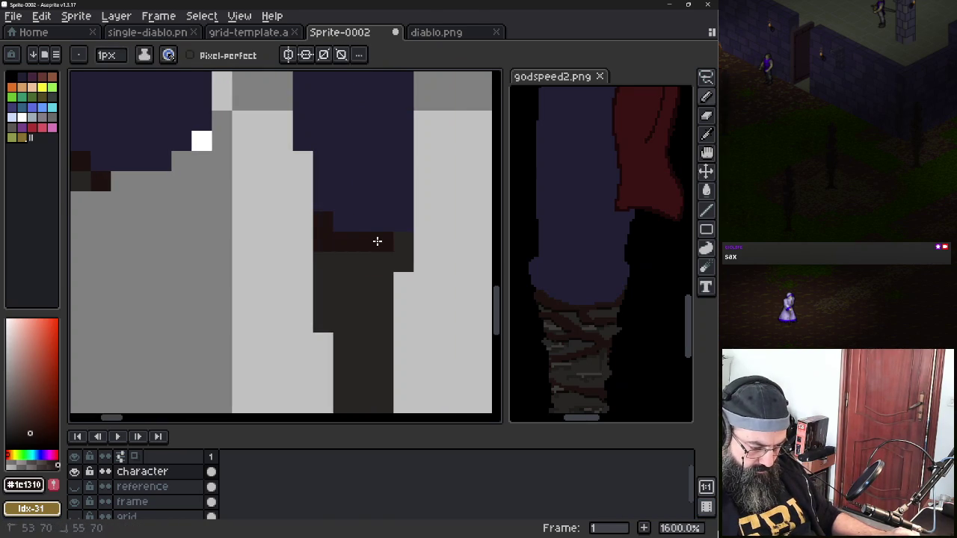
key(ctrl+z)
drag(343, 242, 403, 241)
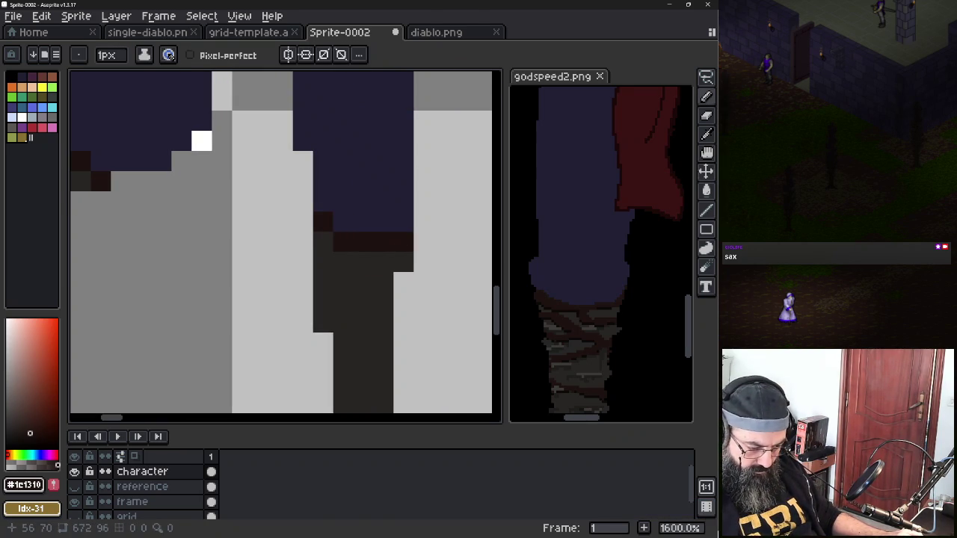
click(323, 323)
click(343, 303)
click(363, 281)
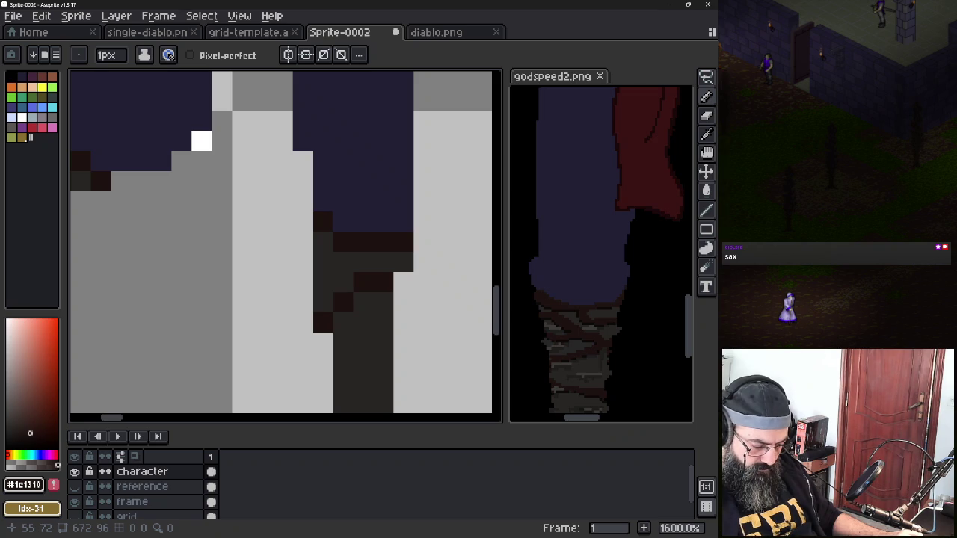
Extend the back boot's diagonal edge with dark pixels and sample its dark grey
click(343, 342)
click(363, 343)
click(384, 362)
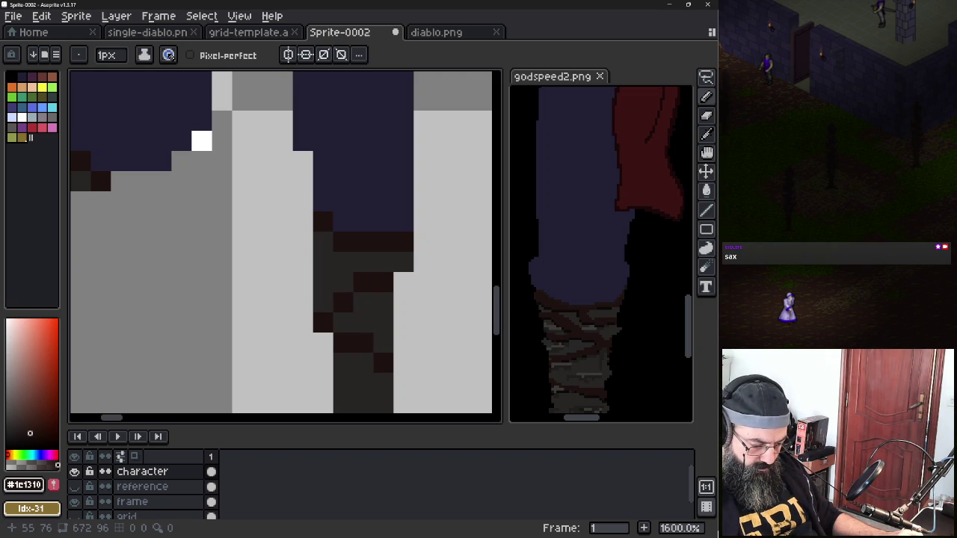
scroll(421, 282, down, 1)
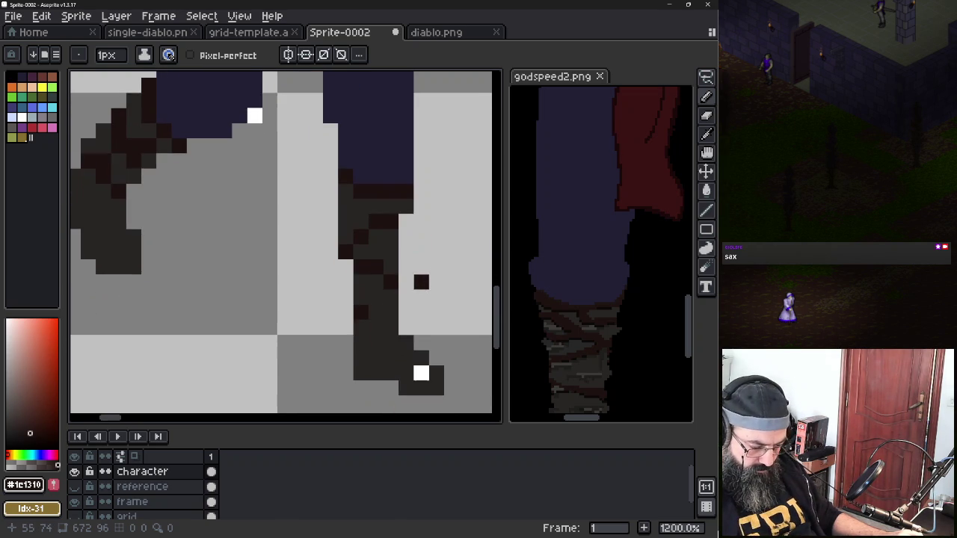
click(376, 328)
click(390, 327)
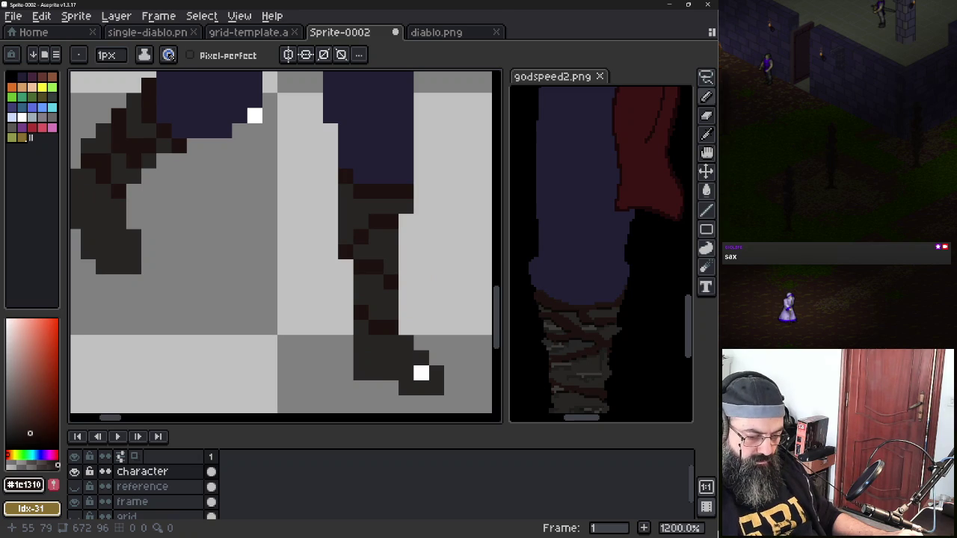
alt+click(421, 374)
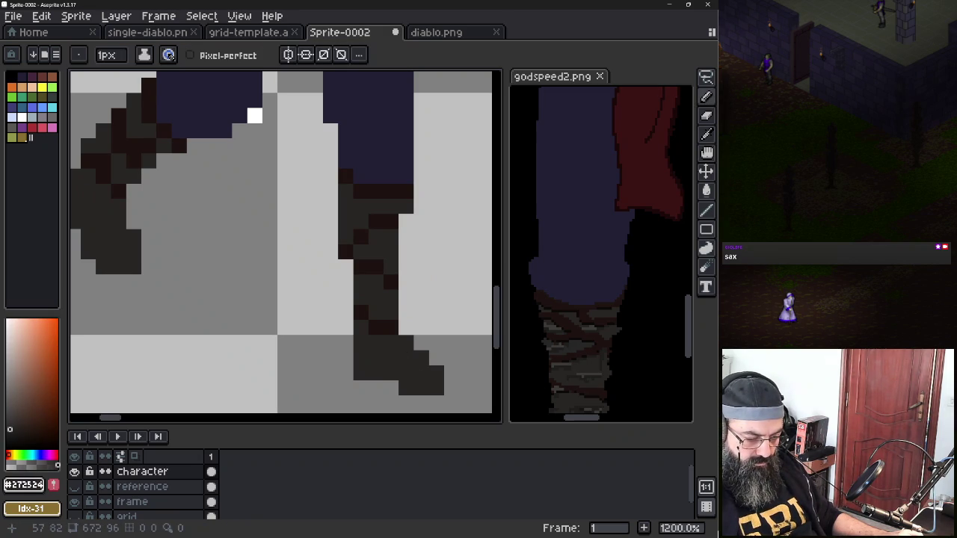
scroll(255, 116, down, 3)
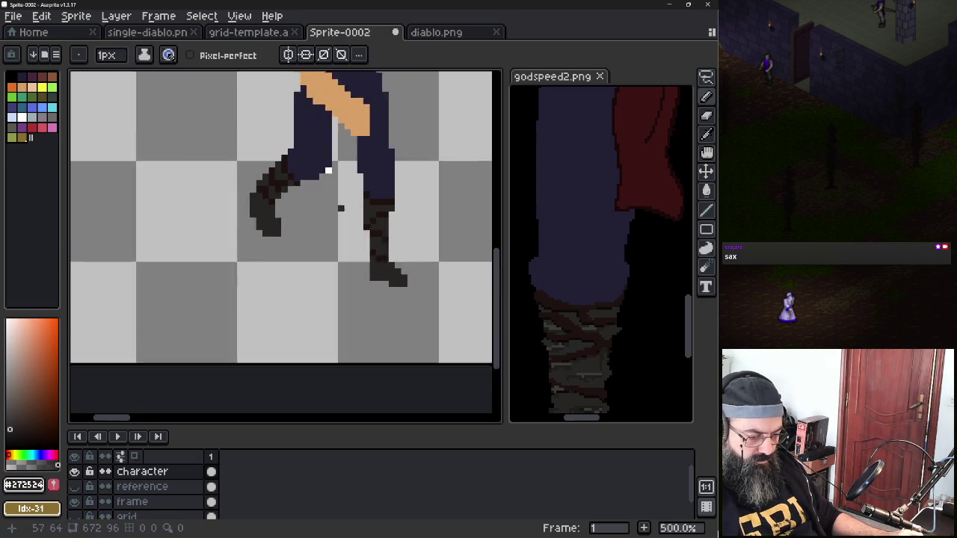
Fill skin tone from the arm into the face under the hood
scroll(273, 242, down, 1)
scroll(348, 233, down, 1)
scroll(348, 233, up, 1)
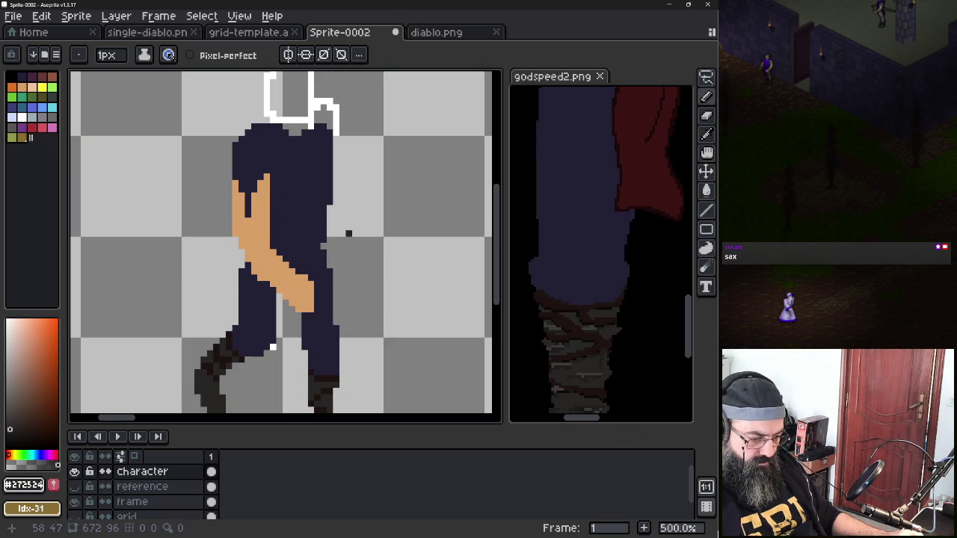
scroll(348, 233, up, 2)
alt+click(243, 335)
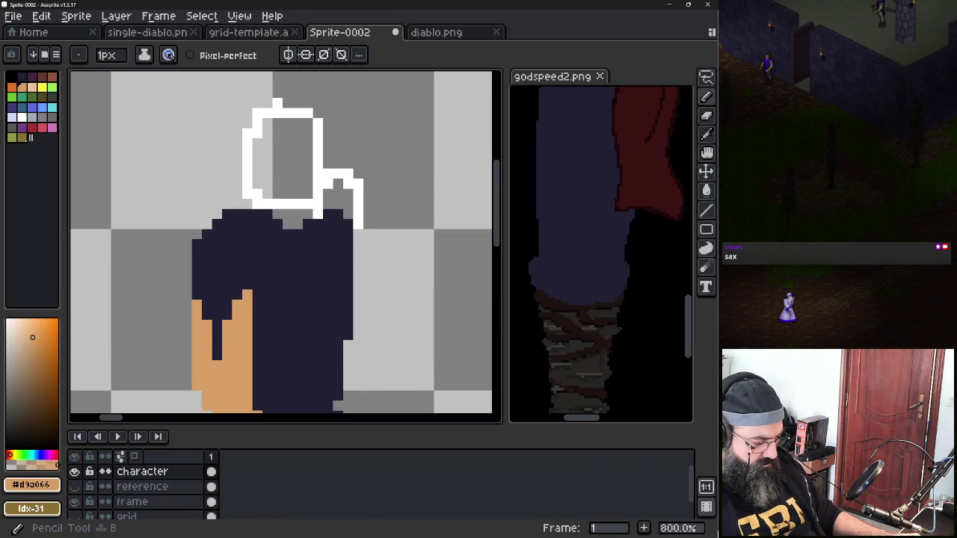
mouse_move(318, 142)
mouse_down()
mouse_move(267, 213)
mouse_move(269, 181)
mouse_move(326, 157)
mouse_move(317, 203)
mouse_move(307, 194)
mouse_move(290, 223)
mouse_up()
key(ctrl)
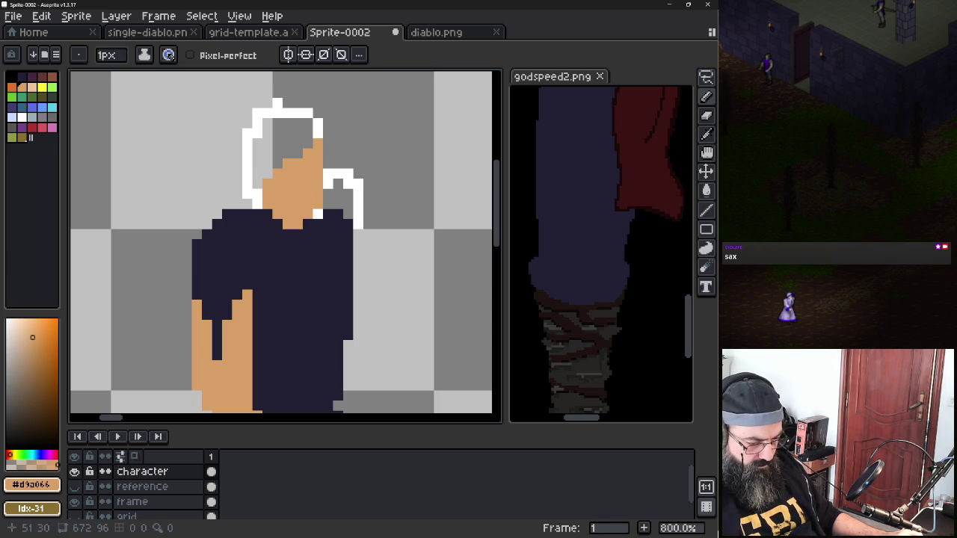
Sample the dark sash red from the reference and draw a sash line across the waist
scroll(598, 299, down, 2)
scroll(598, 336, down, 2)
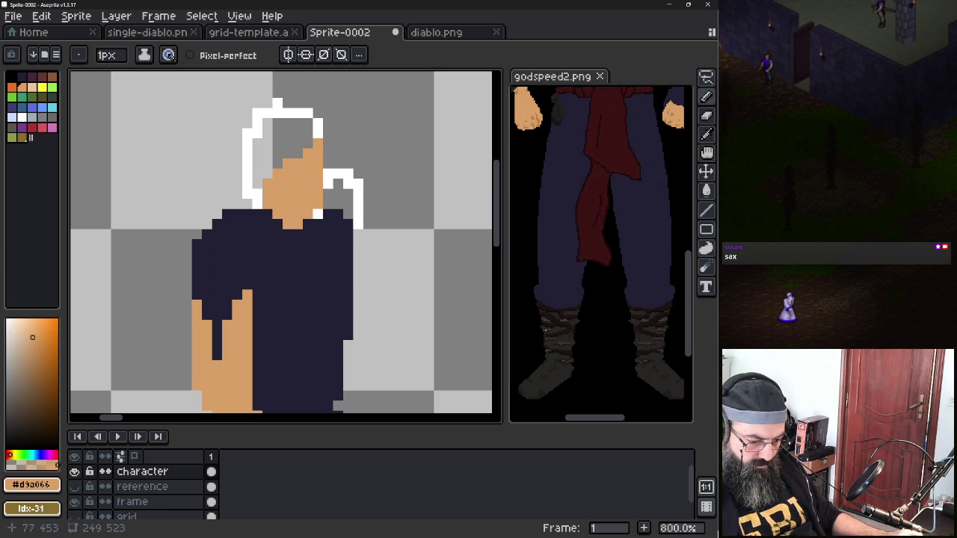
key(alt)
alt+click(557, 329)
scroll(284, 239, down, 3)
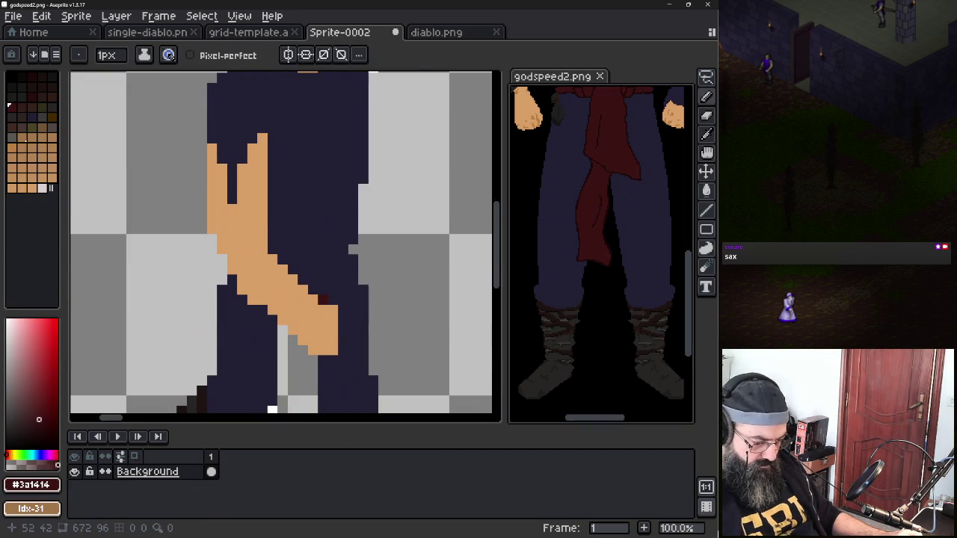
key(b)
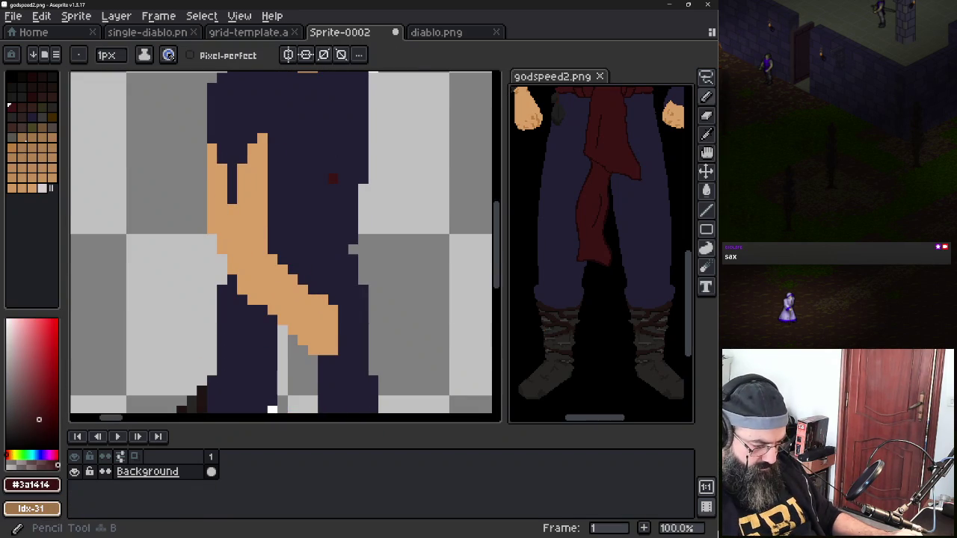
click(333, 177)
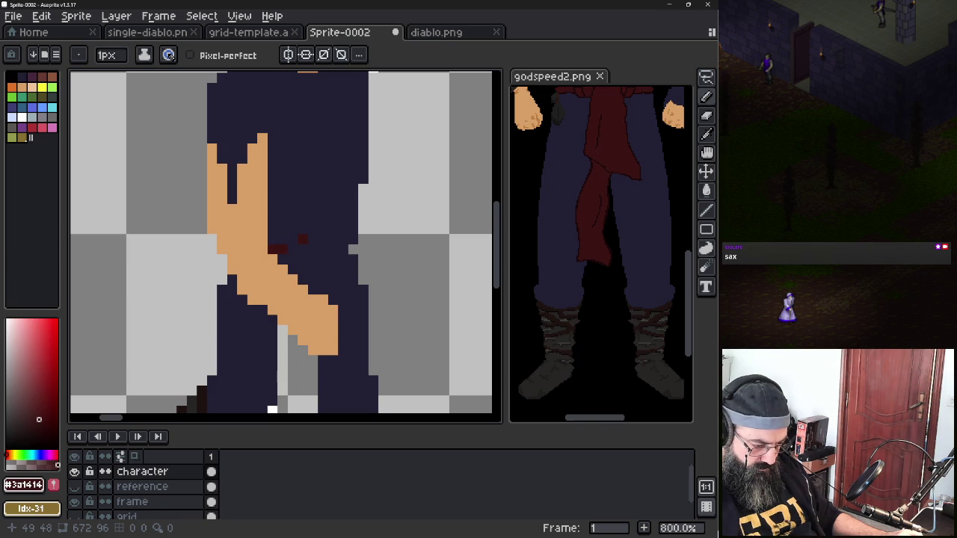
drag(306, 239, 324, 239)
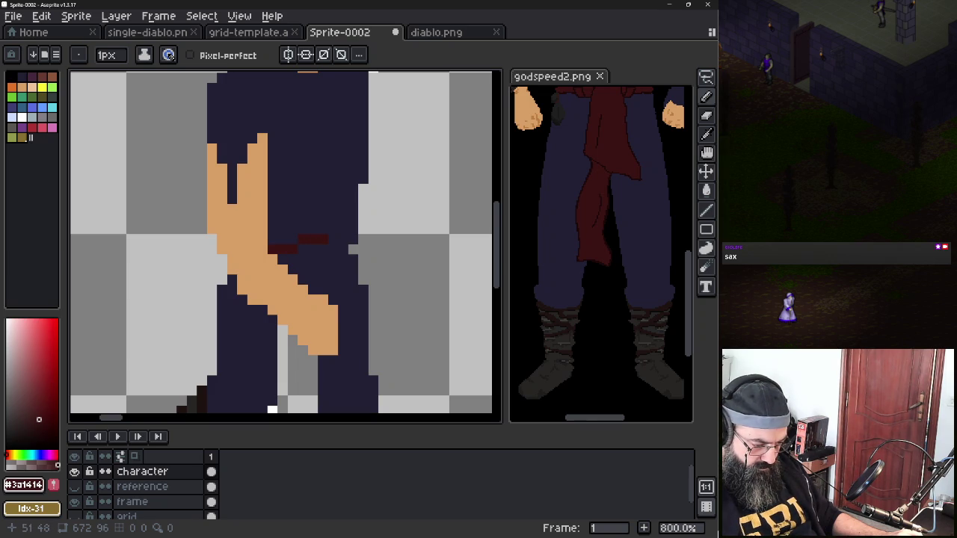
key(ctrl+z)
mouse_move(302, 237)
mouse_down()
mouse_move(324, 228)
mouse_move(352, 238)
mouse_up()
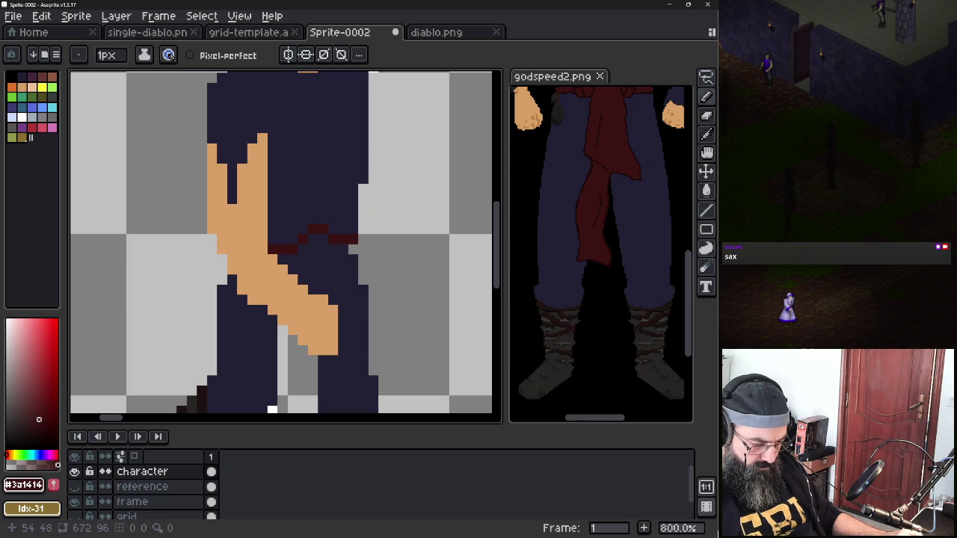
click(353, 250)
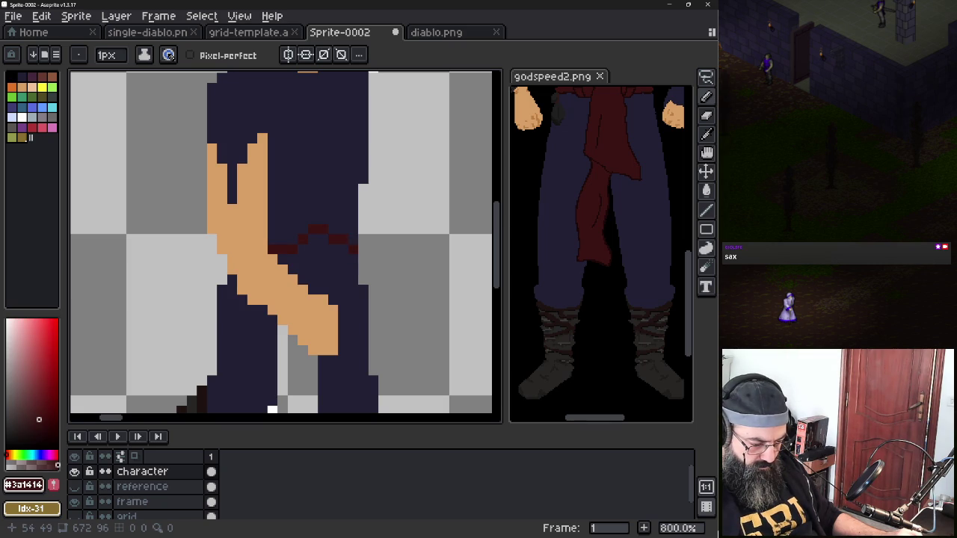
Place a dark-red pixel under the sash line and close the knot into a ring
key(ctrl+z)
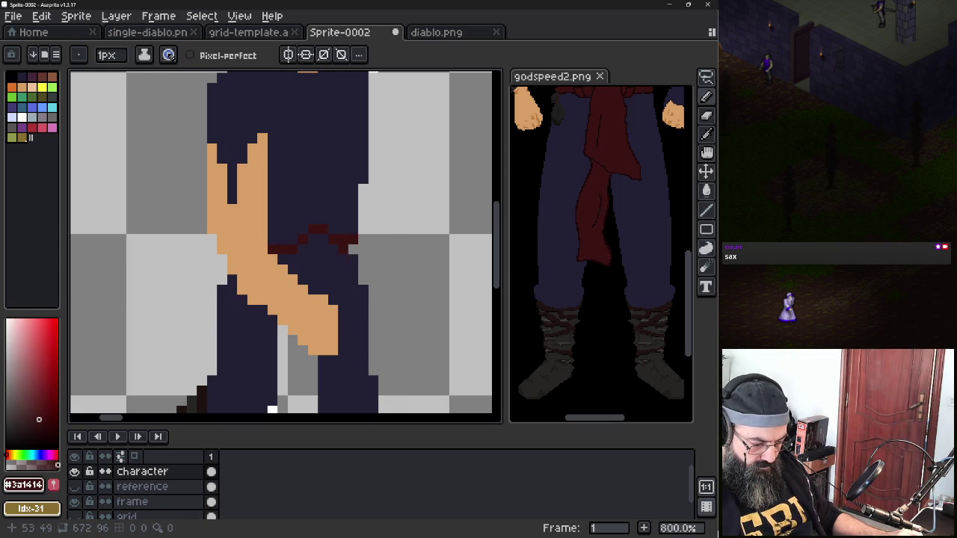
click(353, 249)
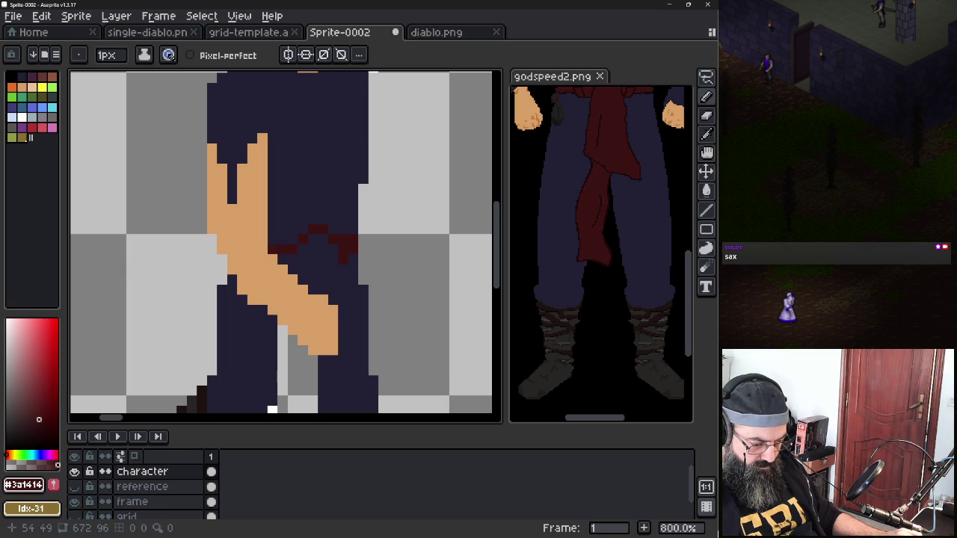
key(ctrl+z)
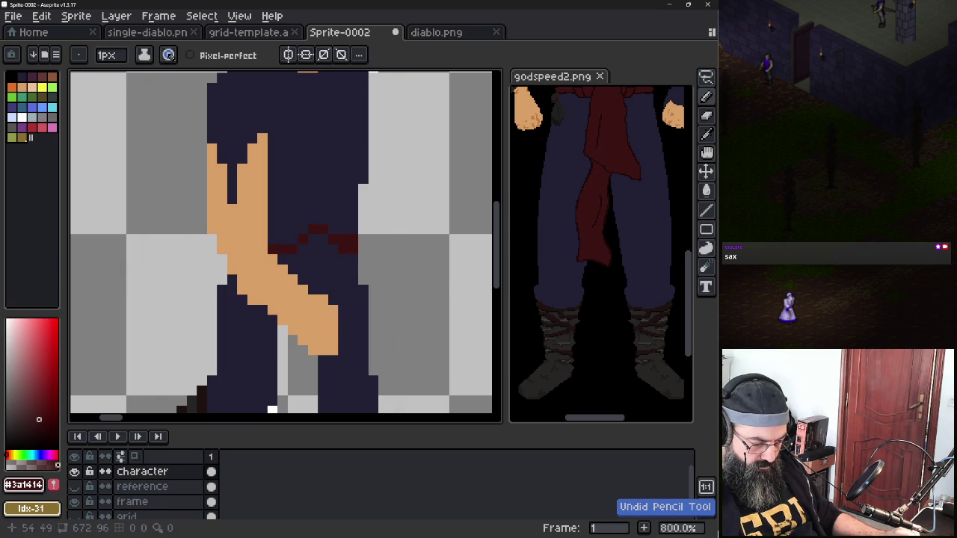
click(353, 251)
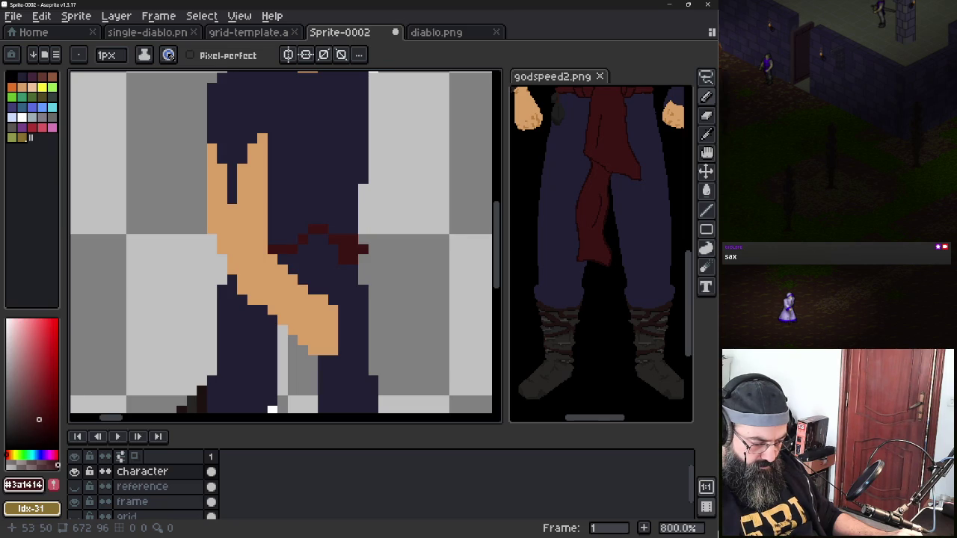
click(333, 269)
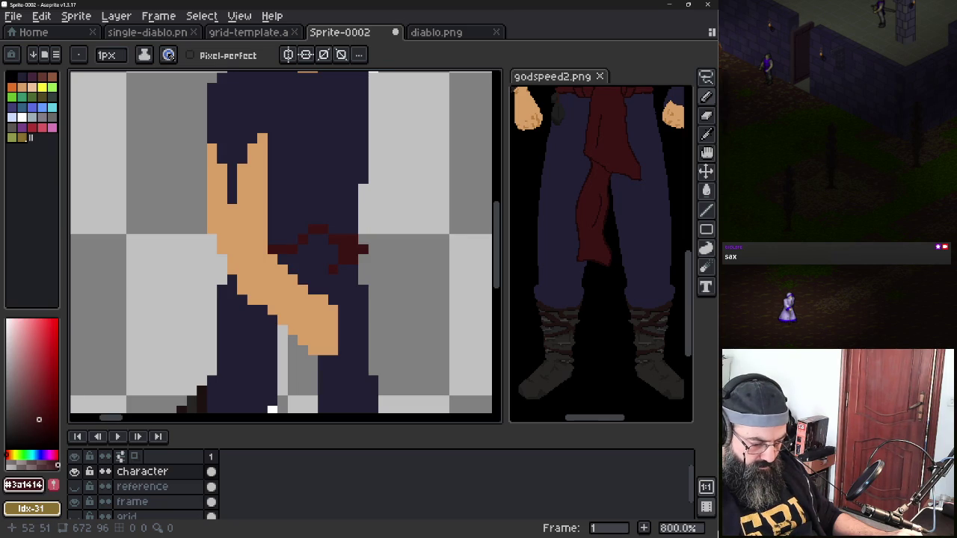
drag(333, 271, 307, 279)
click(313, 289)
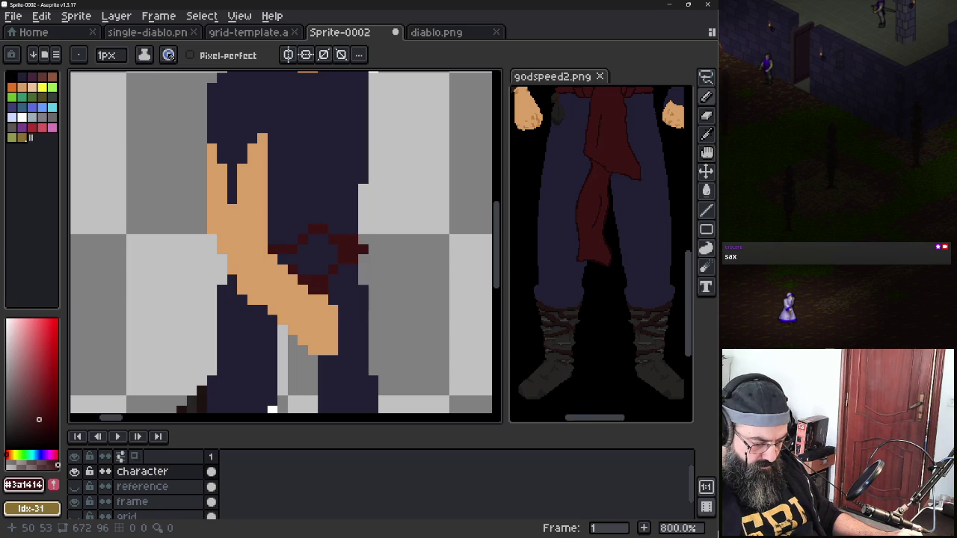
Paint the sash's loose end hanging down over the front leg
drag(293, 338, 258, 404)
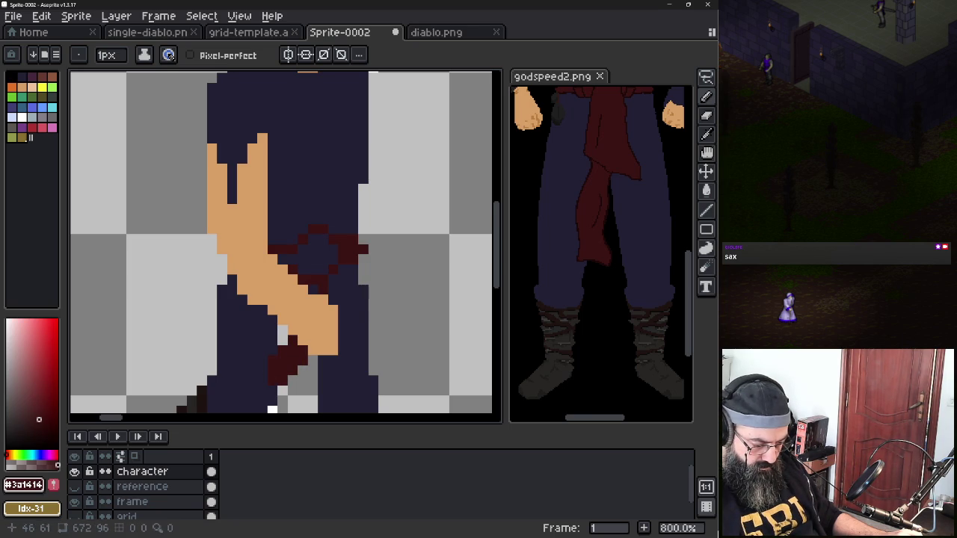
click(282, 391)
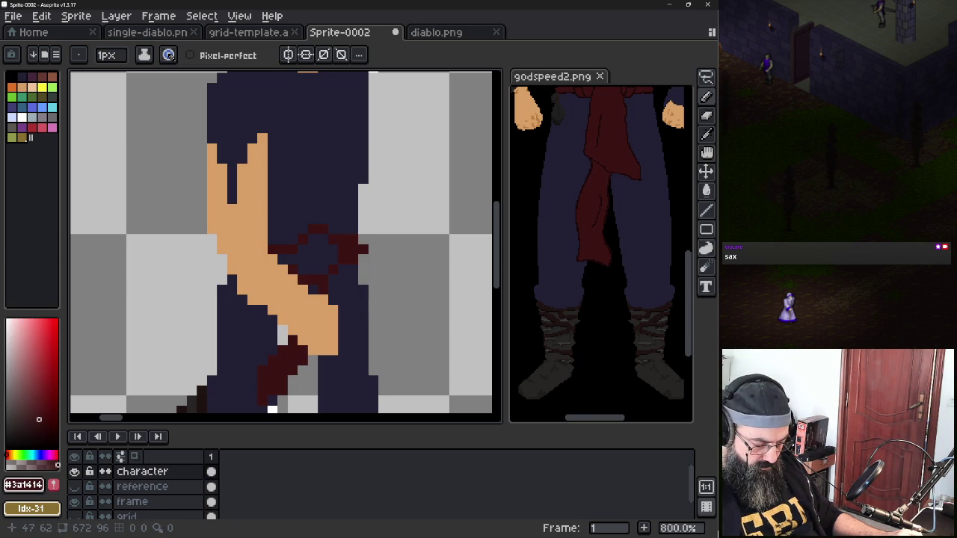
drag(312, 357, 312, 400)
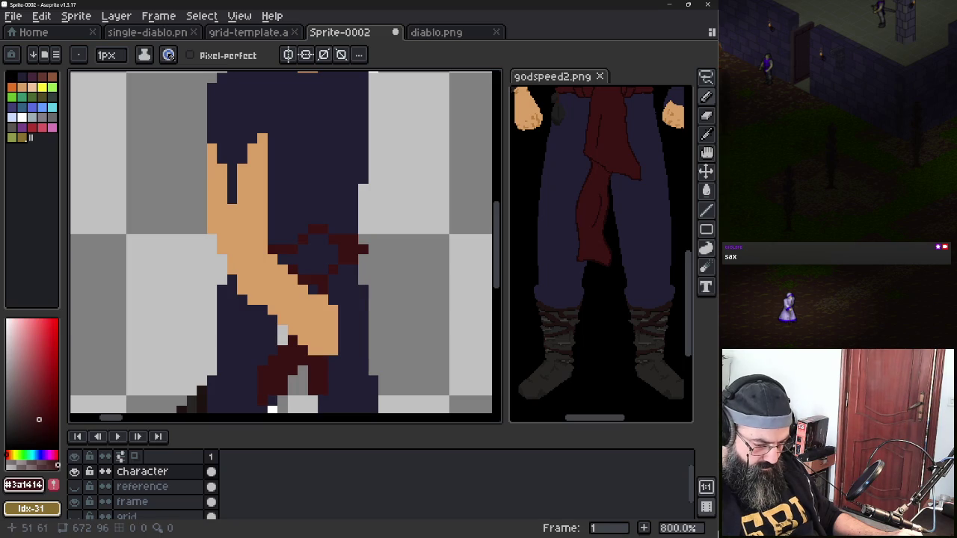
scroll(314, 286, down, 2)
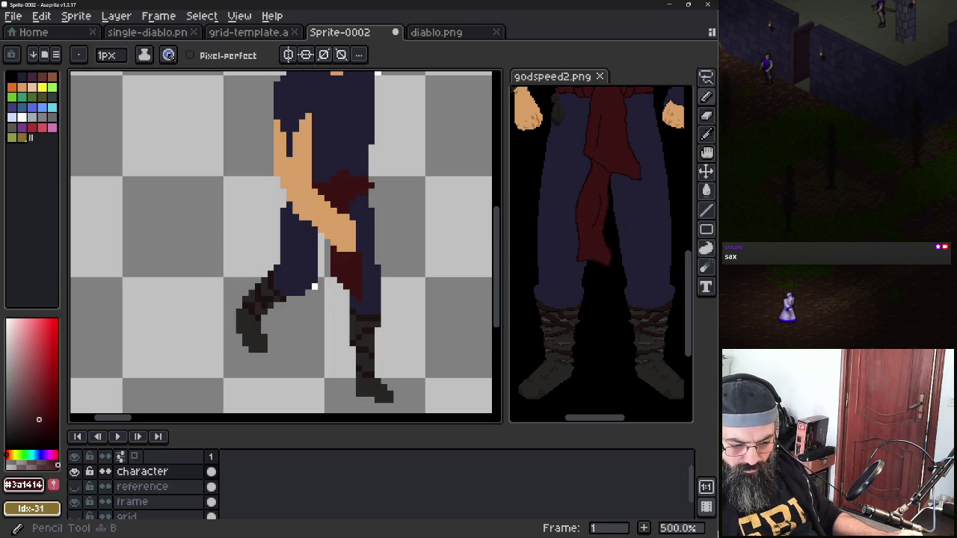
Sample the darkest sash shade from the reference and add shading pixels to the sash and leg
scroll(570, 184, up, 3)
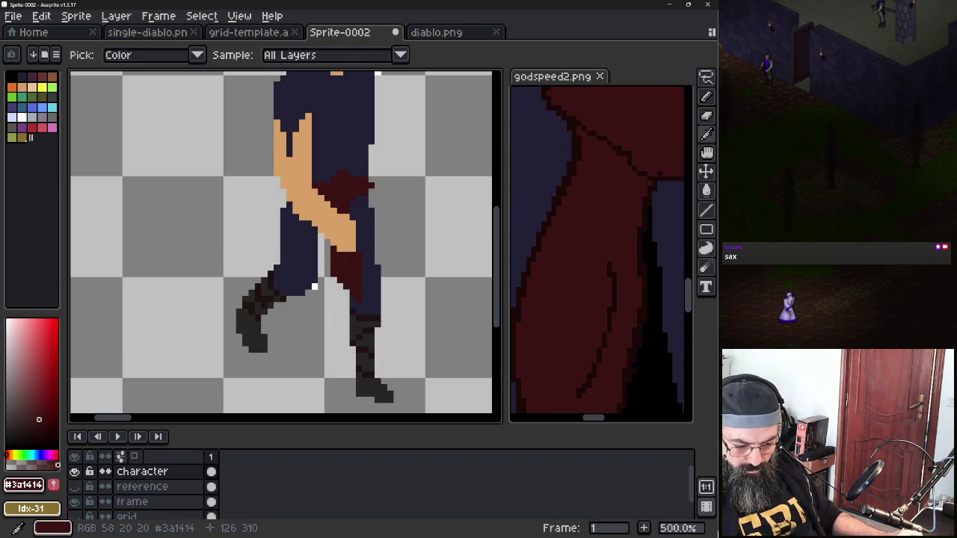
alt+click(570, 184)
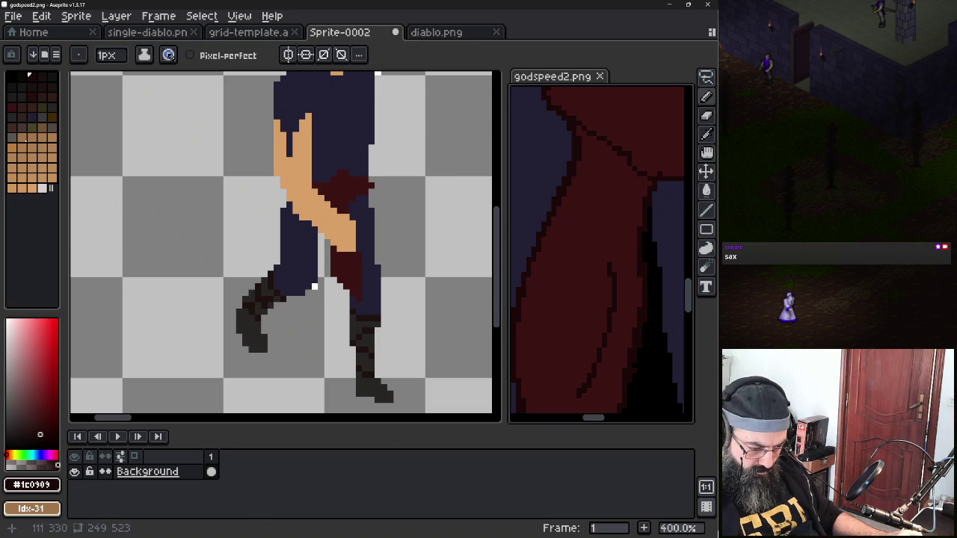
click(336, 192)
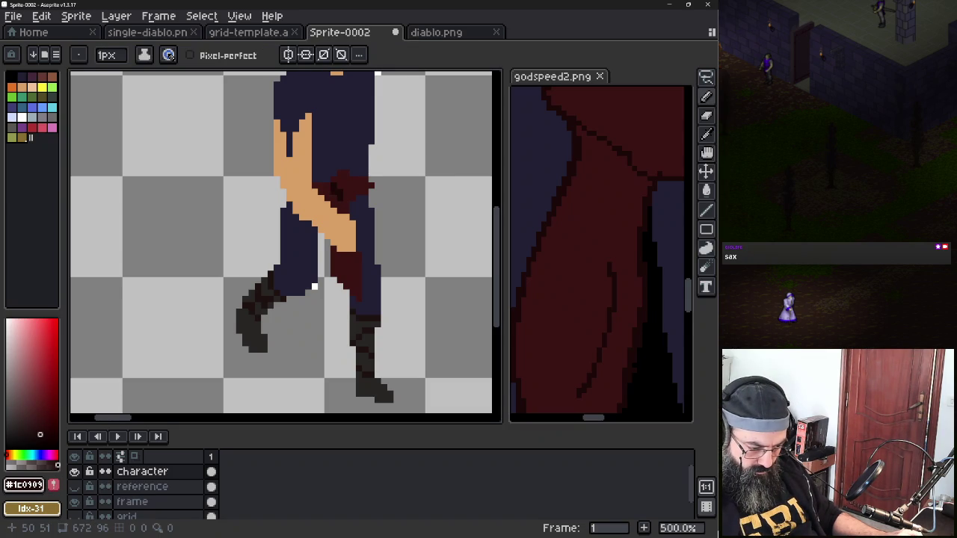
click(352, 185)
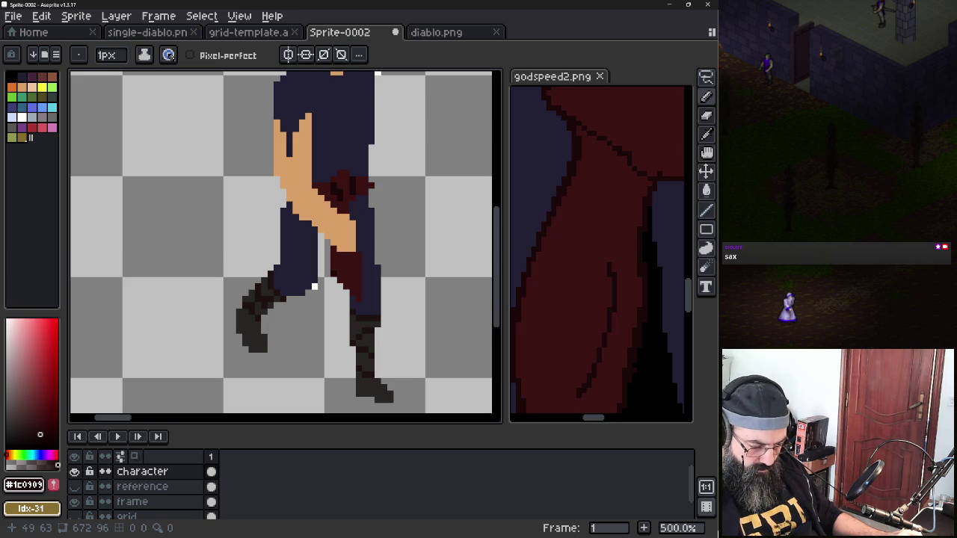
click(359, 299)
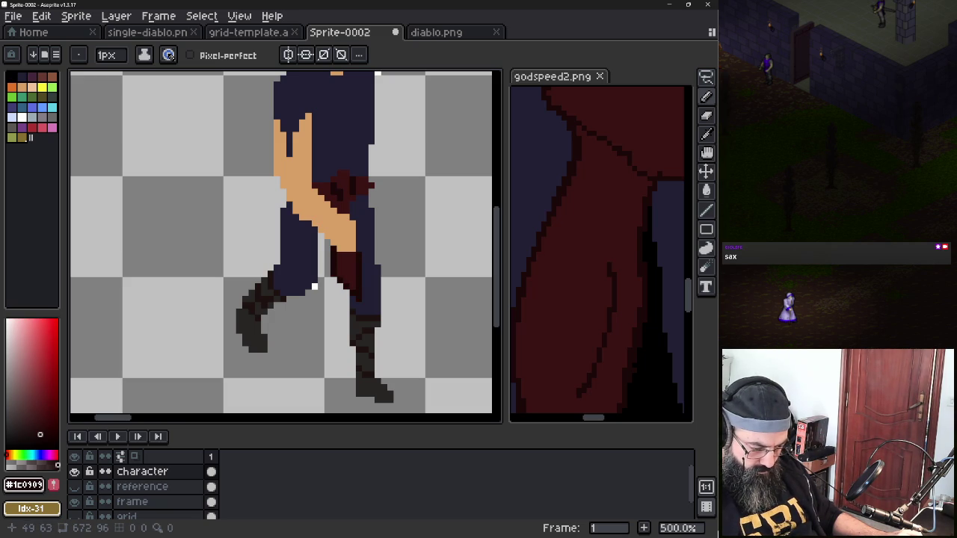
Darken the pixels along the arm's edge beside the sash with dark red
mouse_move(328, 253)
mouse_down()
mouse_move(326, 242)
mouse_move(318, 281)
mouse_up()
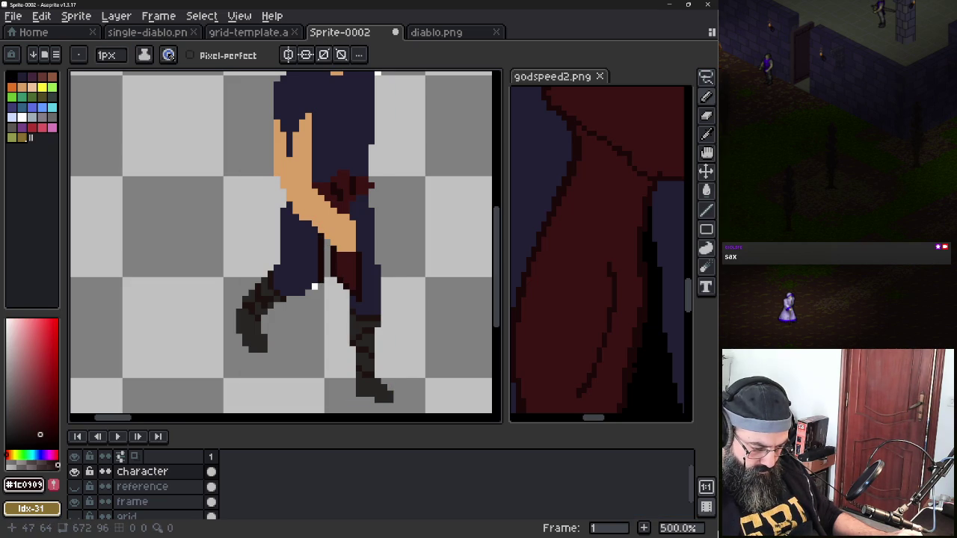
alt+click(327, 258)
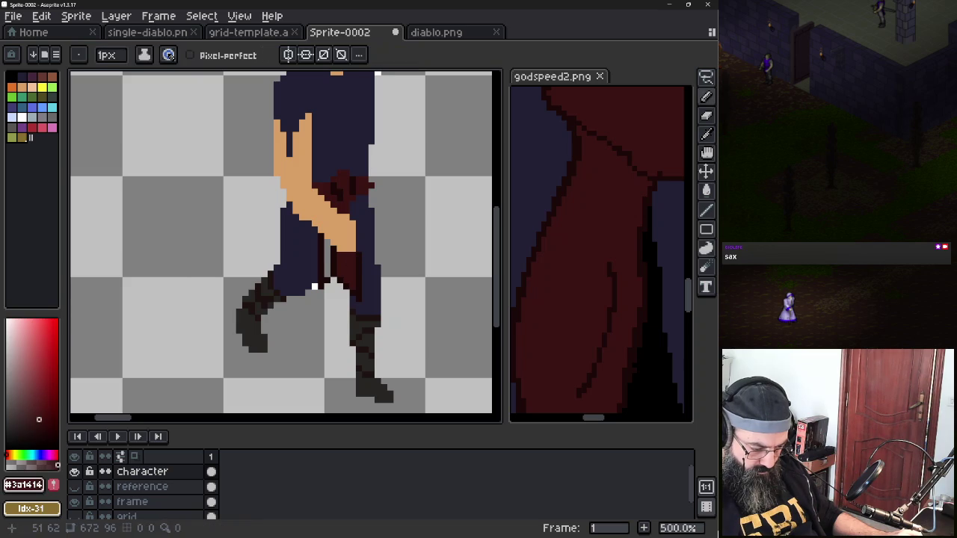
drag(327, 242, 326, 275)
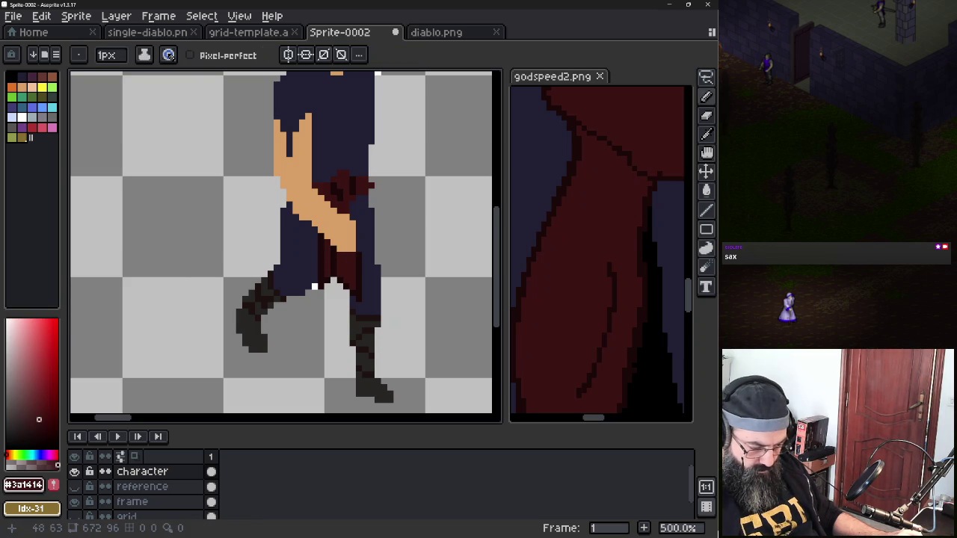
alt+click(329, 246)
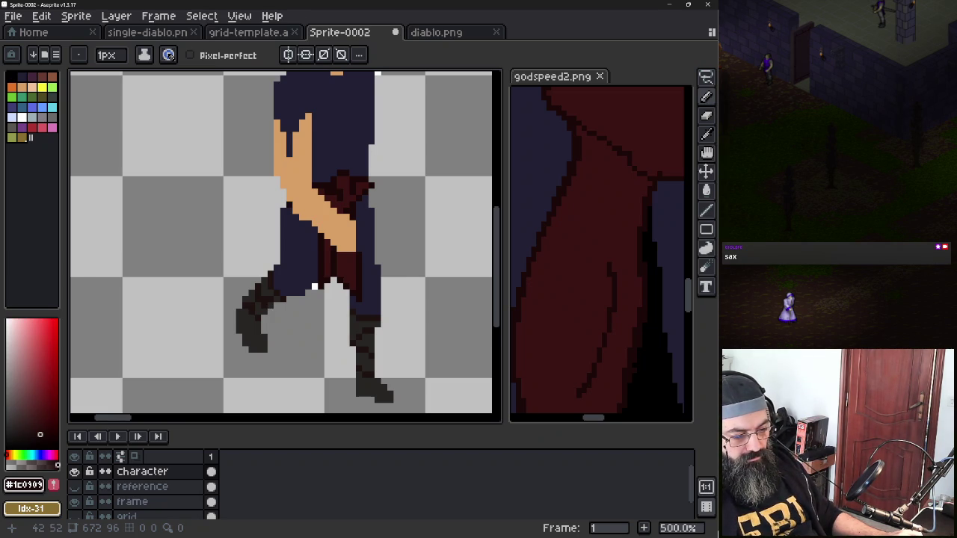
Sample the brown strap colour from the godspeed2.png reference
scroll(313, 204, down, 1)
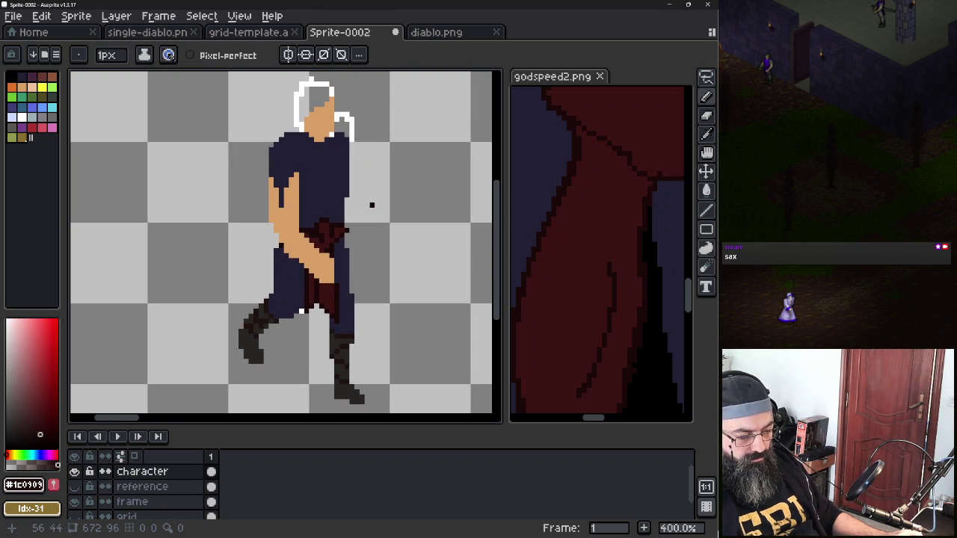
alt+click(321, 179)
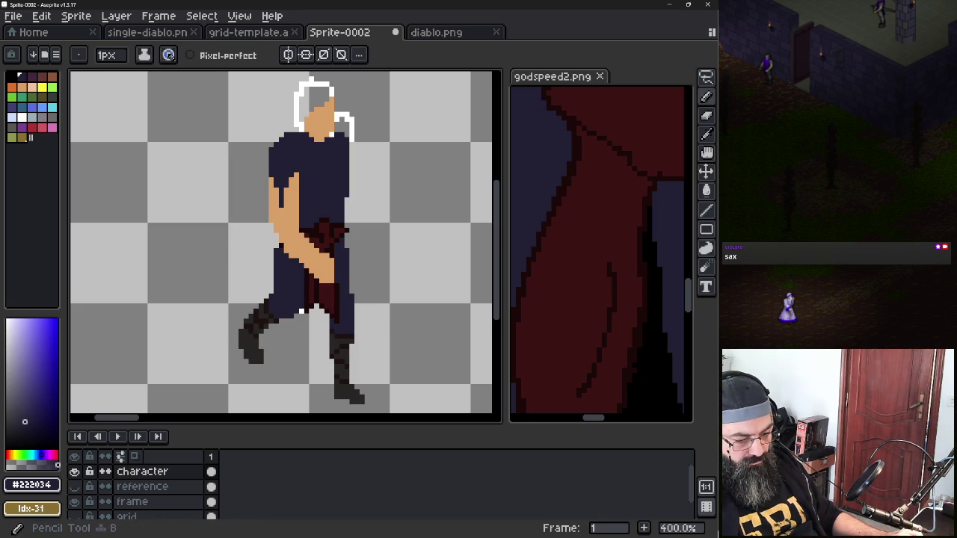
scroll(601, 250, down, 2)
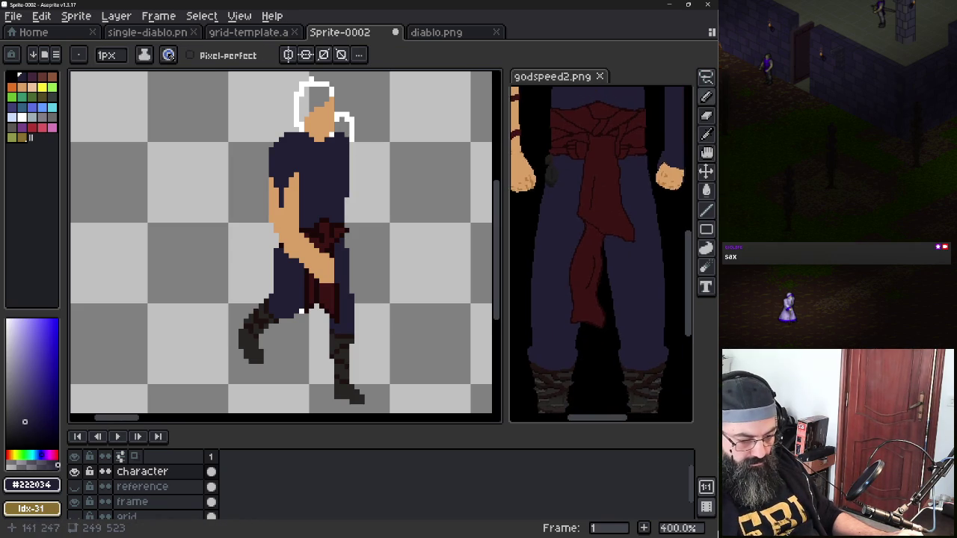
scroll(601, 254, down, 2)
scroll(600, 255, up, 1)
scroll(601, 254, up, 4)
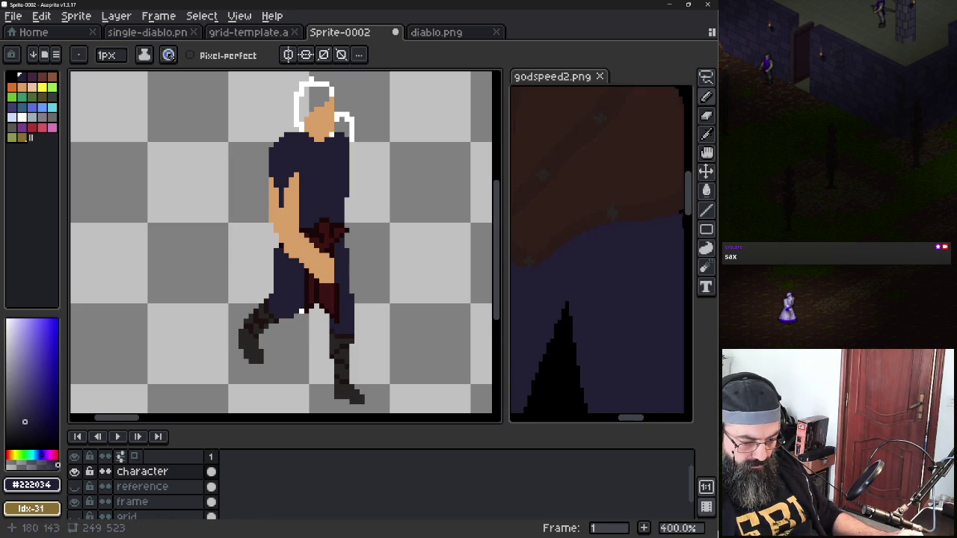
scroll(601, 254, down, 2)
alt+click(591, 187)
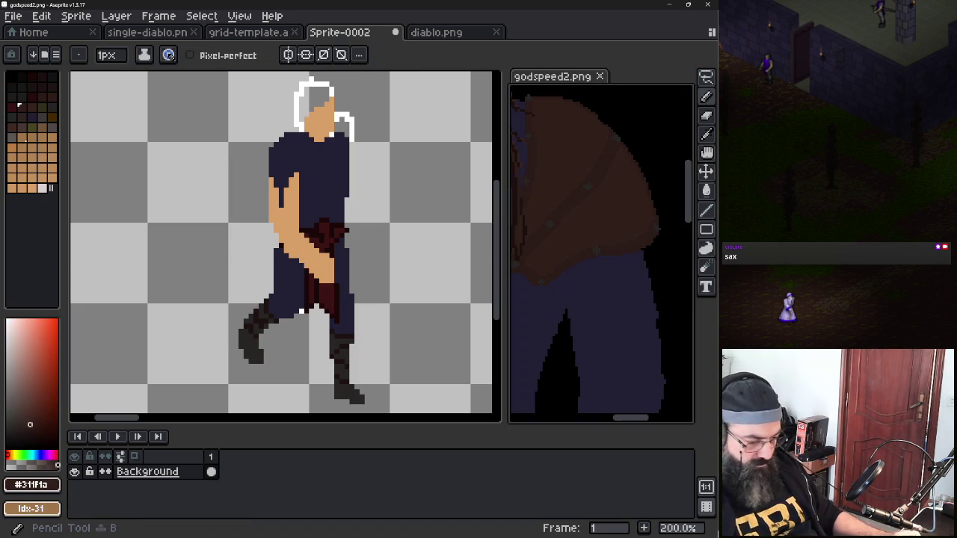
click(284, 224)
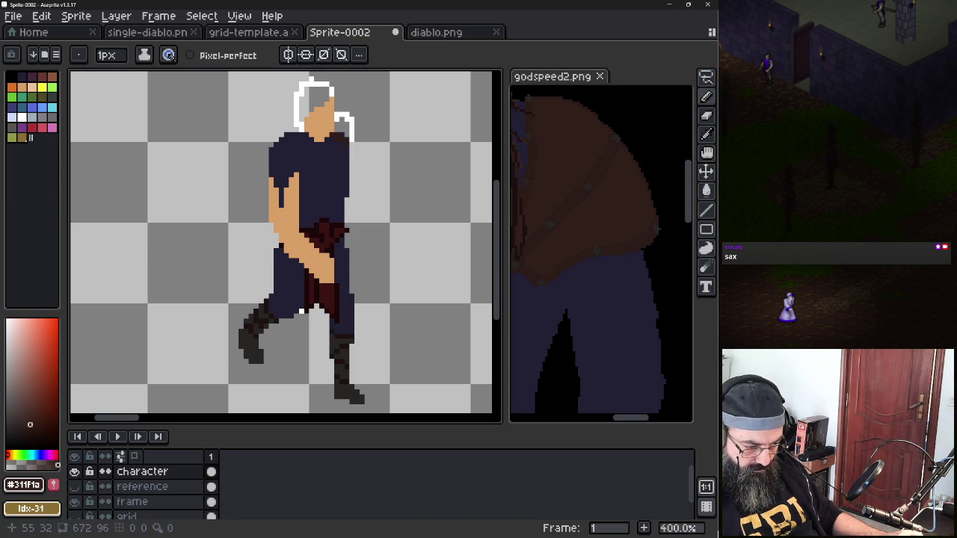
Draw a dark brown ponytail behind the head, extending down behind the shoulder
drag(333, 119, 351, 135)
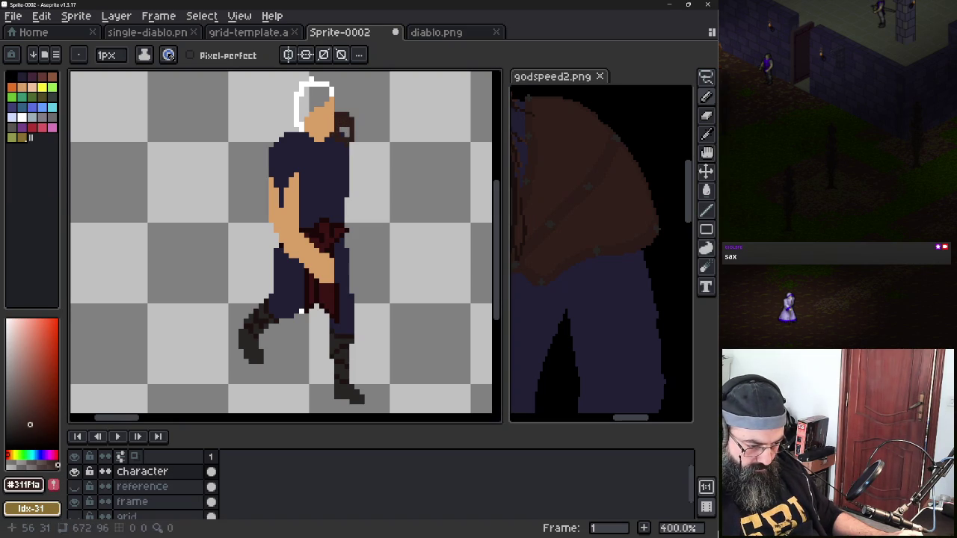
key(ctrl+z)
key(ctrl+z)
key(ctrl+z)
key(ctrl+z)
key(ctrl+z)
key(ctrl+y)
key(ctrl+y)
key(ctrl+y)
drag(351, 139, 352, 154)
click(346, 133)
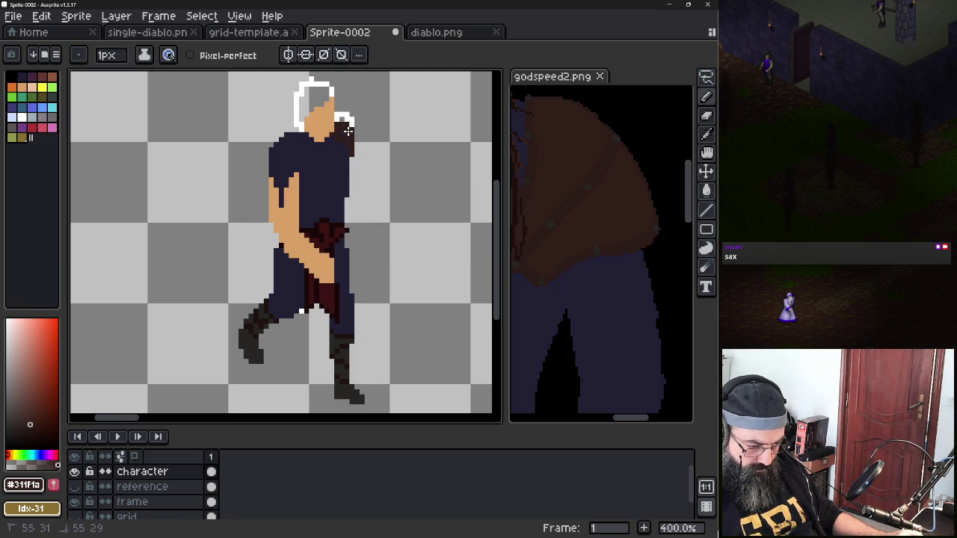
Draw a diagonal brown strap across the torso
drag(348, 147, 303, 198)
key(v)
key(b)
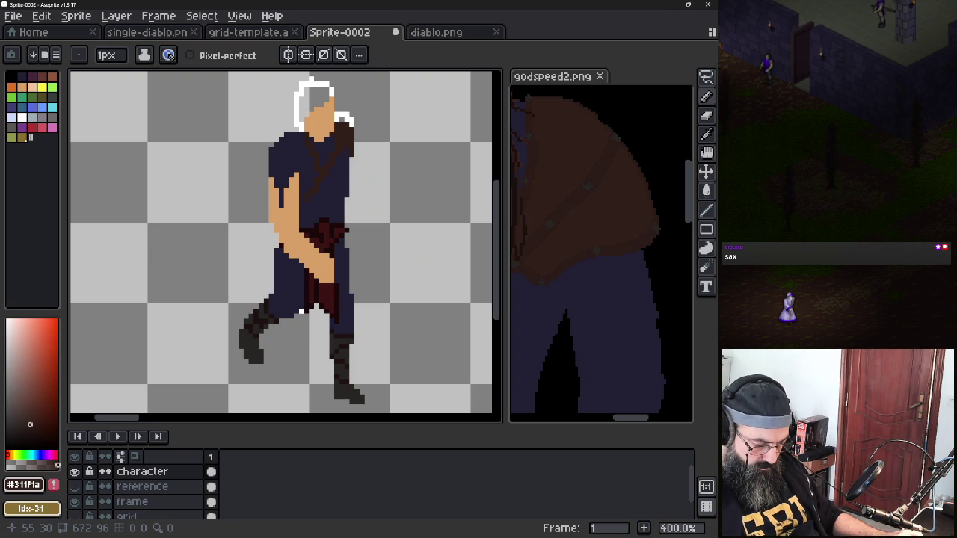
Toggle the frame layer's outline off and on, then sample the dark hair colour from the reference
click(74, 502)
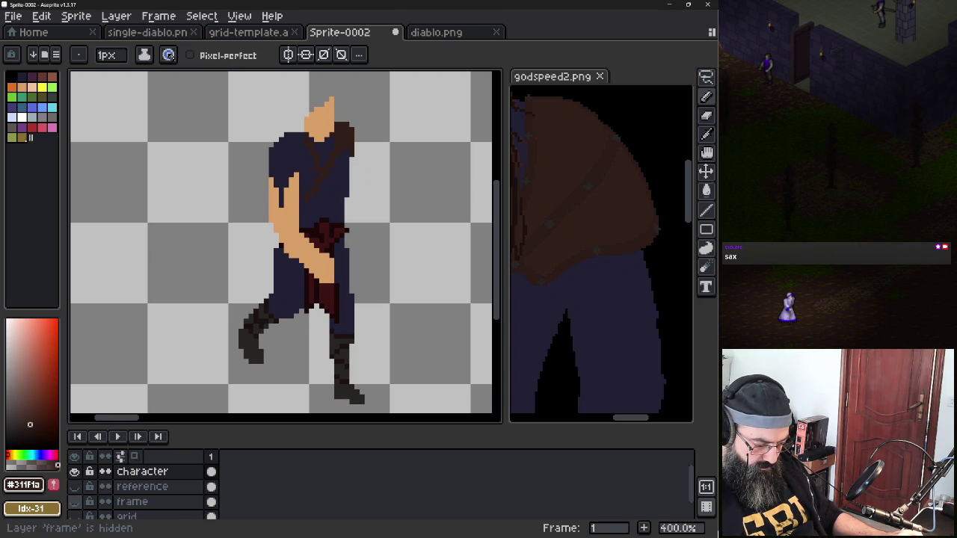
click(74, 501)
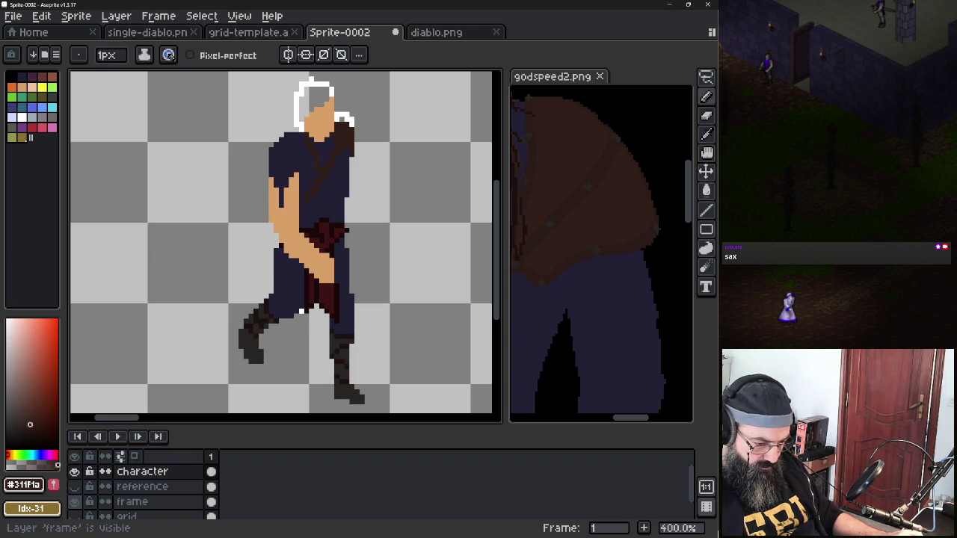
scroll(598, 247, down, 3)
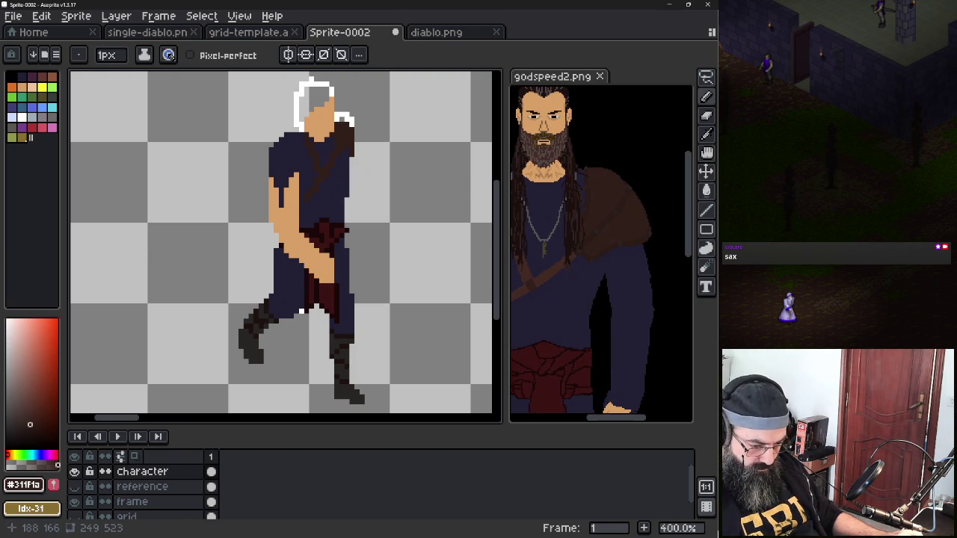
scroll(553, 224, up, 3)
scroll(553, 224, up, 2)
alt+click(553, 224)
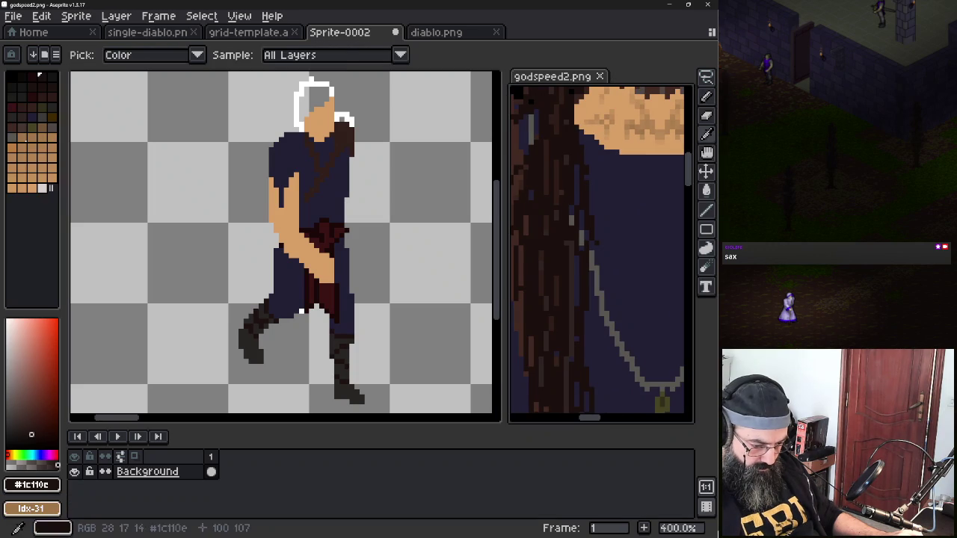
key(b)
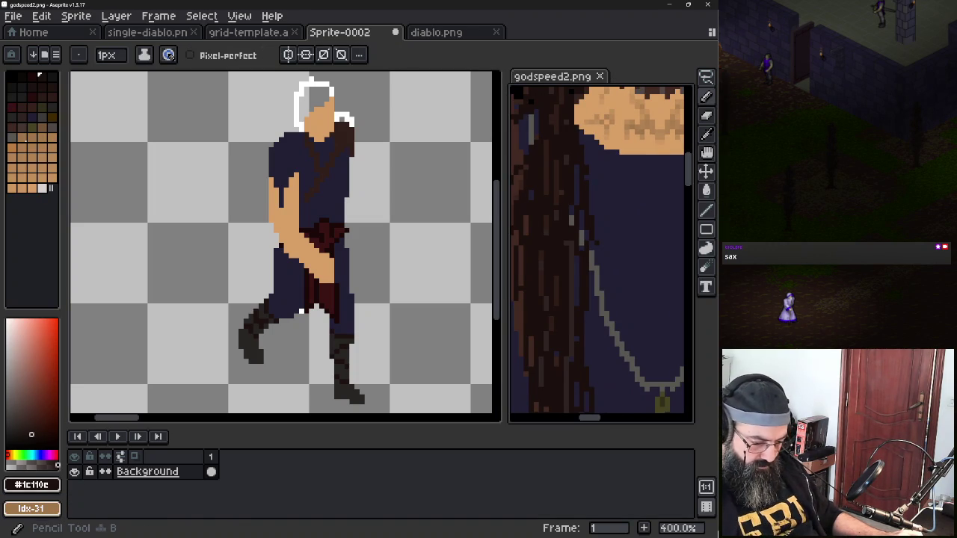
Cancel closing the sprite, enlarge the layer list, and add a new empty Layer 1
middle_click(329, 33)
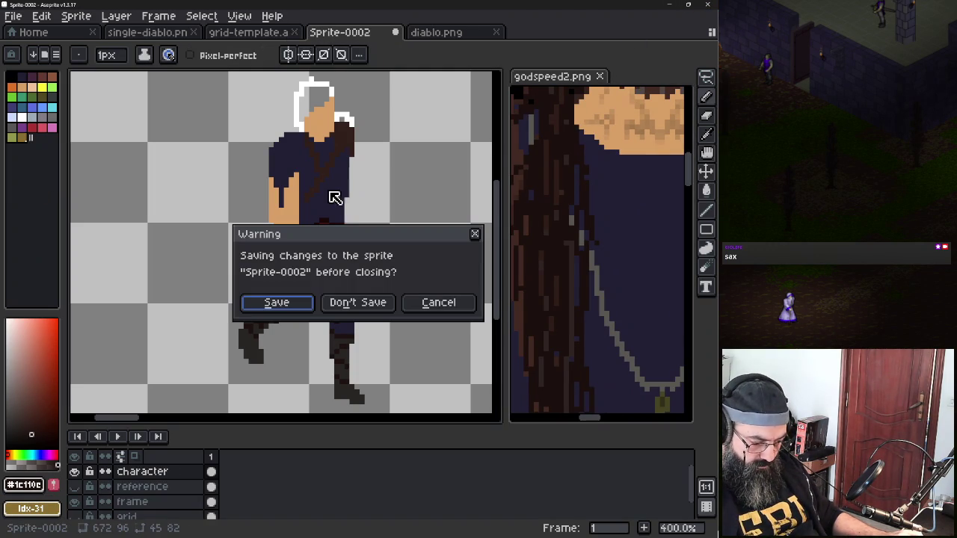
click(412, 302)
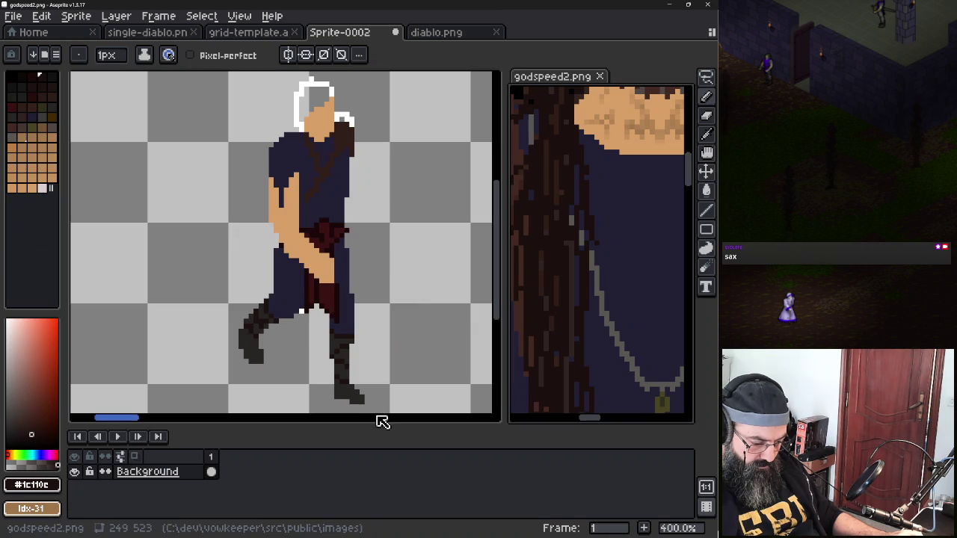
drag(376, 424, 365, 369)
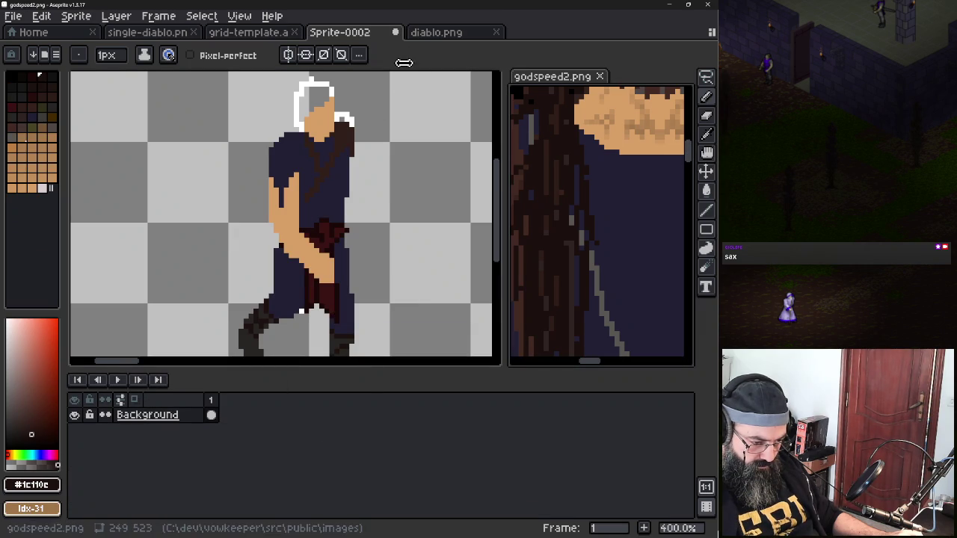
click(402, 94)
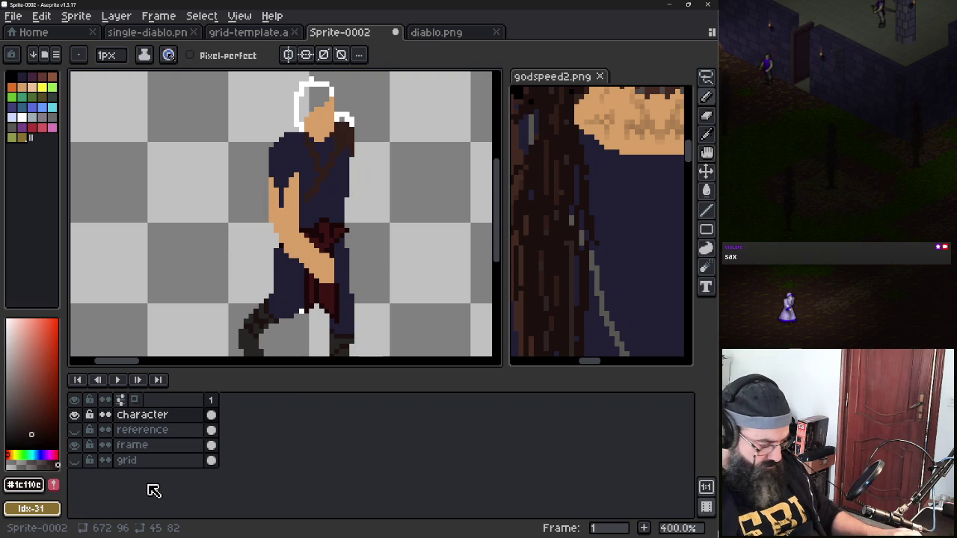
key(shift+n)
Name the new top layer 'Hair', above the character, reference, frame and grid layers
key(h)
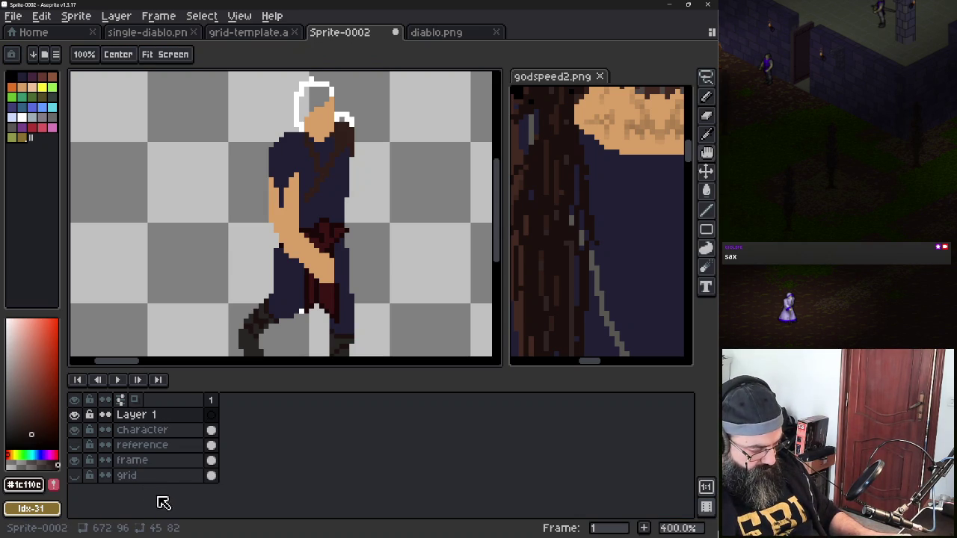
key(shift+p)
text(HZ)
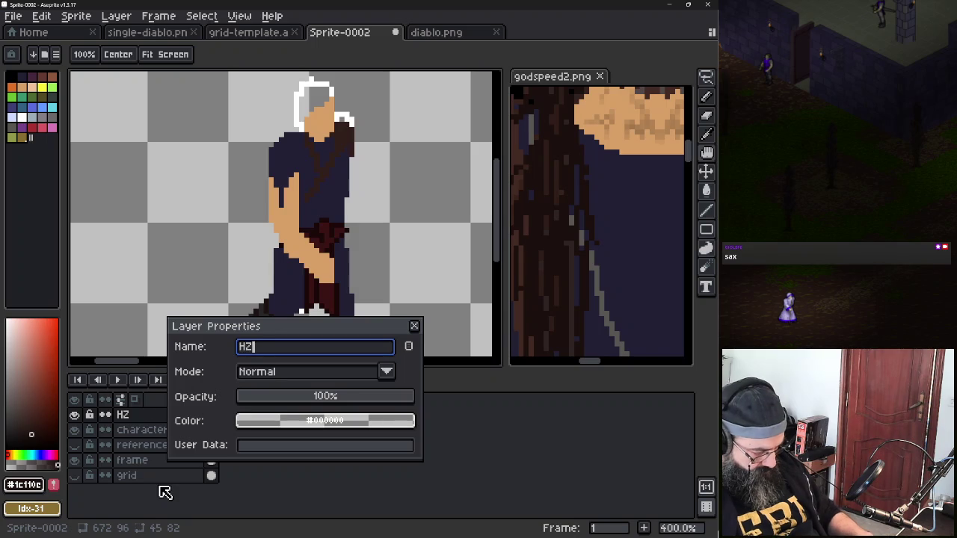
text(AIR)
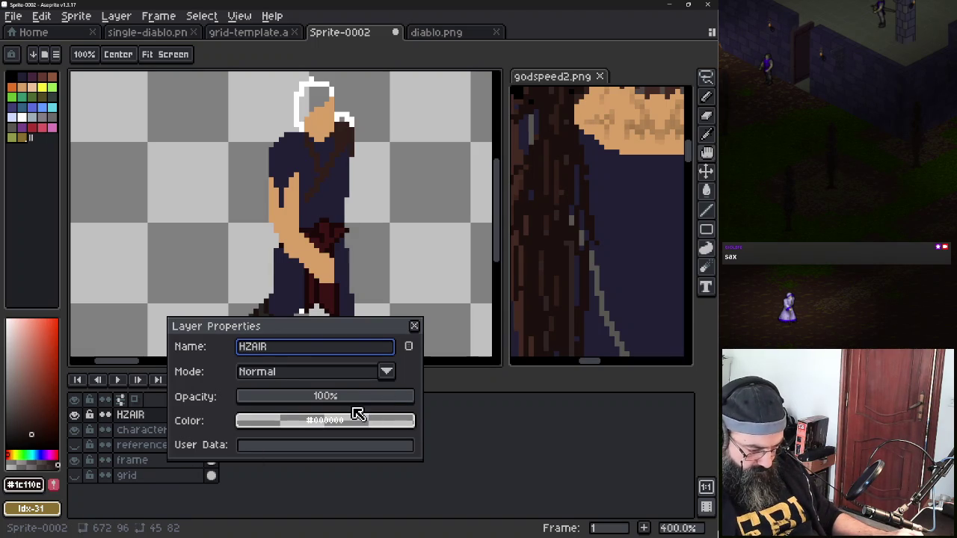
key(BackSpace)
key(BackSpace)
key(BackSpace)
key(BackSpace)
text(air)
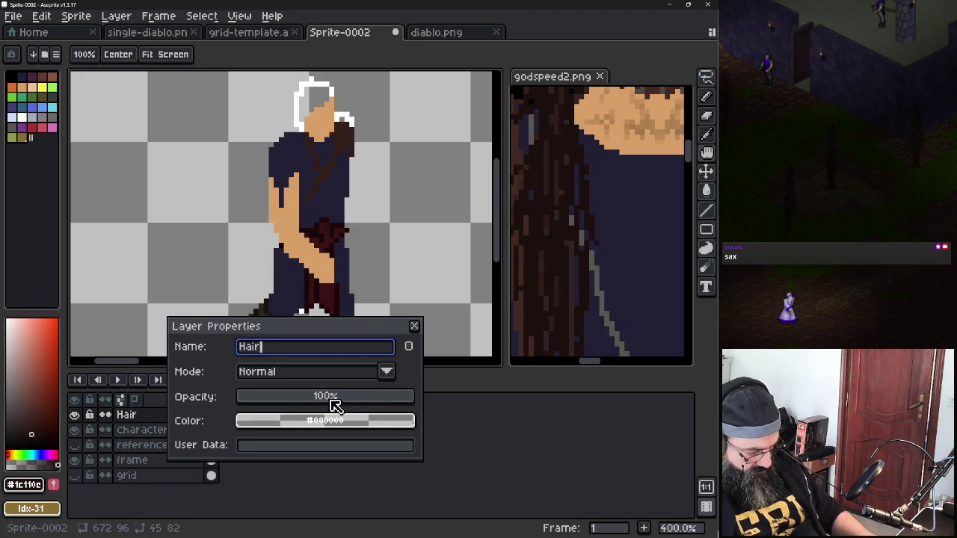
key(Return)
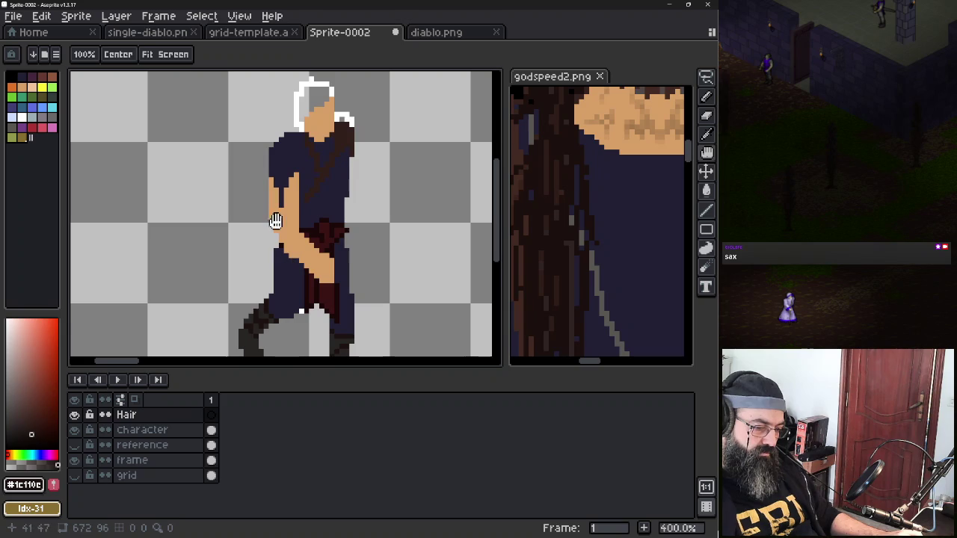
key(b)
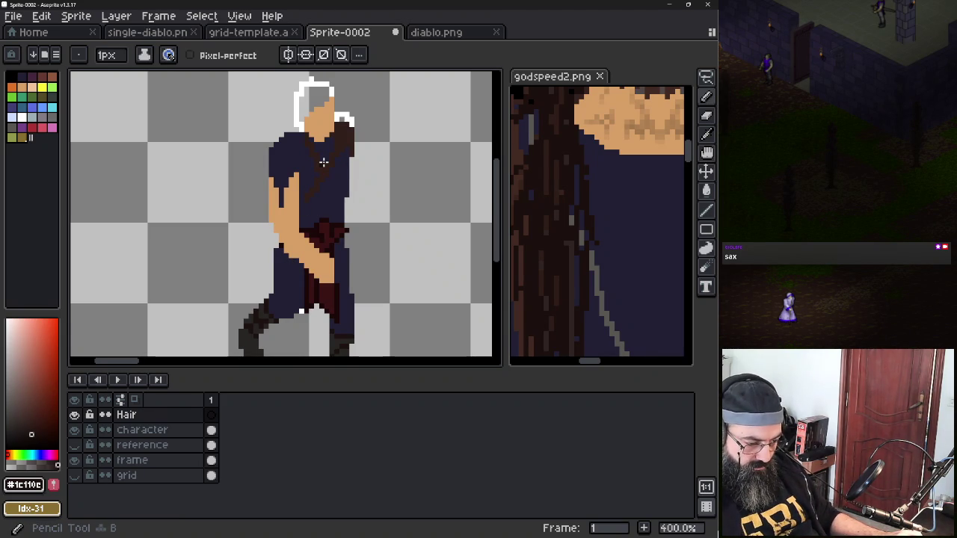
Paint dark hair pixels over the white head outline, down to the neck and shoulder
drag(309, 132, 316, 142)
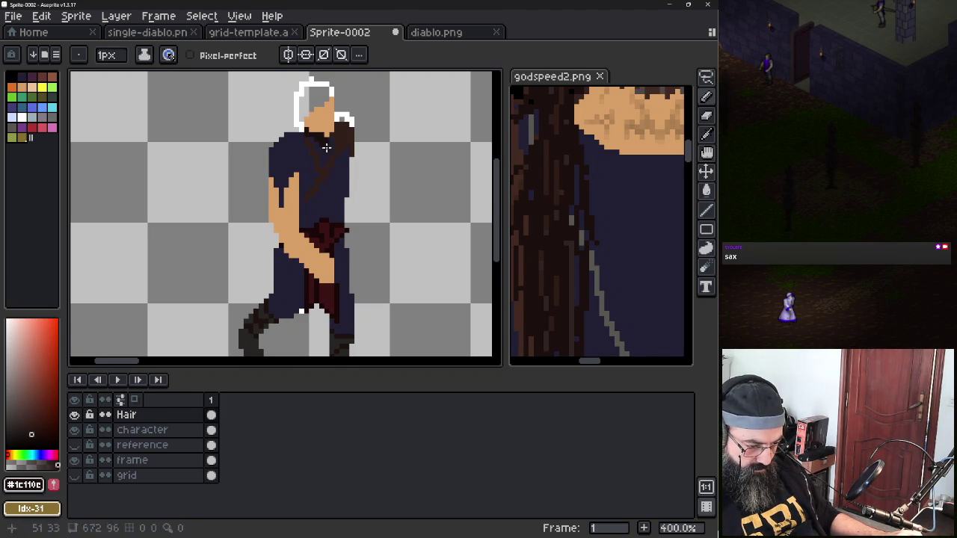
click(332, 139)
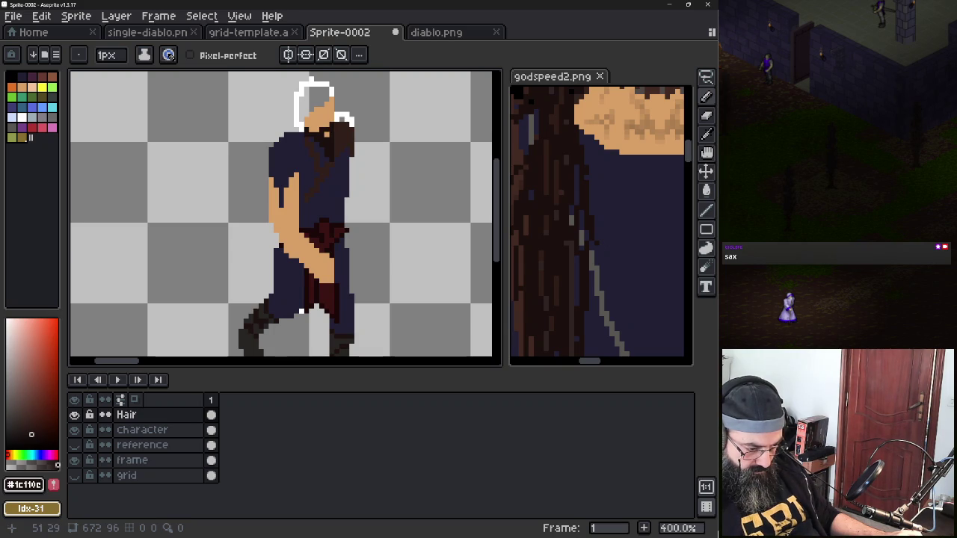
mouse_move(307, 98)
mouse_down()
mouse_move(296, 98)
mouse_move(301, 125)
mouse_up()
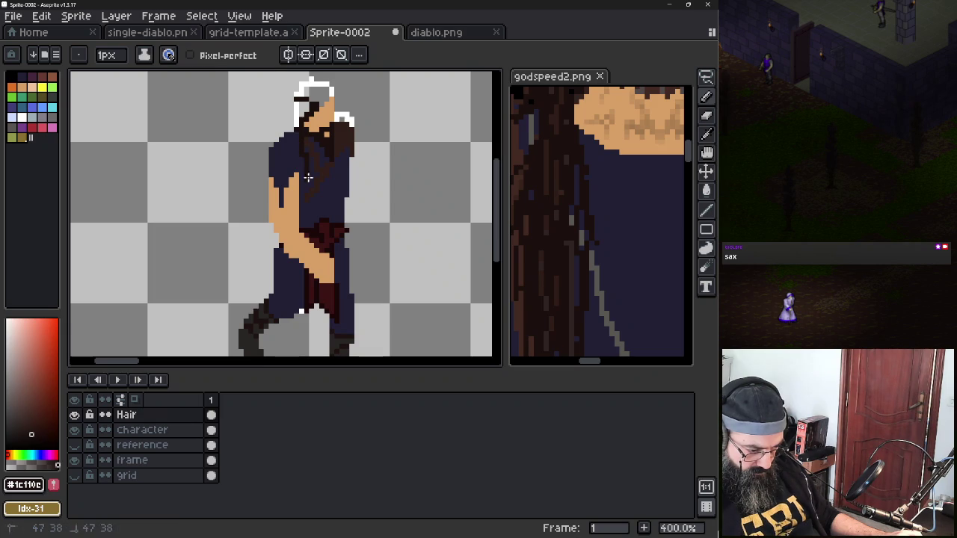
mouse_move(296, 118)
mouse_down()
mouse_move(302, 94)
mouse_move(323, 83)
mouse_move(326, 100)
mouse_up()
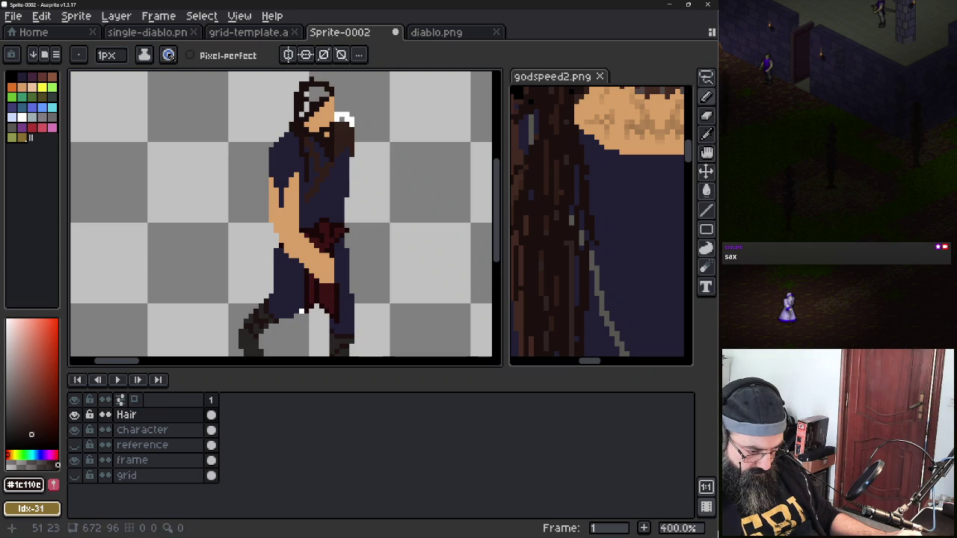
drag(317, 95, 327, 91)
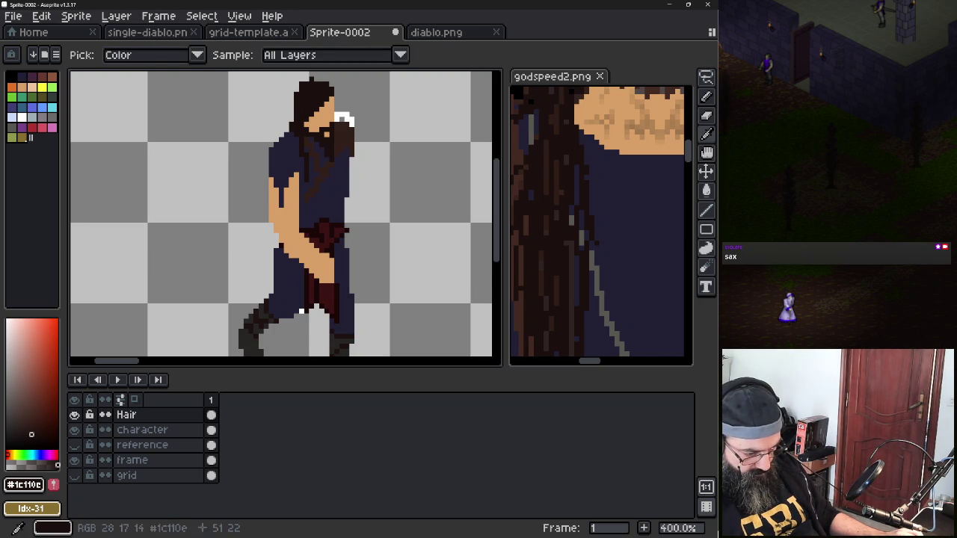
Eyedrop the reference's grey hair tone #504845 and paint lighter grey strands into the sprite's hair
alt+click(340, 120)
key(b)
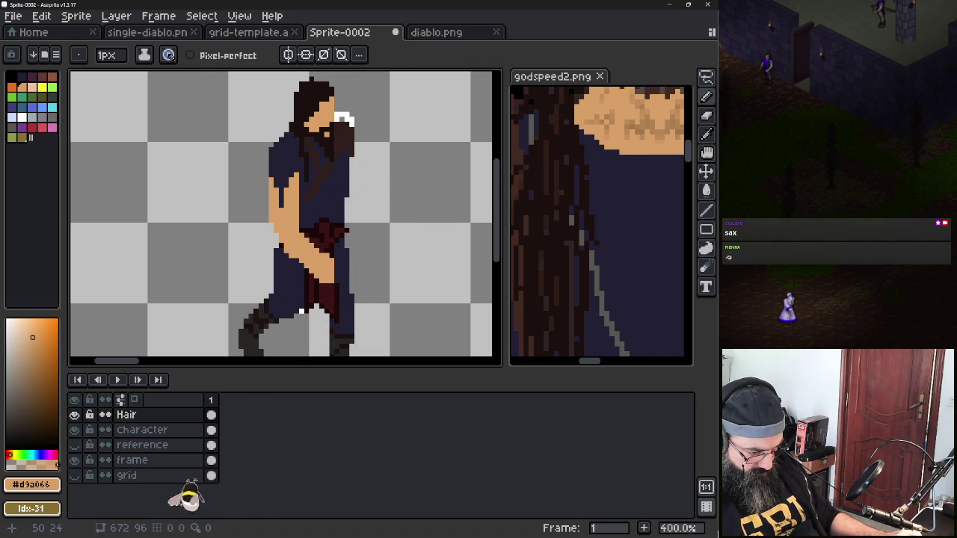
alt+click(149, 434)
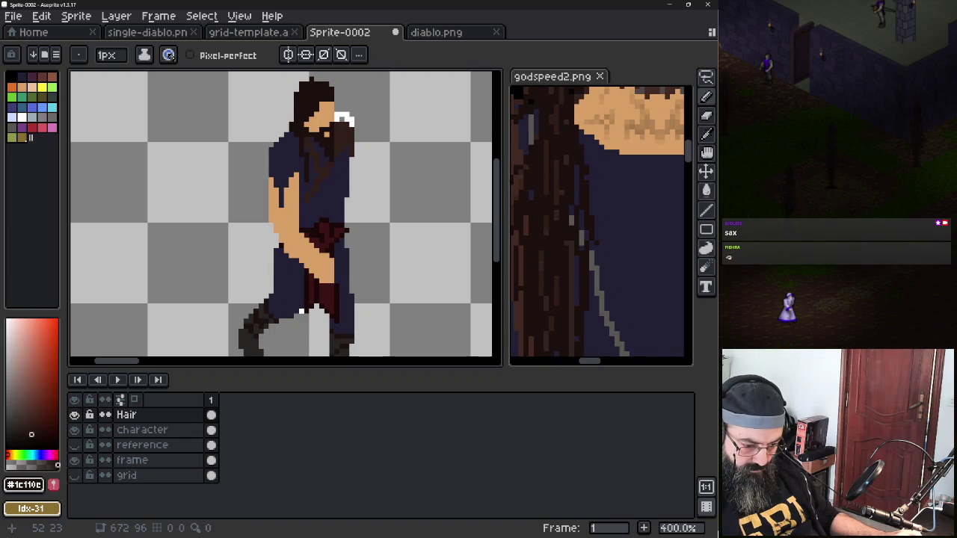
drag(598, 150, 568, 217)
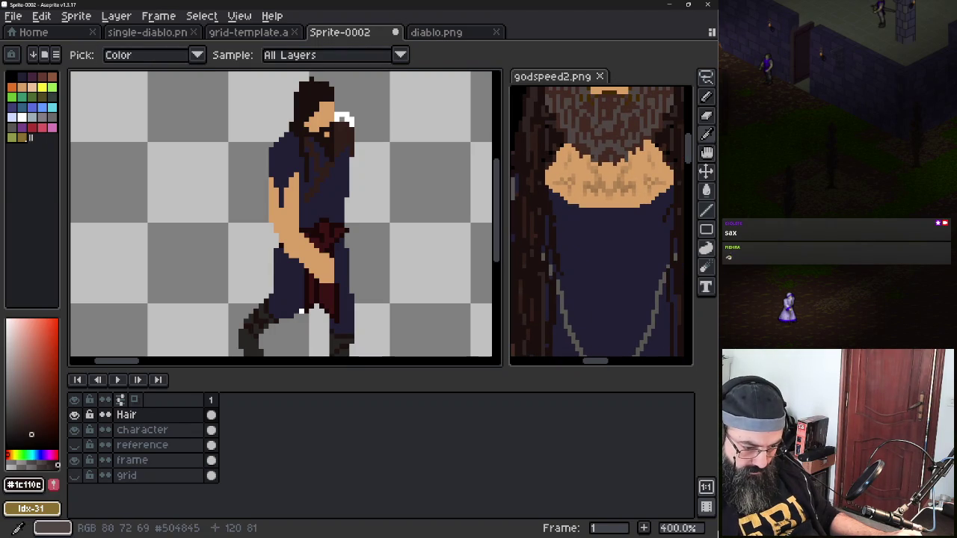
alt+click(598, 119)
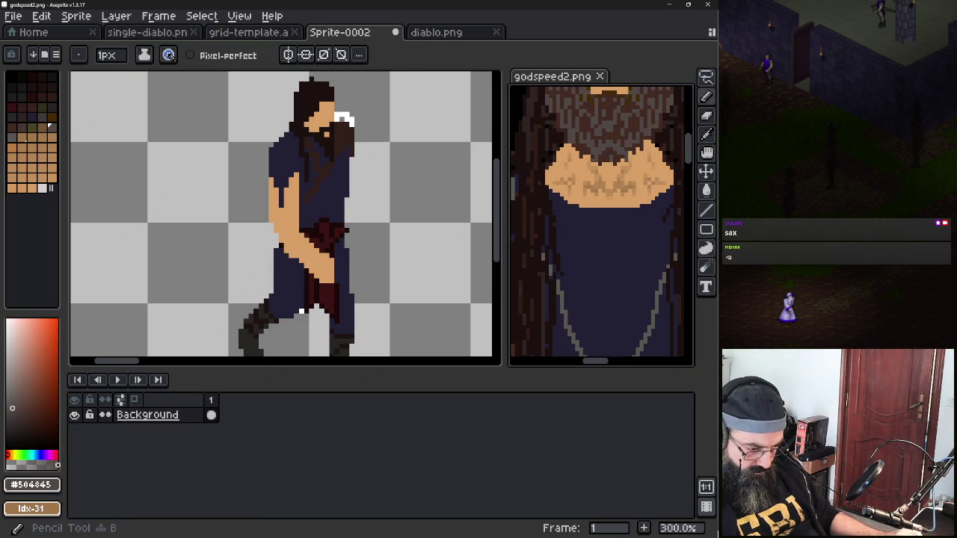
click(223, 141)
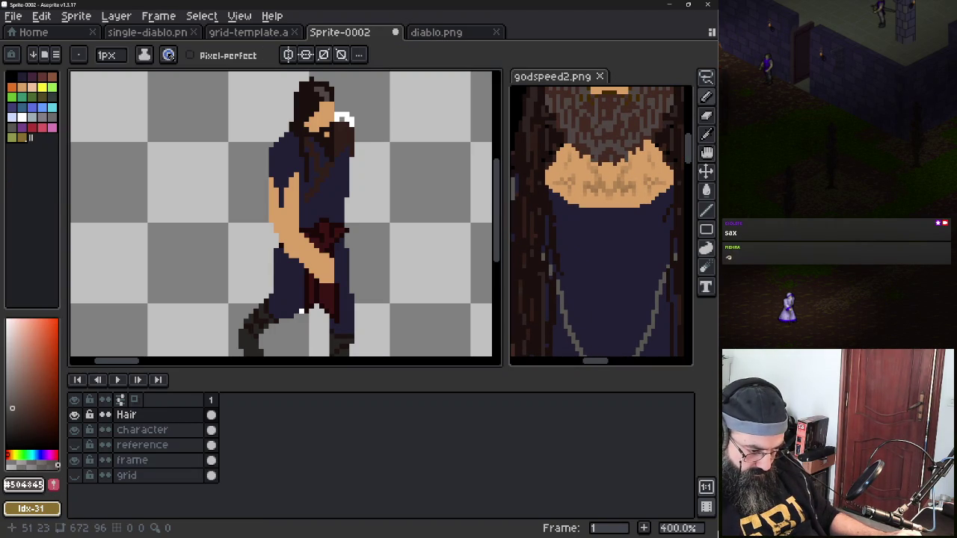
drag(308, 110, 299, 116)
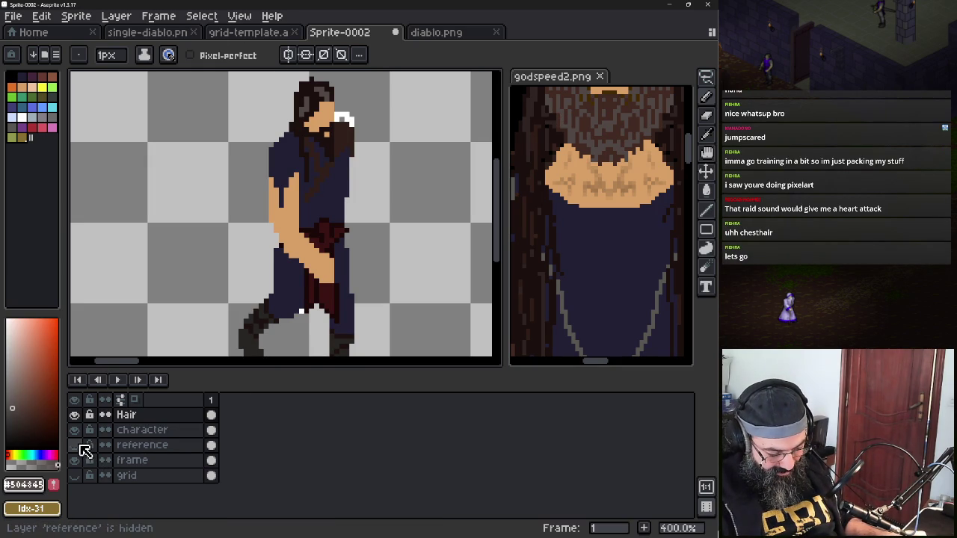
click(436, 32)
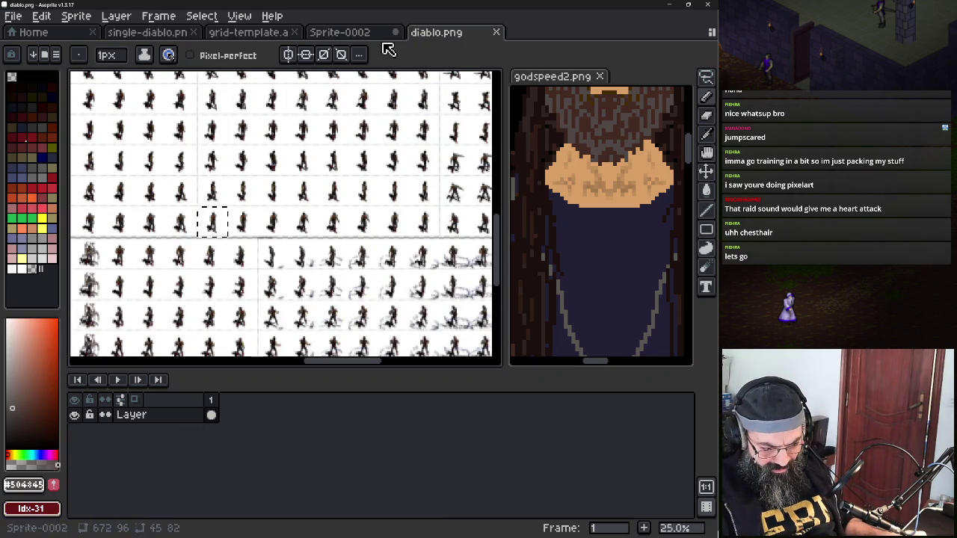
scroll(241, 216, up, 3)
scroll(241, 217, down, 1)
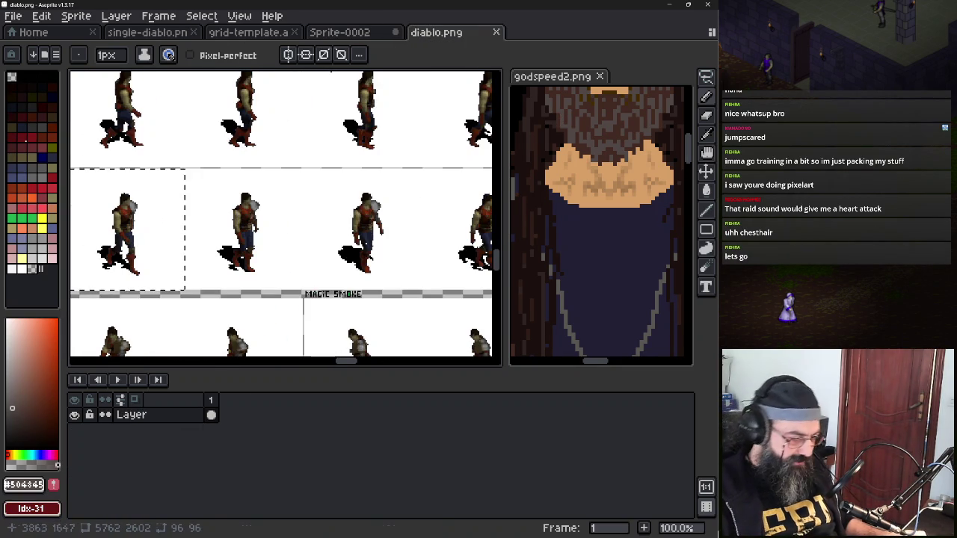
click(351, 33)
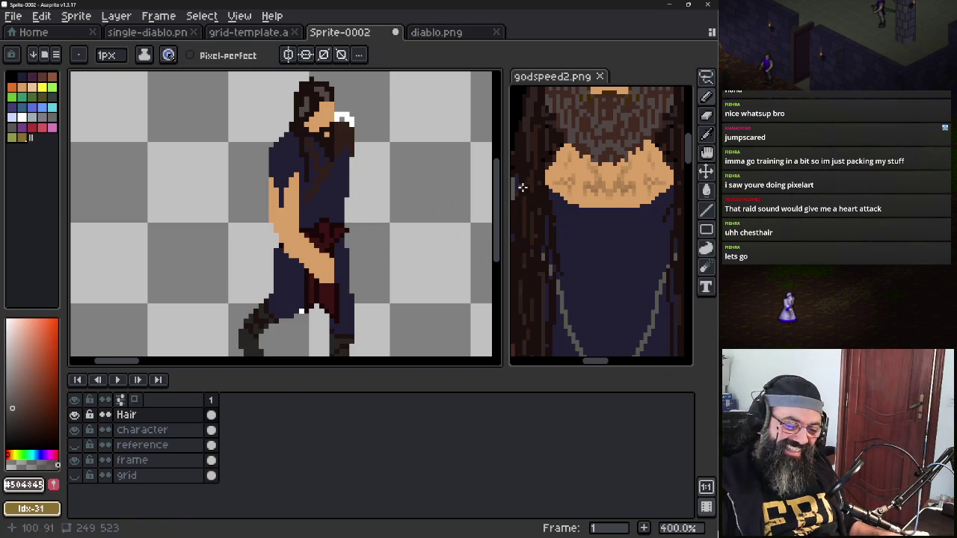
Zoom and pan the godspeed2.png reference to frame the head, beard and necklace
scroll(579, 238, down, 3)
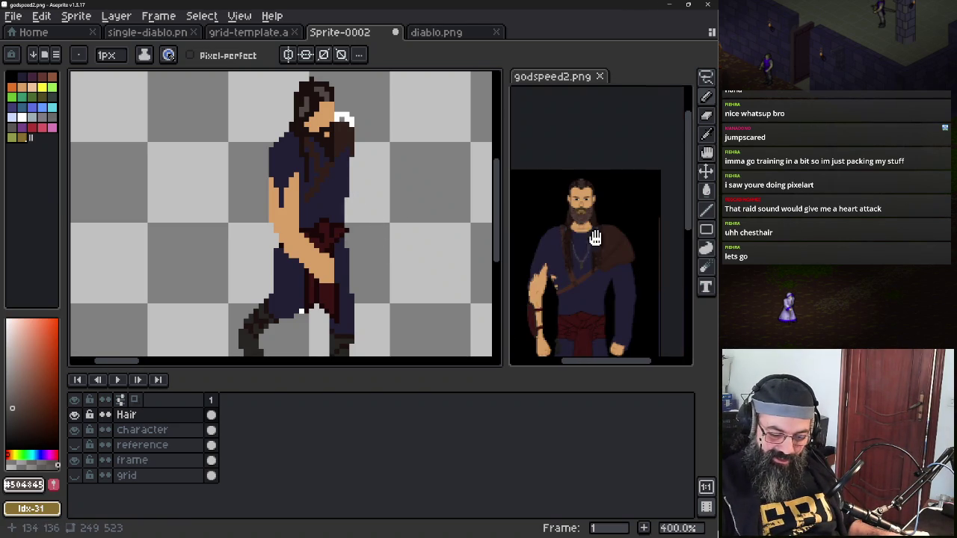
click(591, 250)
scroll(587, 240, up, 2)
scroll(582, 220, down, 1)
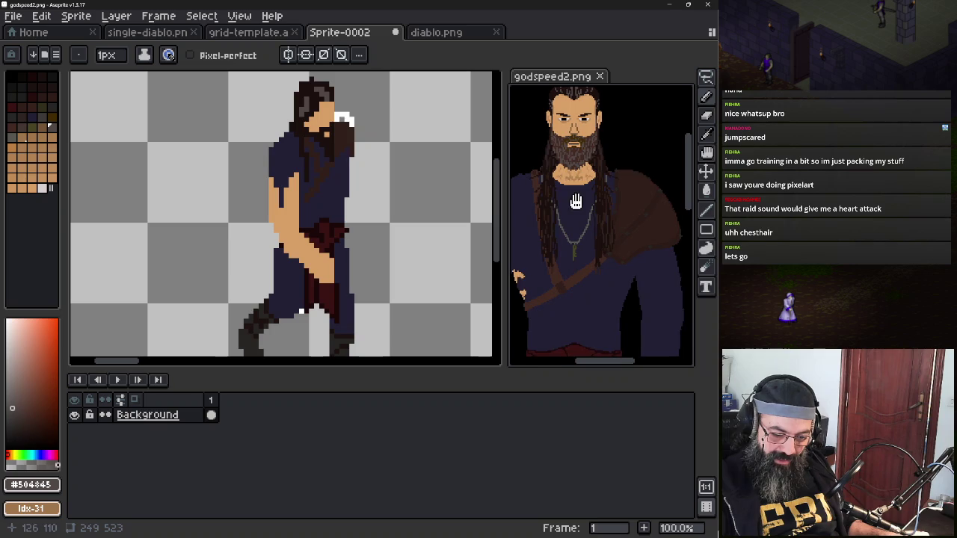
scroll(546, 172, right, 1)
drag(502, 118, 370, 127)
scroll(463, 157, up, 2)
scroll(501, 149, down, 1)
scroll(519, 214, down, 1)
scroll(523, 224, down, 1)
scroll(529, 236, up, 3)
scroll(523, 250, down, 2)
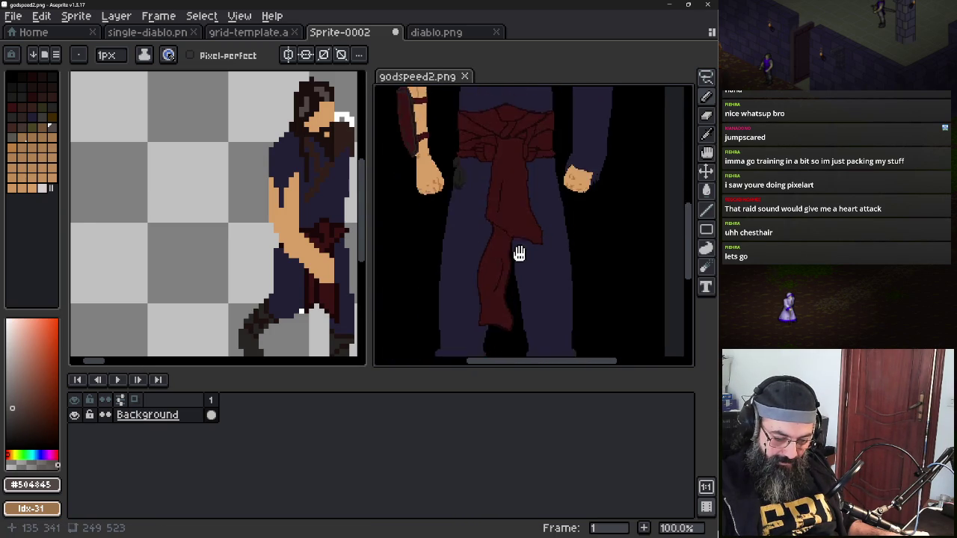
scroll(527, 299, down, 2)
scroll(533, 232, down, 1)
scroll(526, 218, up, 2)
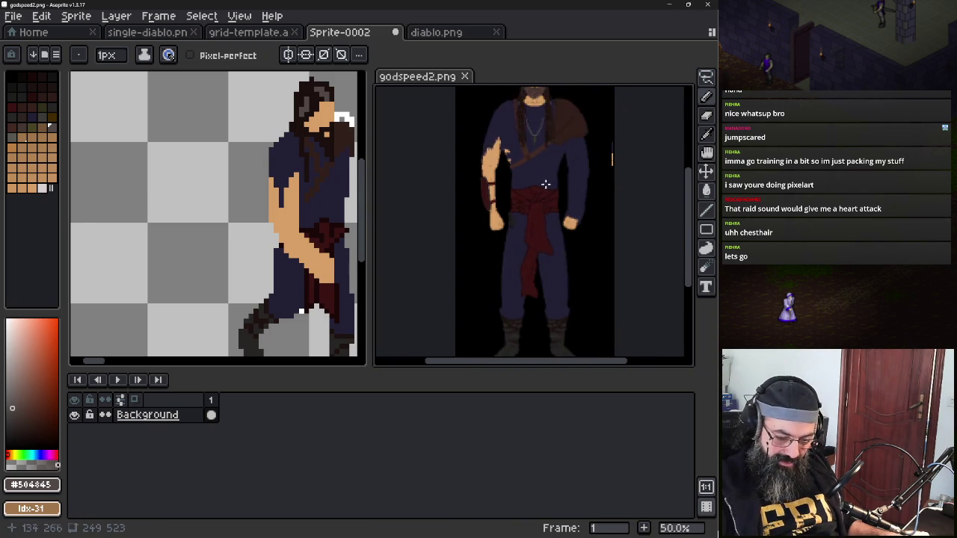
scroll(542, 198, up, 2)
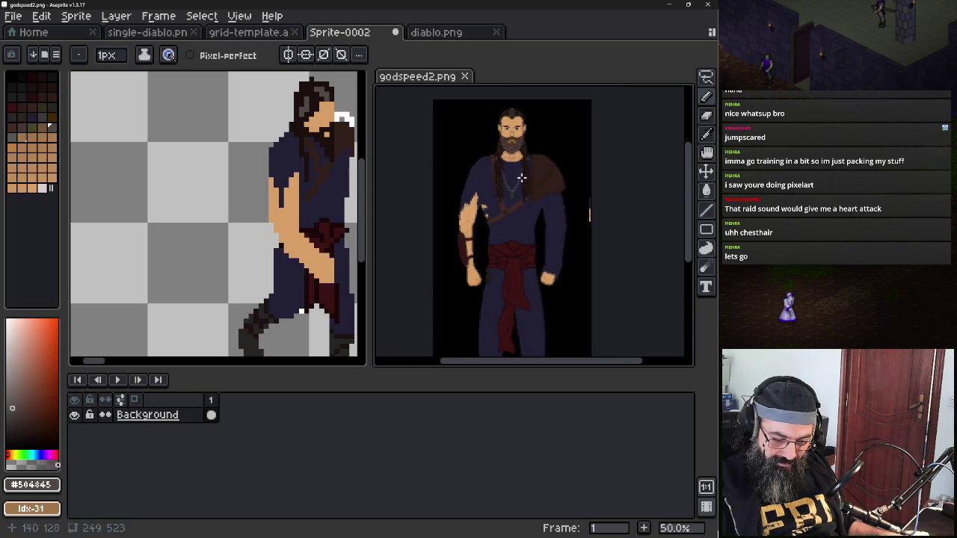
scroll(515, 196, up, 5)
scroll(500, 194, down, 1)
drag(485, 249, 568, 174)
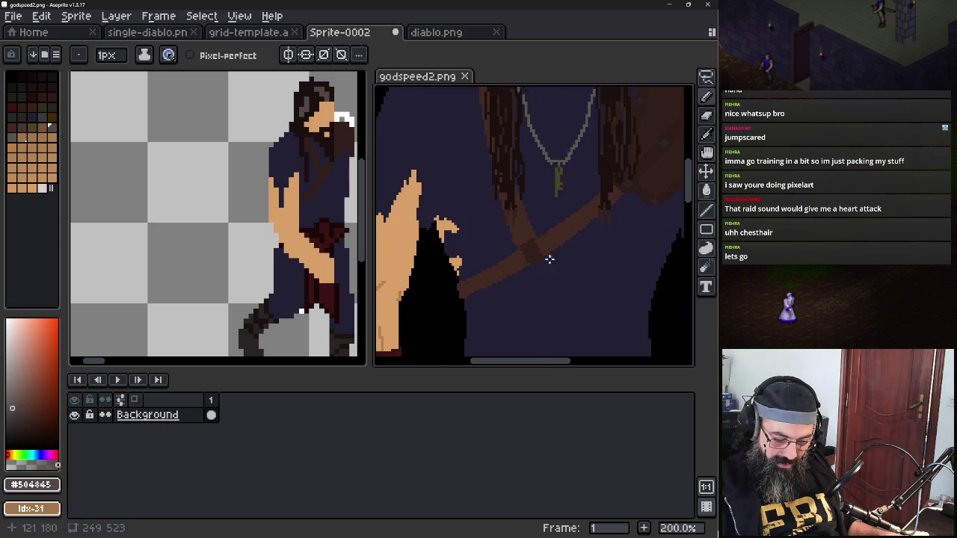
scroll(557, 225, down, 1)
scroll(591, 172, down, 1)
scroll(591, 187, down, 1)
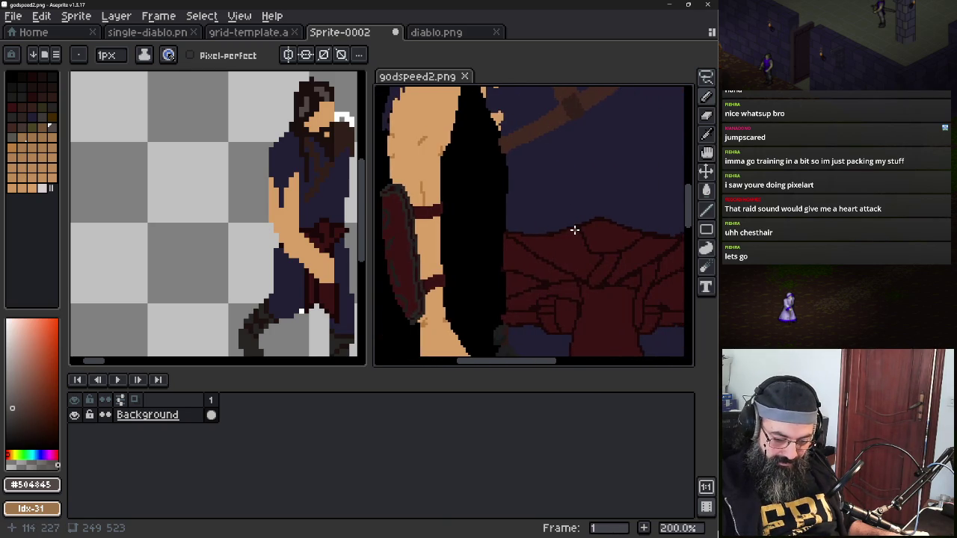
scroll(574, 229, down, 1)
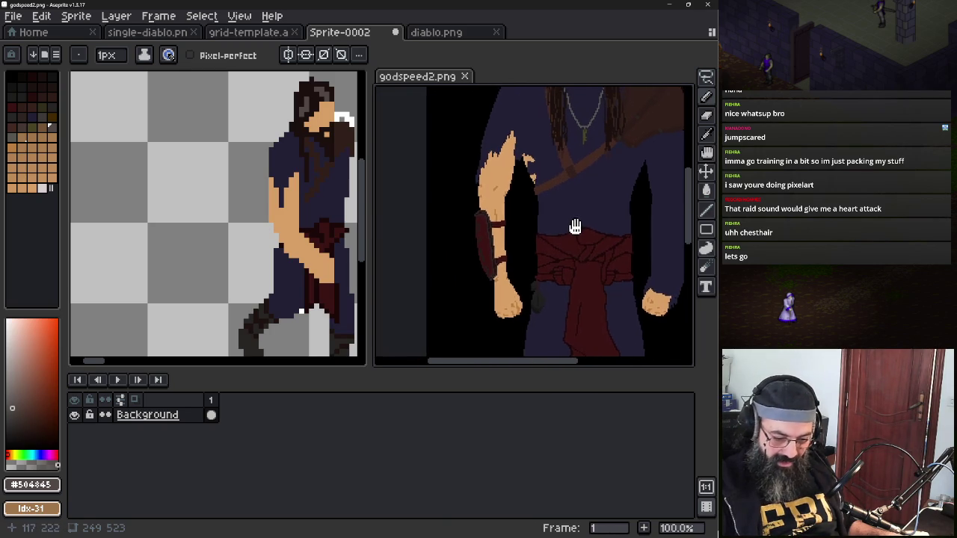
scroll(574, 220, up, 2)
scroll(565, 217, up, 2)
scroll(564, 217, up, 1)
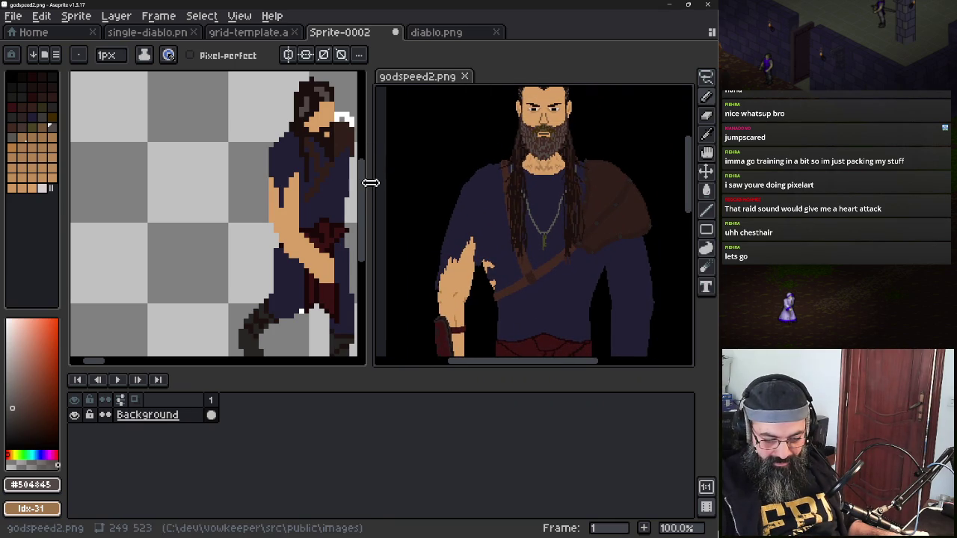
Widen the sprite editor and show more of the reference above the head
drag(373, 182, 531, 191)
mouse_move(572, 216)
mouse_down()
mouse_move(618, 203)
mouse_move(637, 225)
mouse_up()
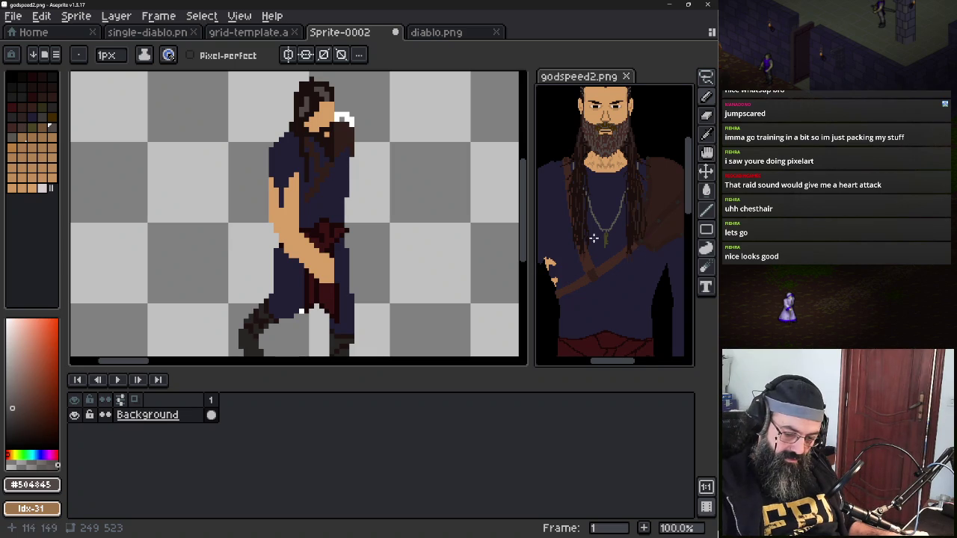
drag(641, 250, 659, 288)
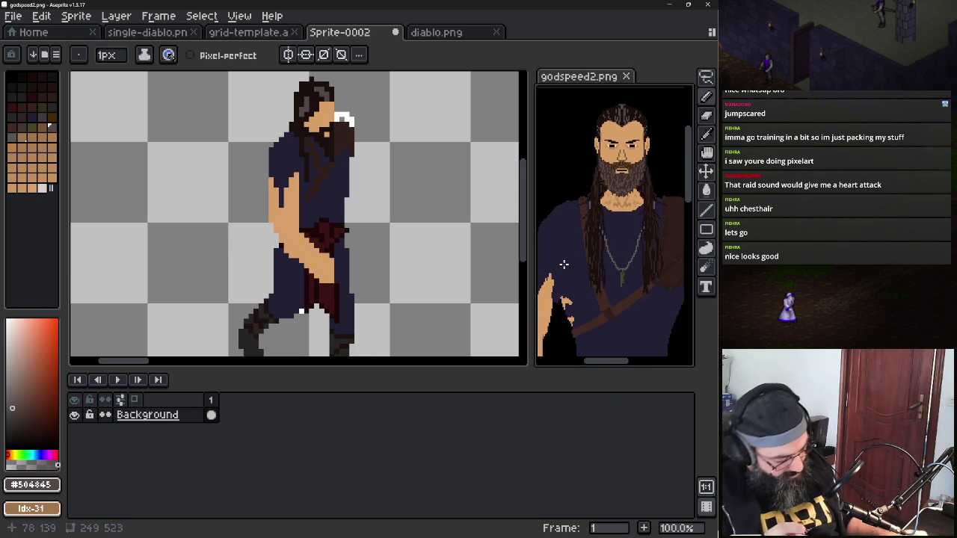
Eyedrop grey #504845 from the reference hair and dab grey highlight pixels into the sprite's hair
key(b)
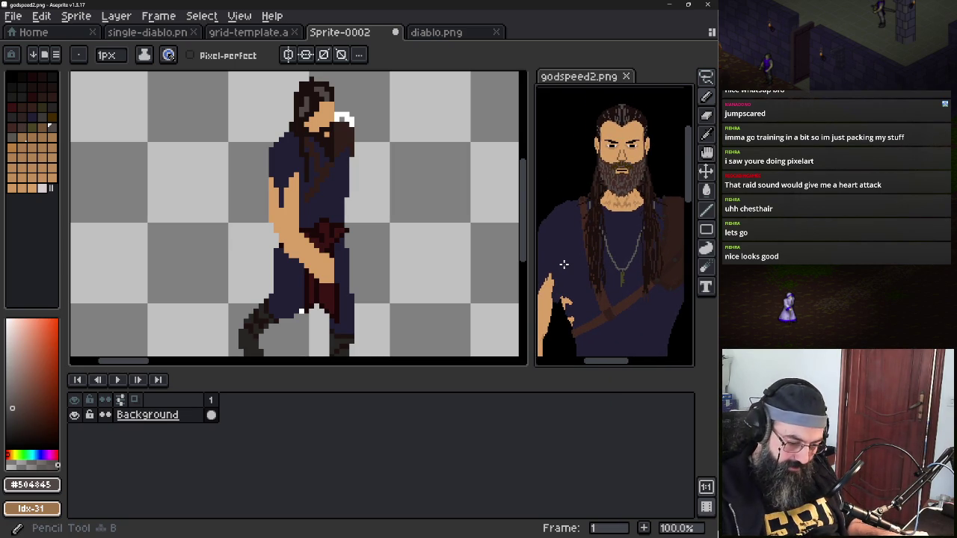
scroll(306, 168, up, 2)
key(alt)
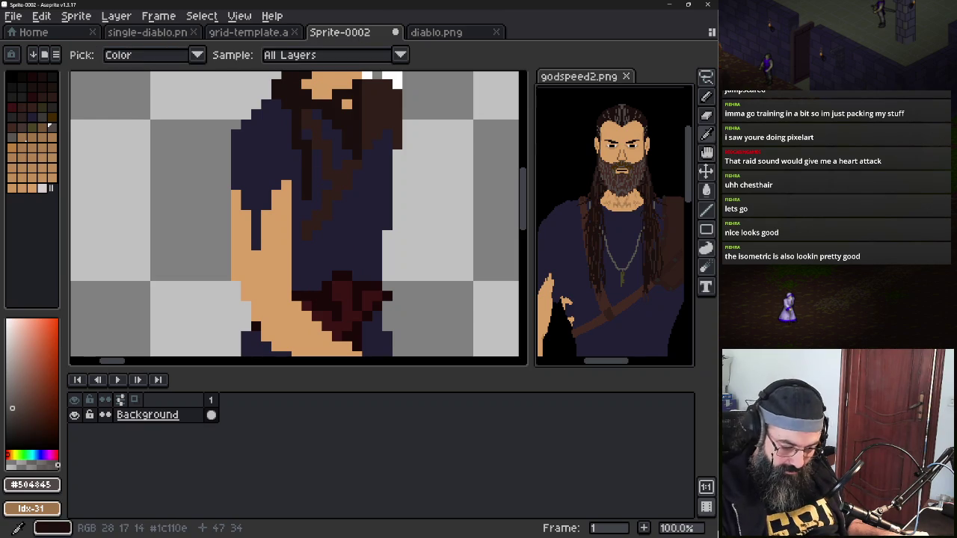
alt+click(607, 114)
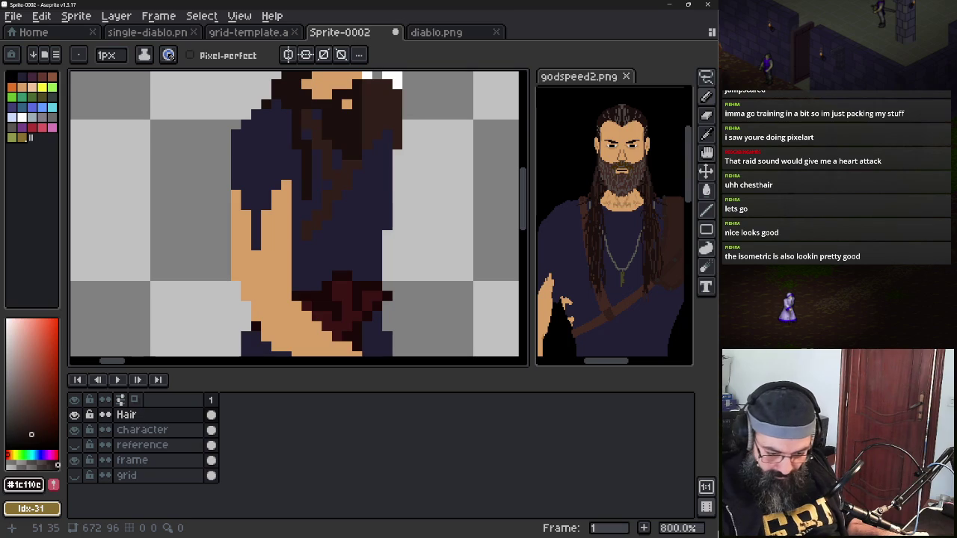
scroll(646, 209, up, 2)
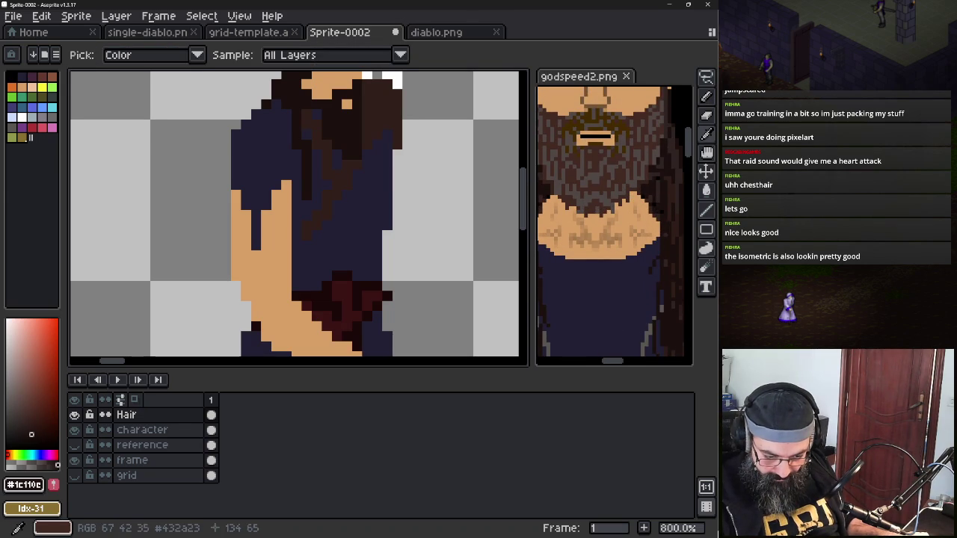
click(591, 164)
key(b)
click(357, 139)
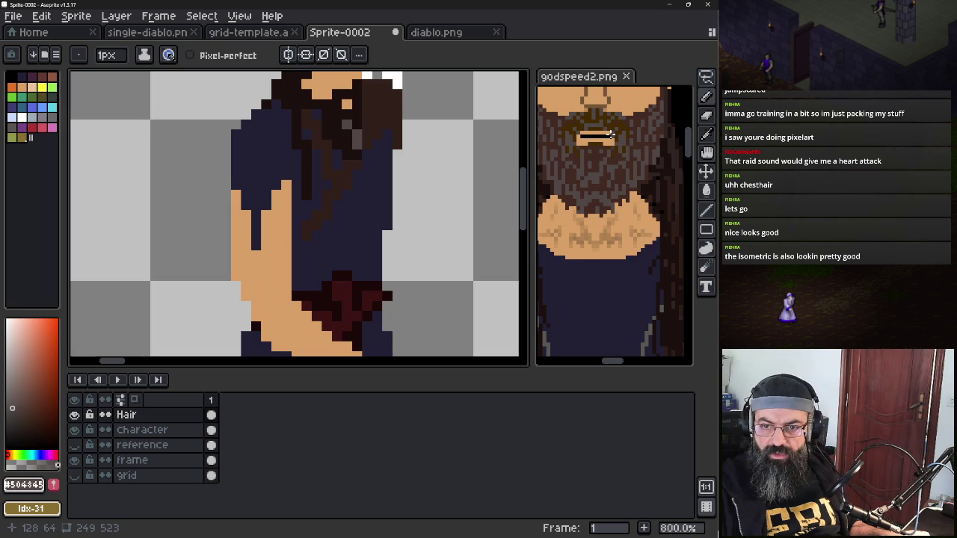
scroll(298, 172, down, 2)
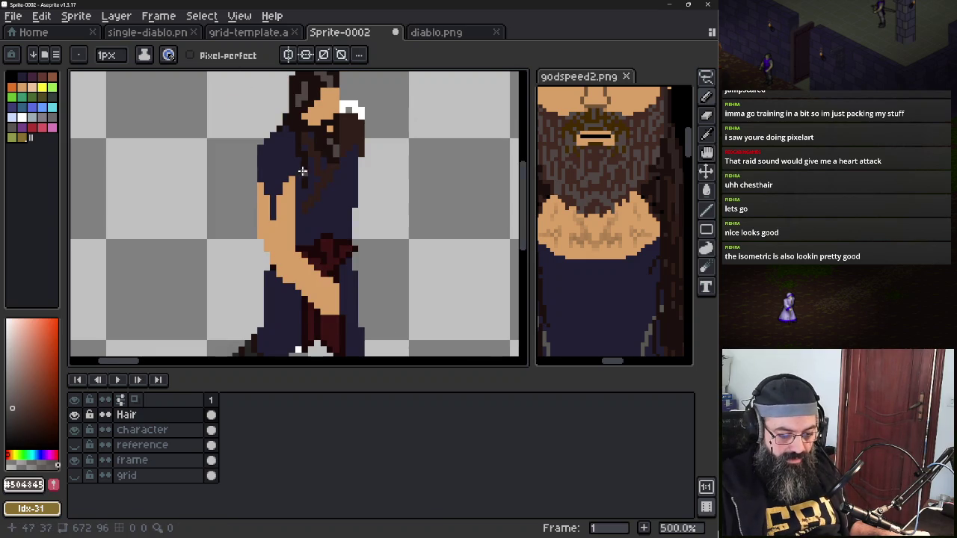
scroll(303, 172, down, 1)
scroll(266, 187, down, 1)
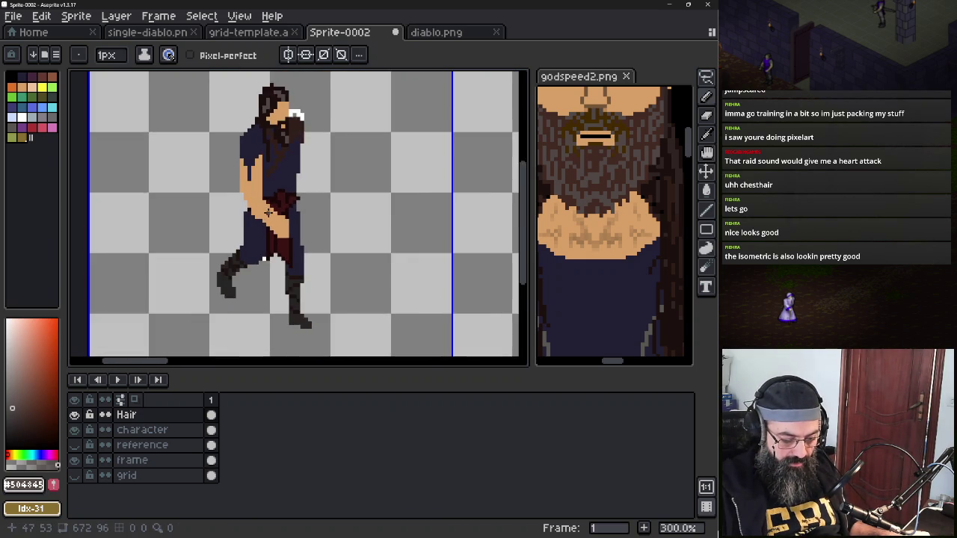
scroll(267, 213, down, 1)
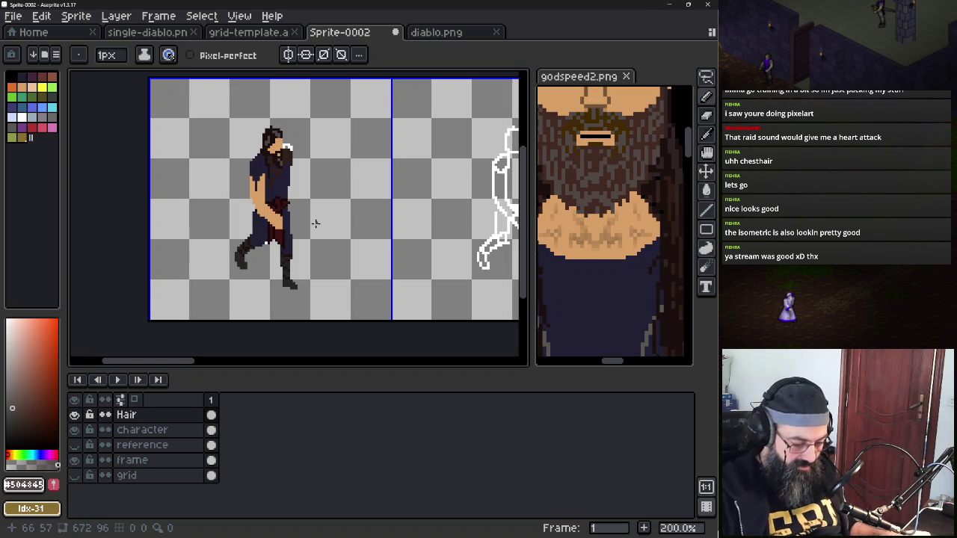
Zoom in to sample the clothing's dark navy, then bring the whole character back into view
scroll(315, 223, up, 2)
scroll(315, 223, up, 1)
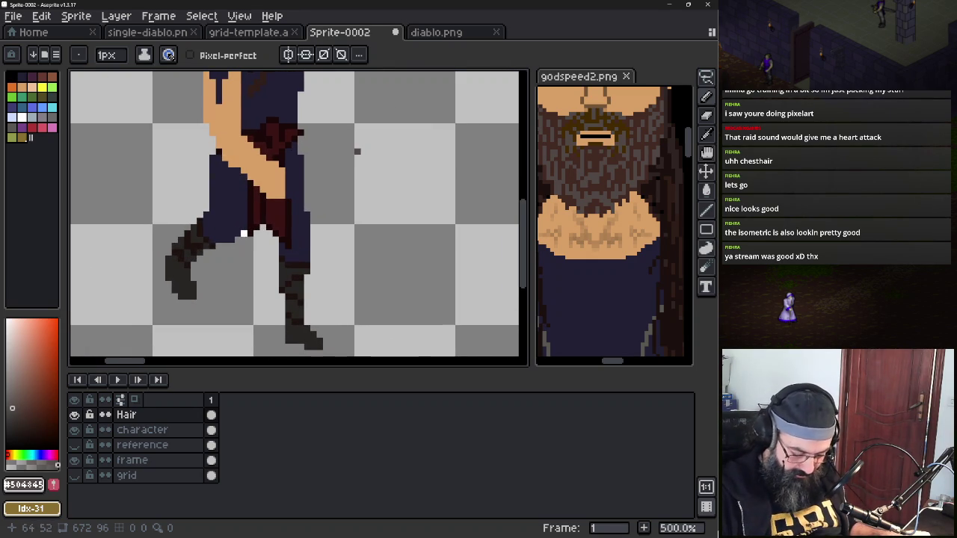
scroll(263, 270, up, 1)
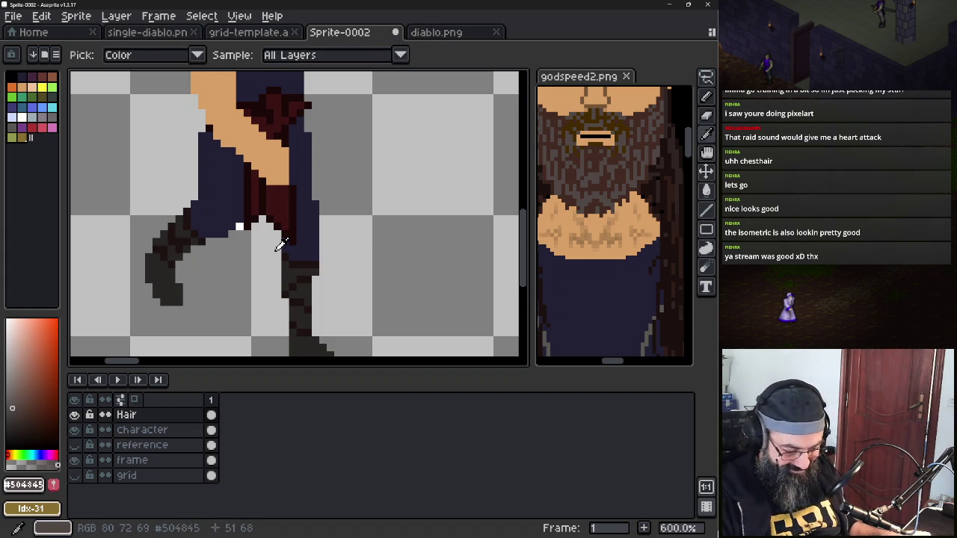
alt+click(275, 250)
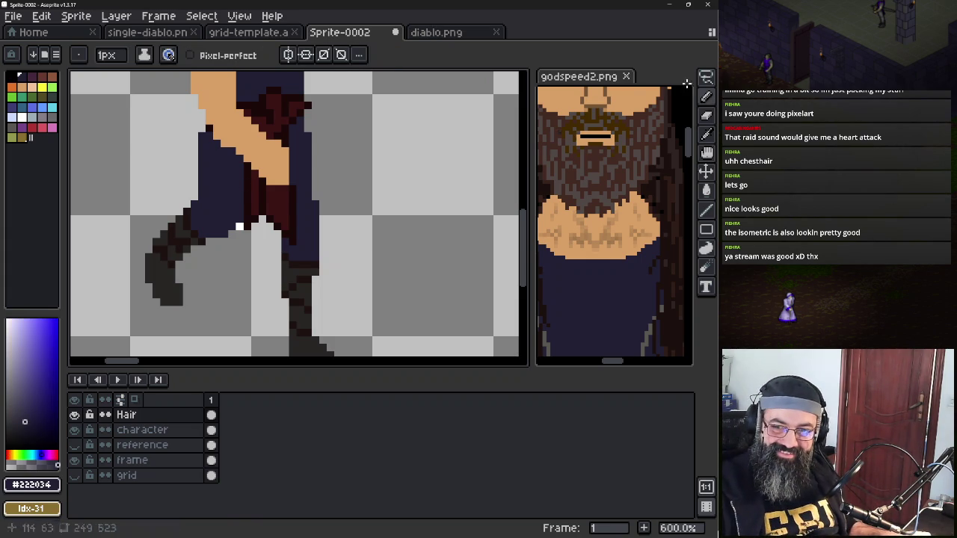
scroll(321, 226, down, 2)
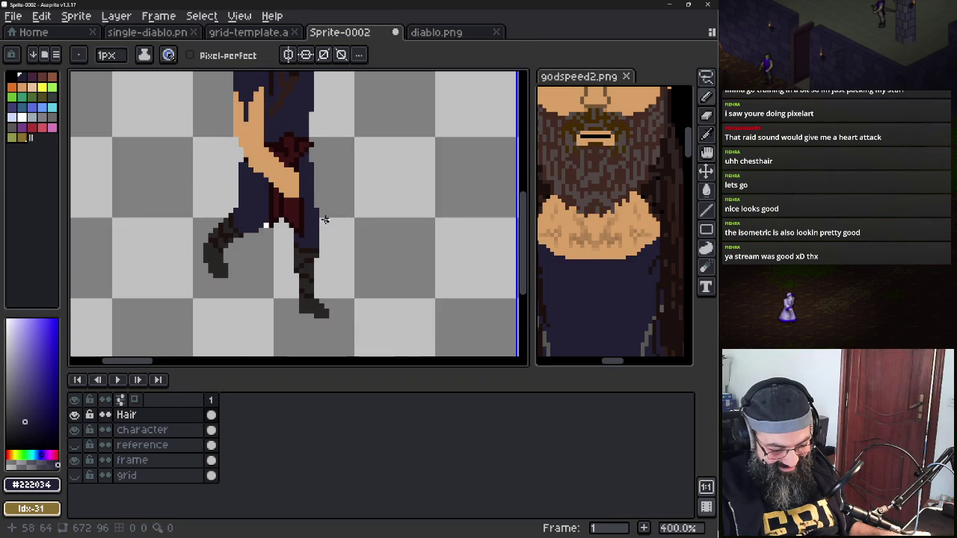
drag(357, 147, 320, 261)
scroll(249, 248, up, 2)
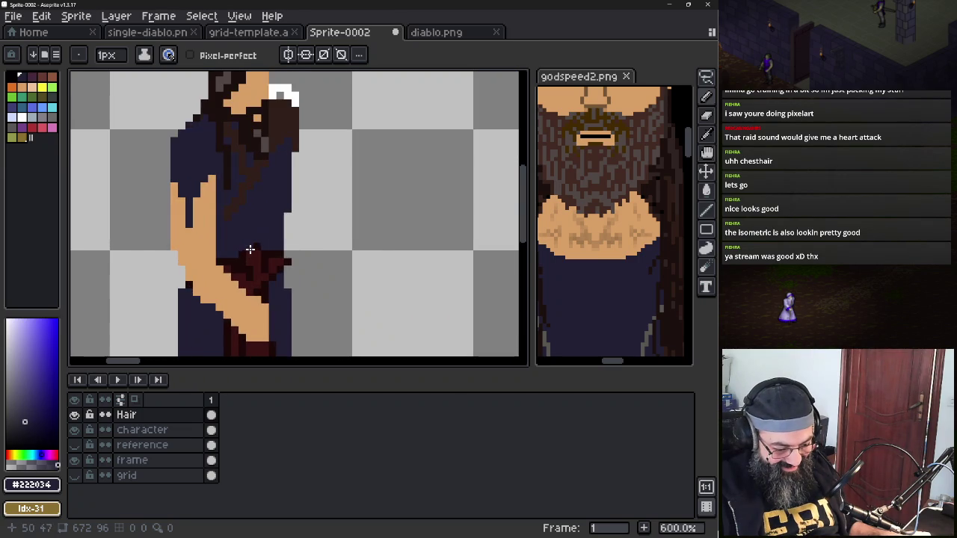
scroll(251, 273, down, 1)
scroll(288, 274, up, 1)
scroll(287, 274, up, 1)
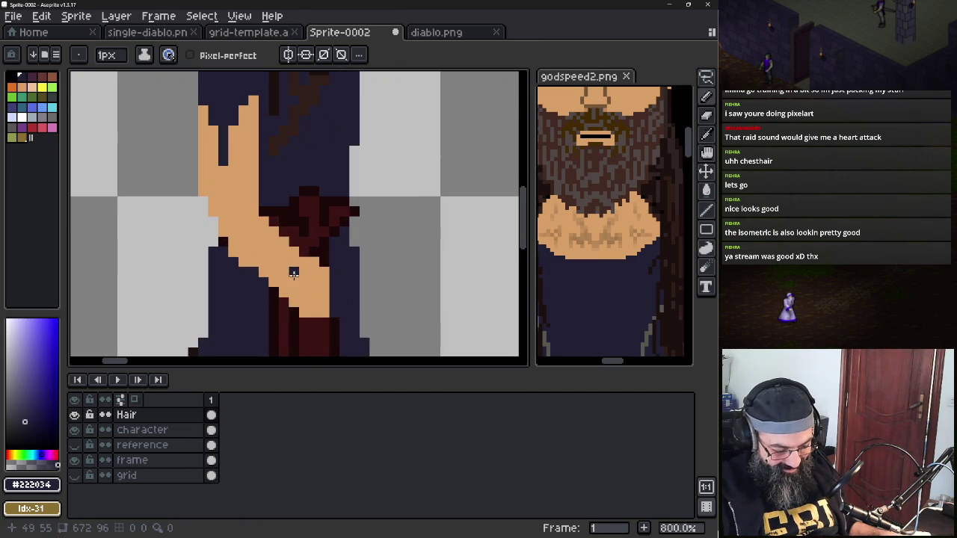
Switch editing to the Character layer and pick dark red #1c0909 as the drawing colour
key(e)
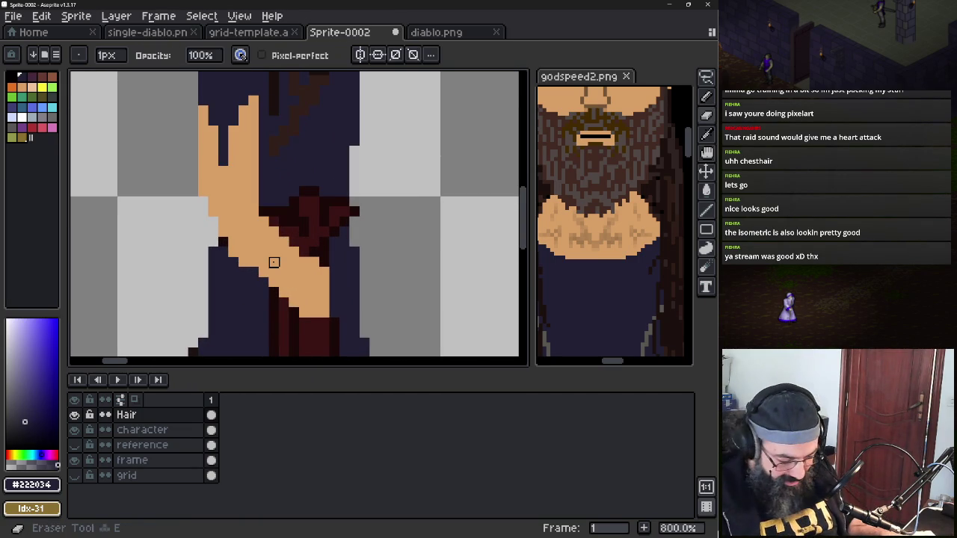
click(142, 429)
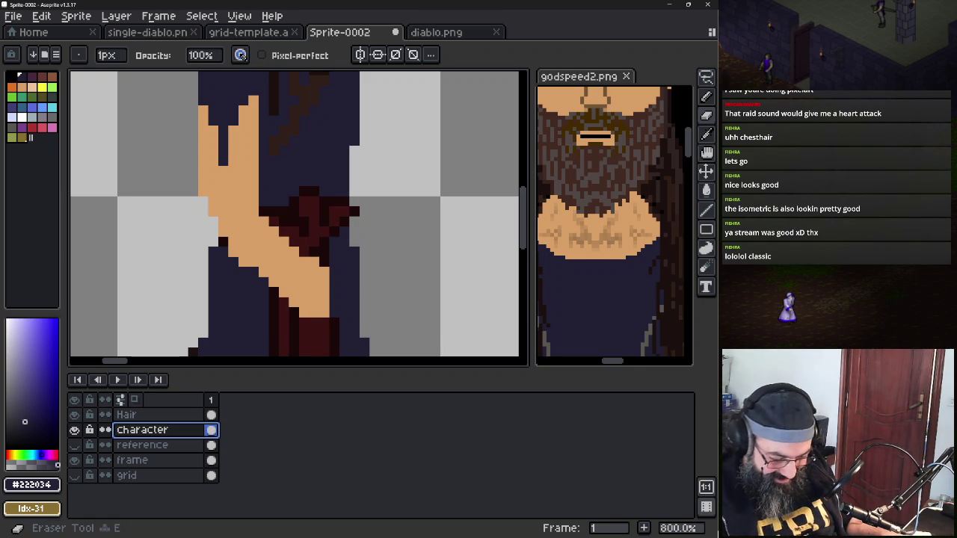
key(b)
alt+click(320, 259)
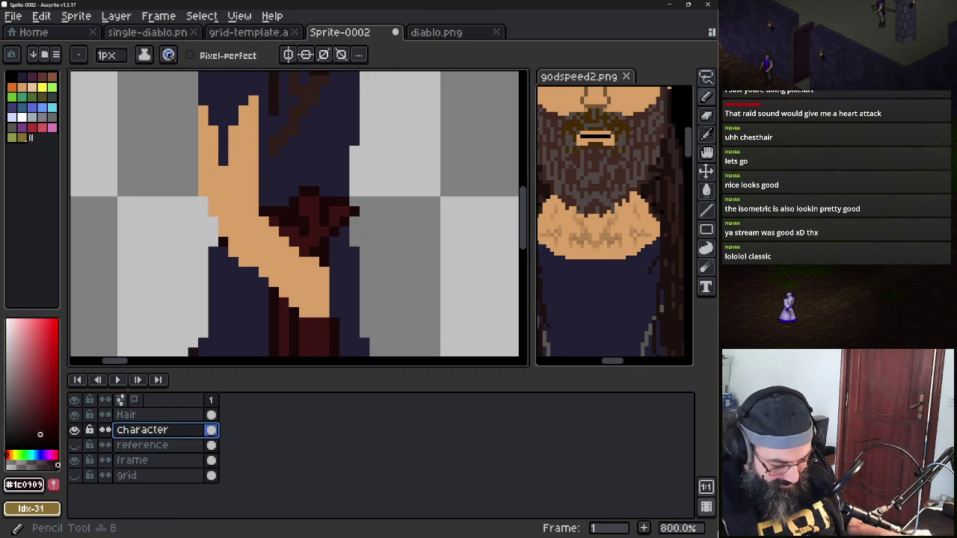
Paint one dark-red pixel on the character, then zoom into the reference figure's arm
click(325, 272)
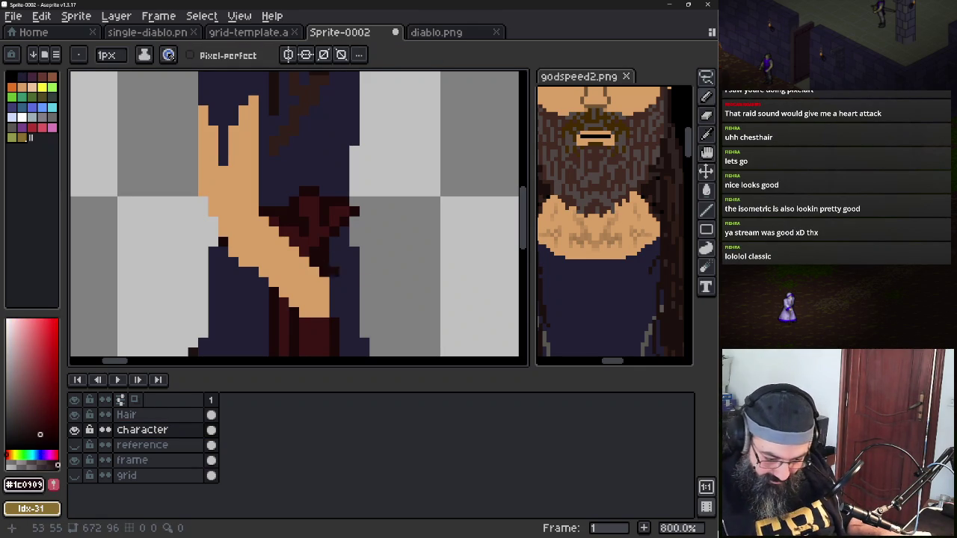
scroll(642, 292, down, 3)
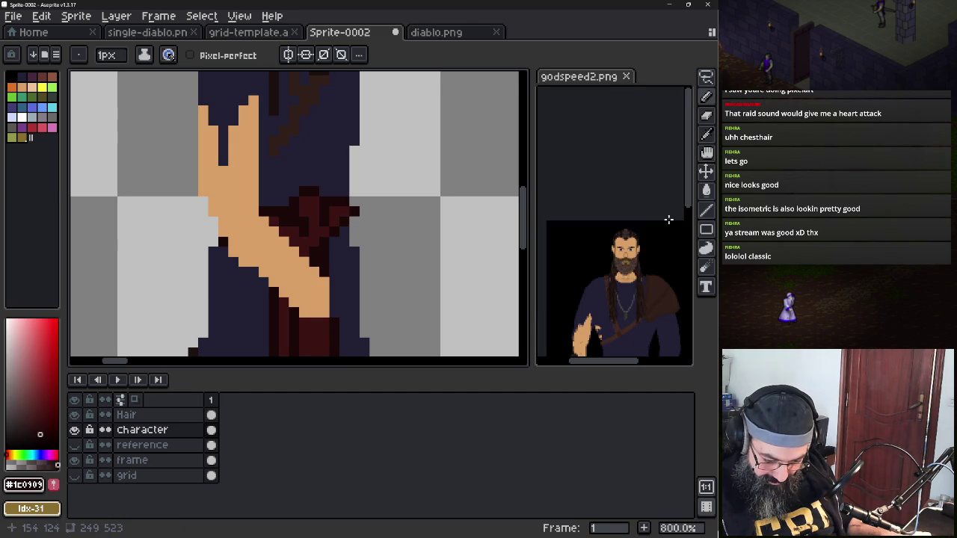
click(660, 195)
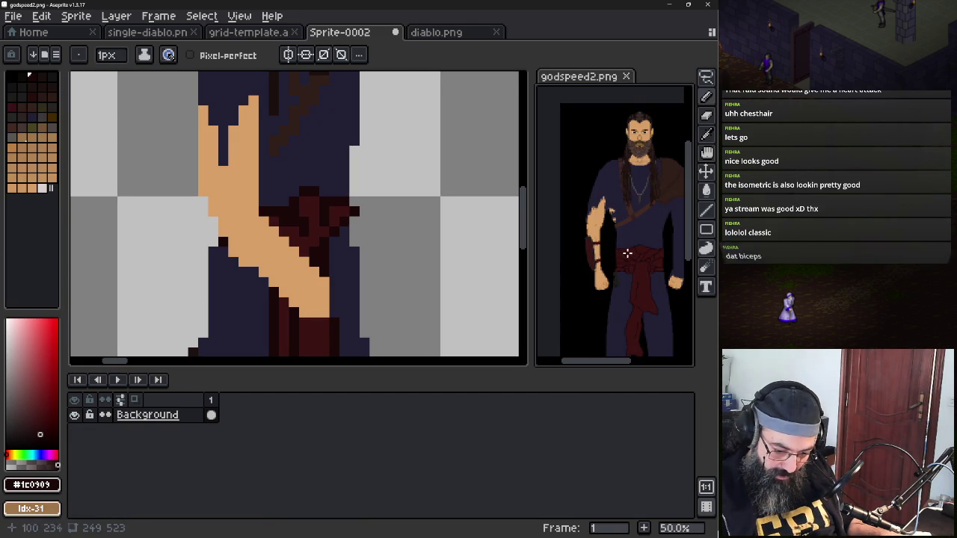
drag(632, 256, 617, 268)
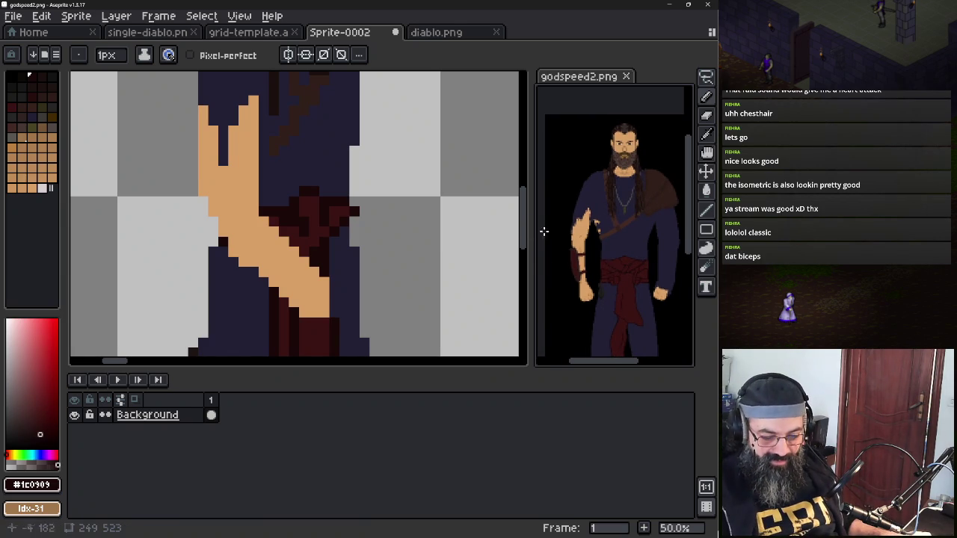
scroll(583, 233, up, 5)
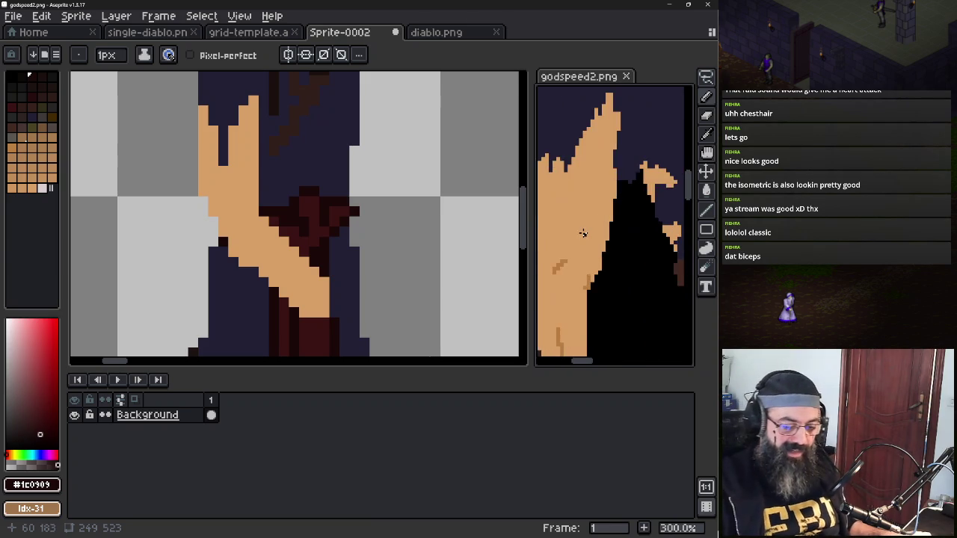
scroll(583, 233, down, 2)
scroll(286, 195, down, 3)
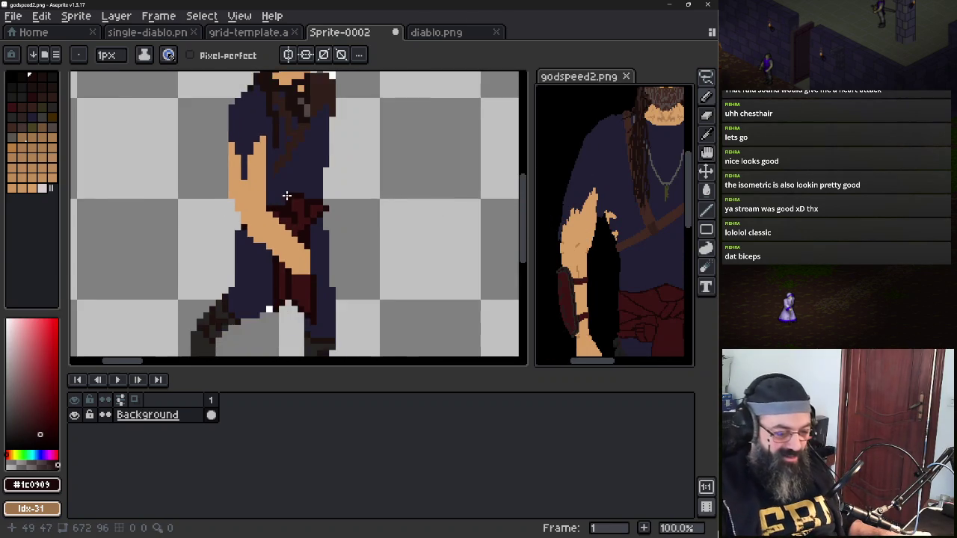
scroll(287, 196, down, 2)
scroll(286, 195, up, 2)
drag(305, 164, 286, 245)
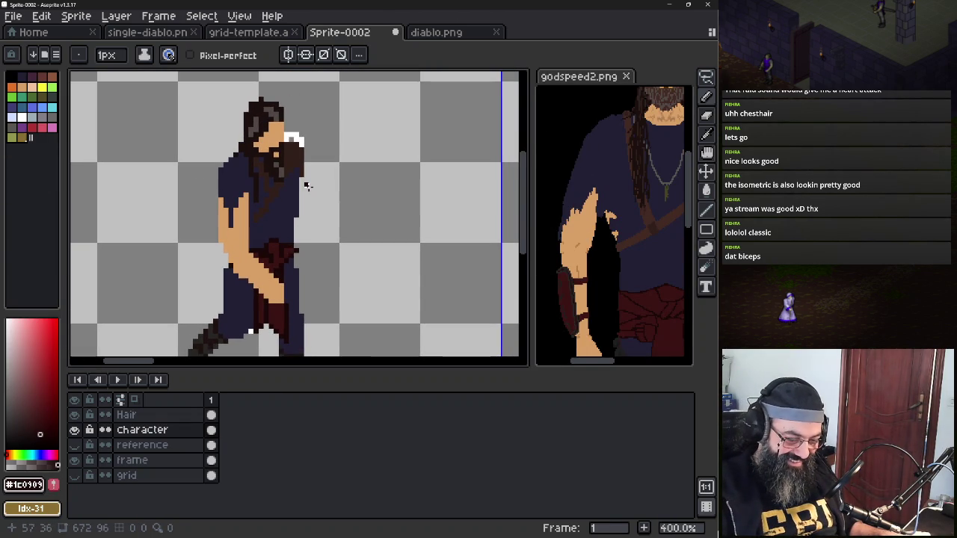
scroll(310, 193, right, 2)
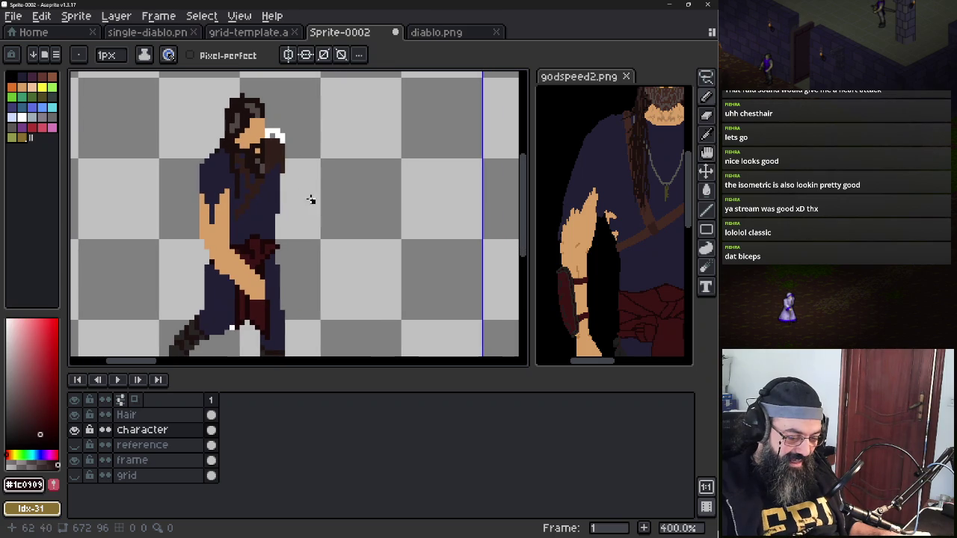
mouse_move(604, 147)
mouse_down()
mouse_move(585, 168)
mouse_move(579, 209)
mouse_up()
scroll(580, 210, up, 1)
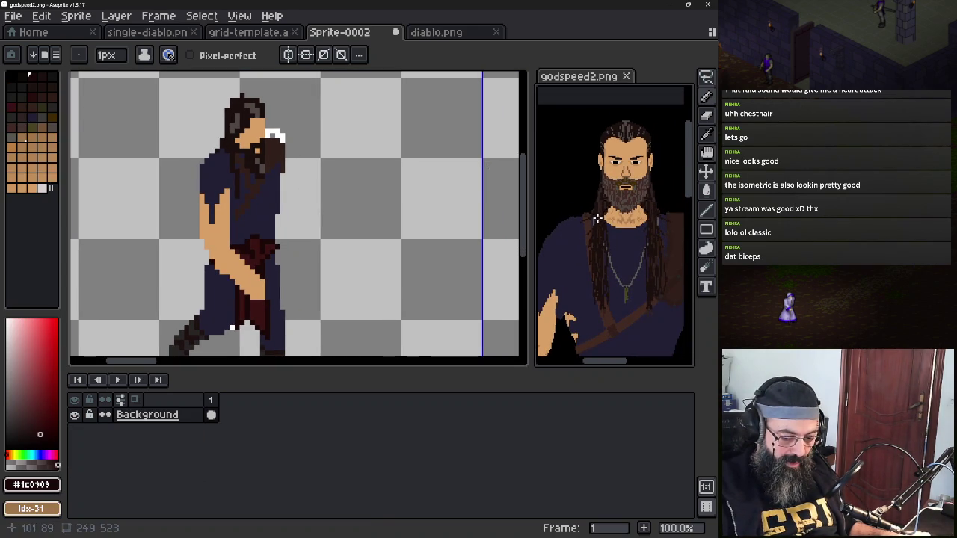
scroll(599, 225, down, 1)
scroll(594, 244, down, 1)
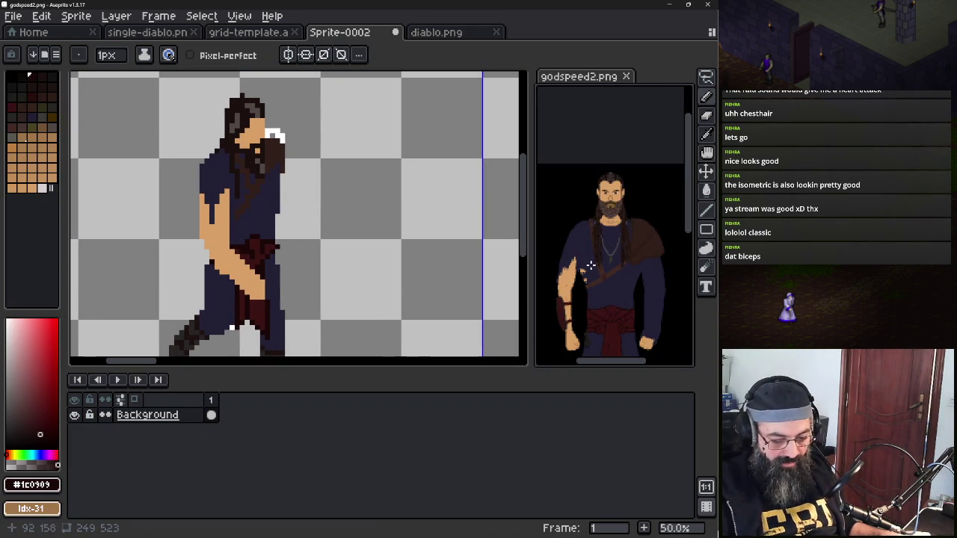
scroll(587, 254, up, 1)
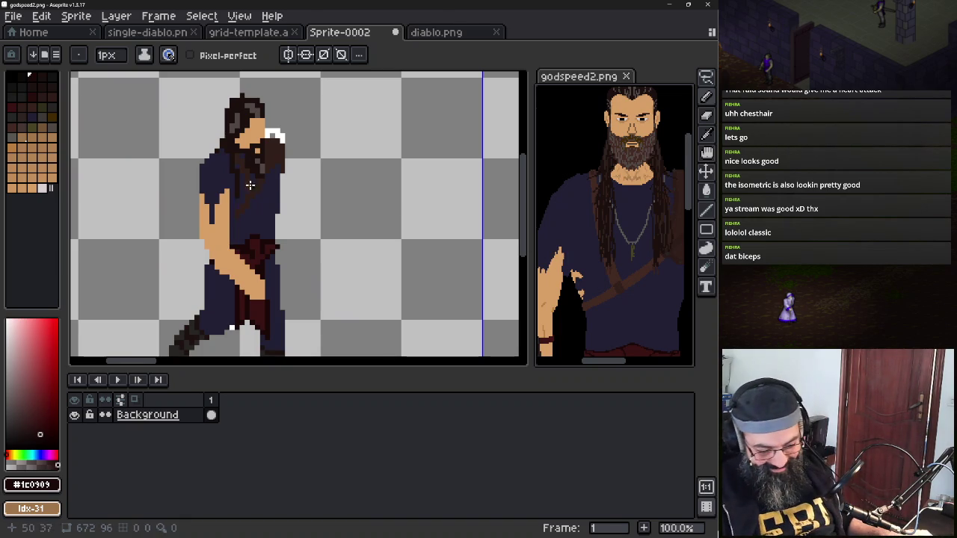
scroll(264, 186, up, 2)
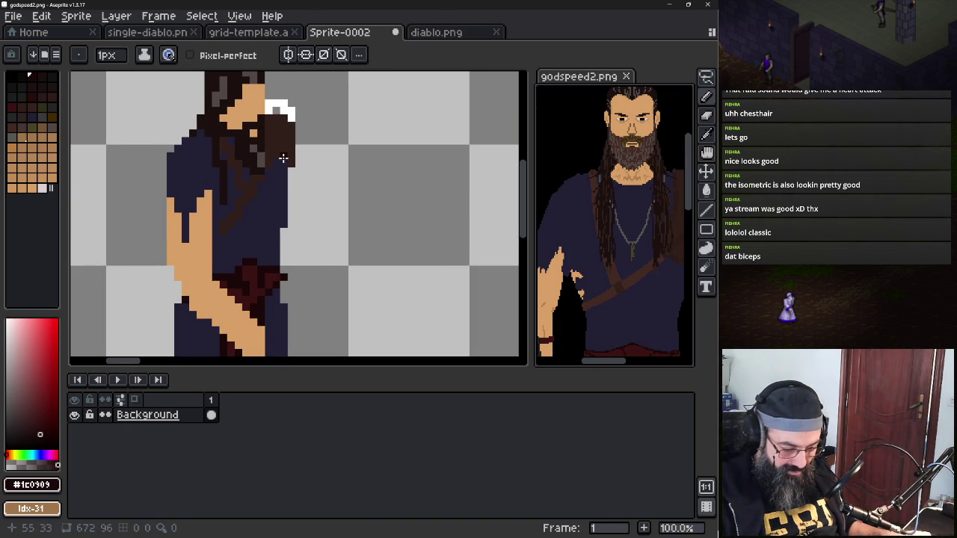
Eyedrop dark brown #311f1a and paint it over the white patch beside the head
scroll(279, 157, down, 1)
key(alt)
alt+click(285, 169)
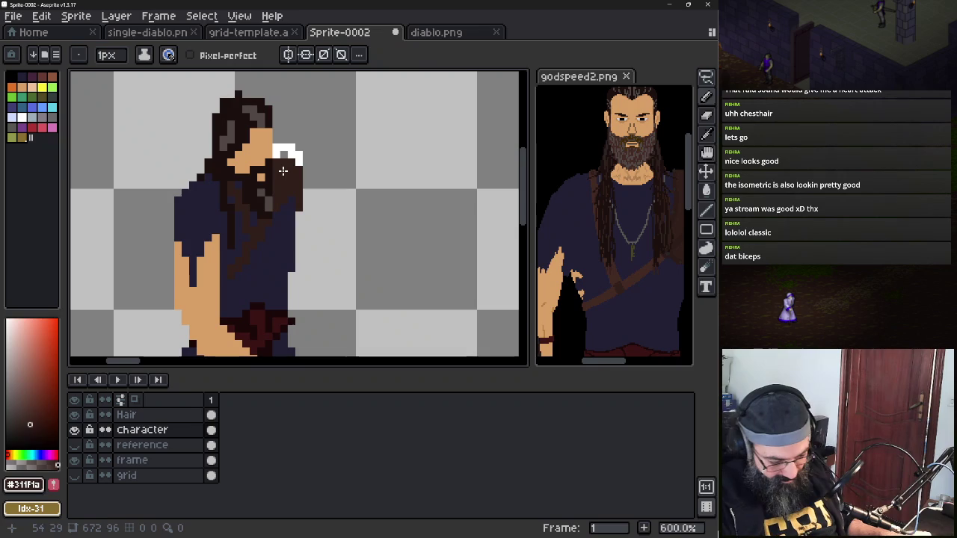
key(b)
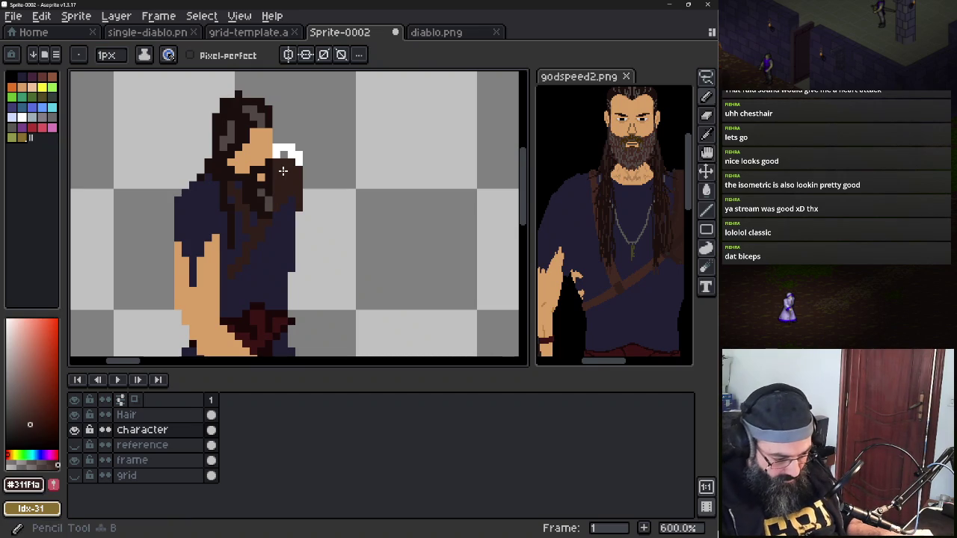
drag(283, 171, 287, 155)
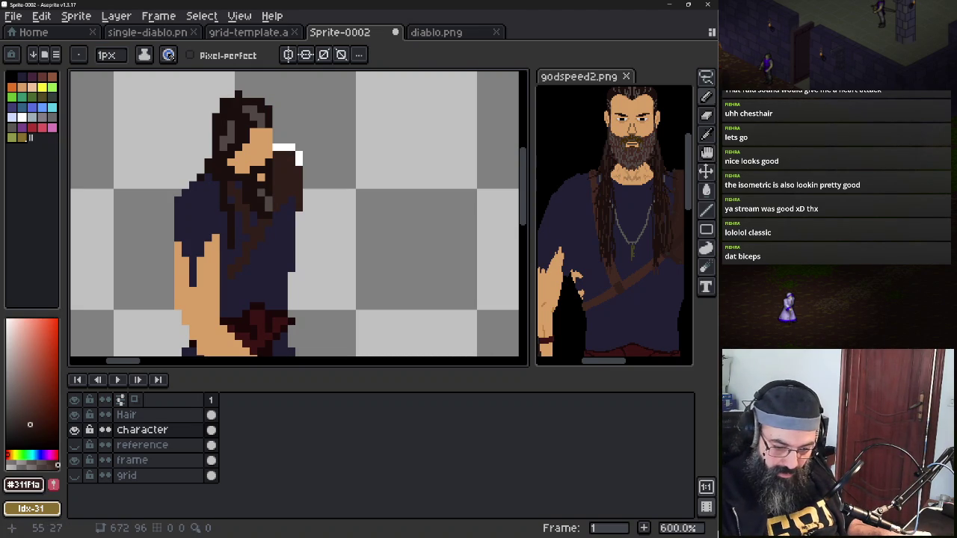
Sample black from the reference face and try a black eye pixel, undoing it
scroll(624, 114, up, 2)
scroll(624, 113, up, 1)
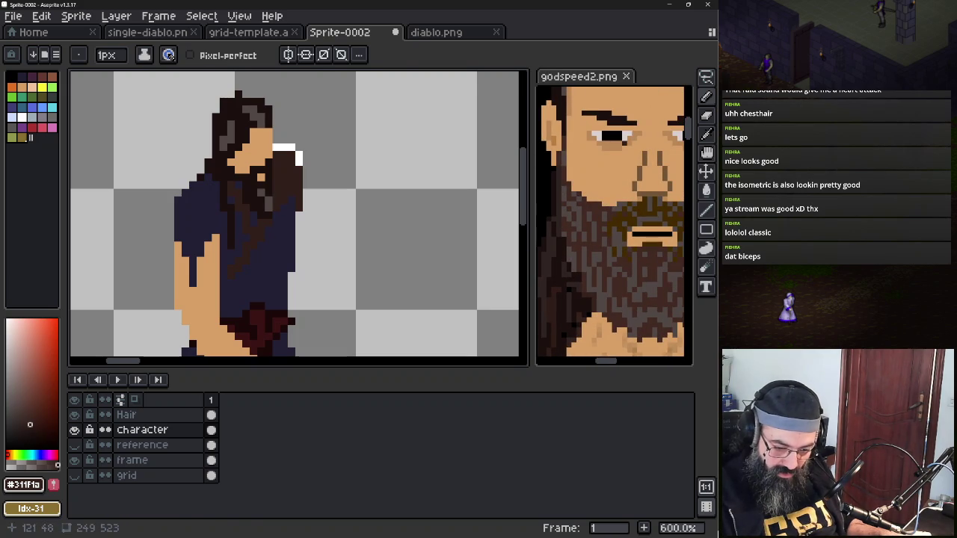
alt+click(628, 128)
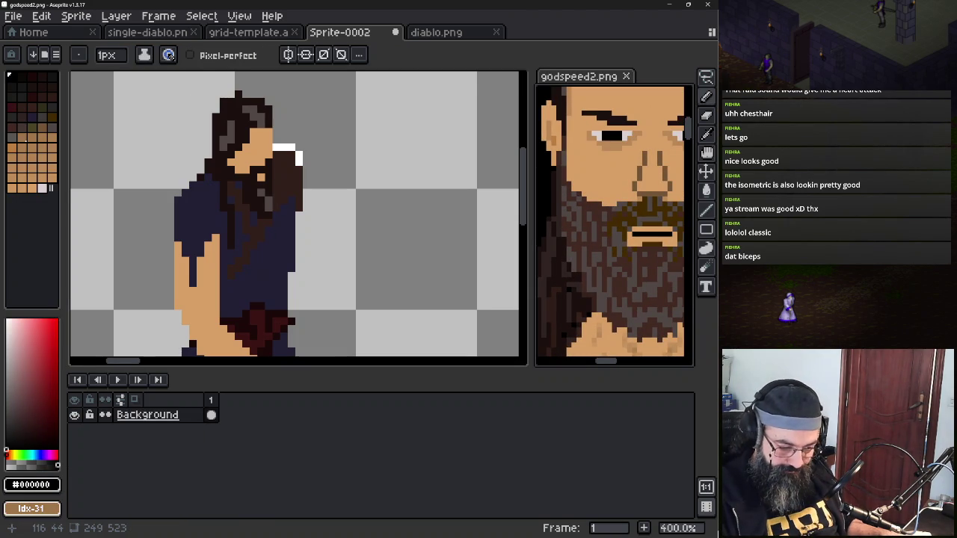
key(alt)
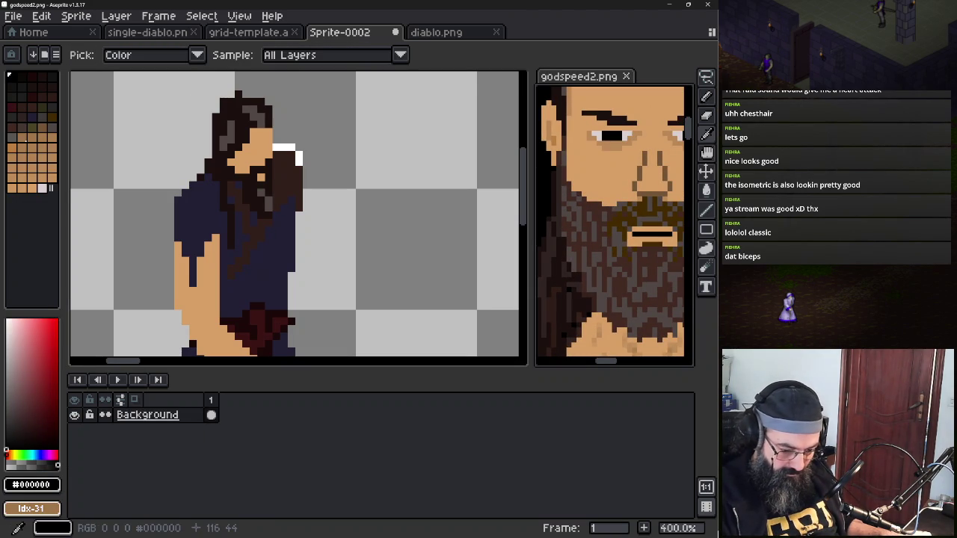
click(252, 154)
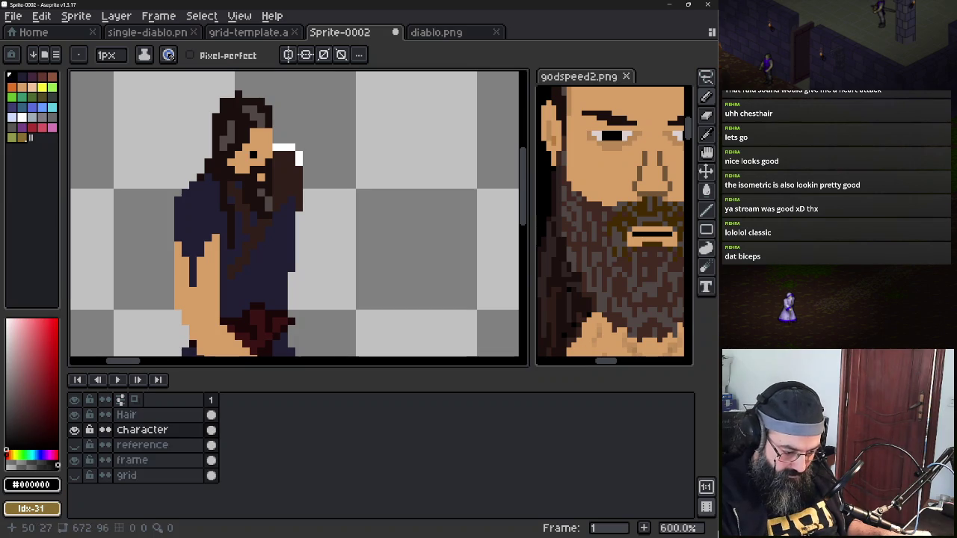
key(ctrl+z)
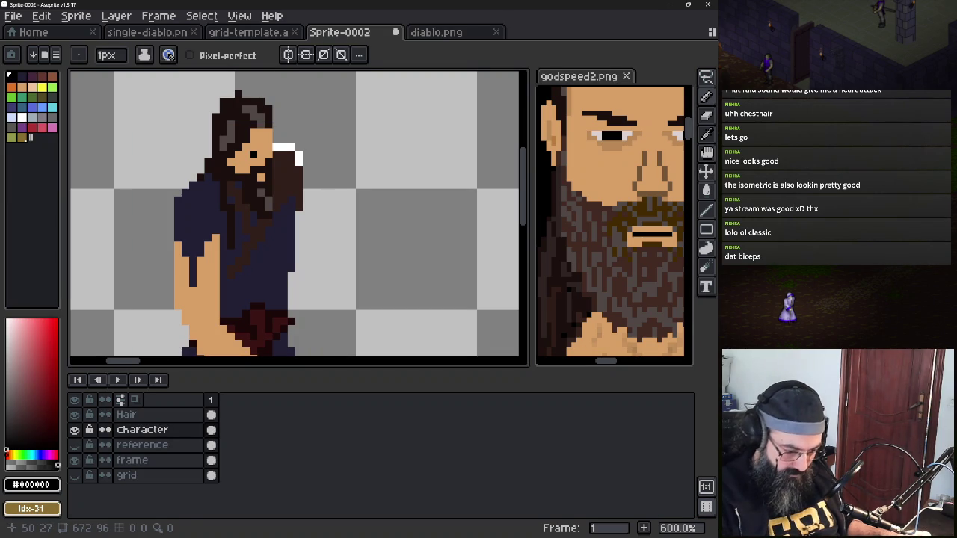
click(436, 32)
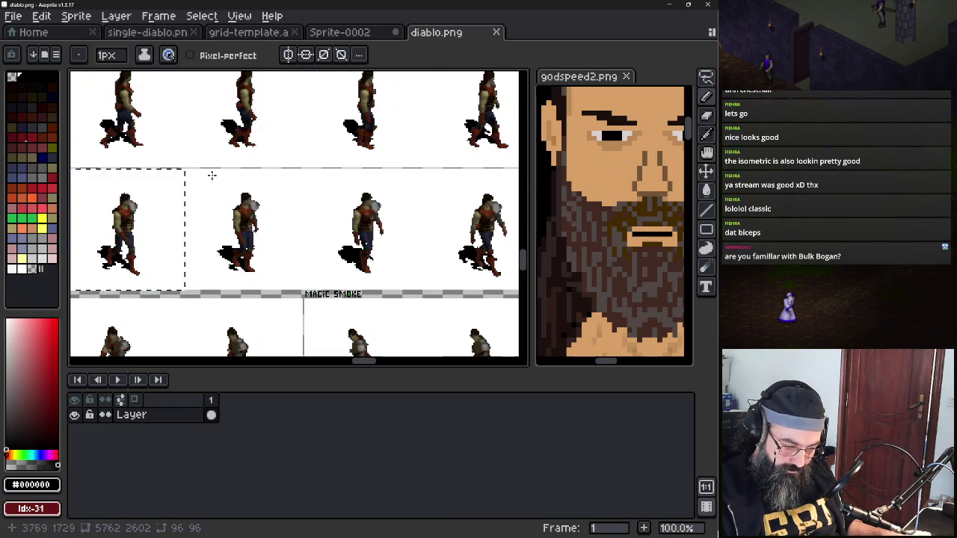
scroll(213, 175, up, 2)
scroll(224, 180, up, 4)
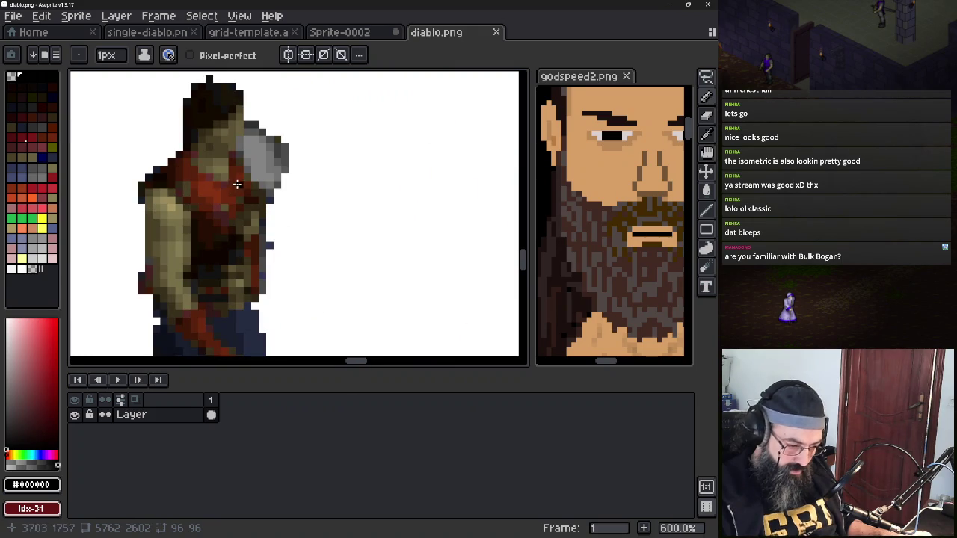
scroll(239, 168, down, 1)
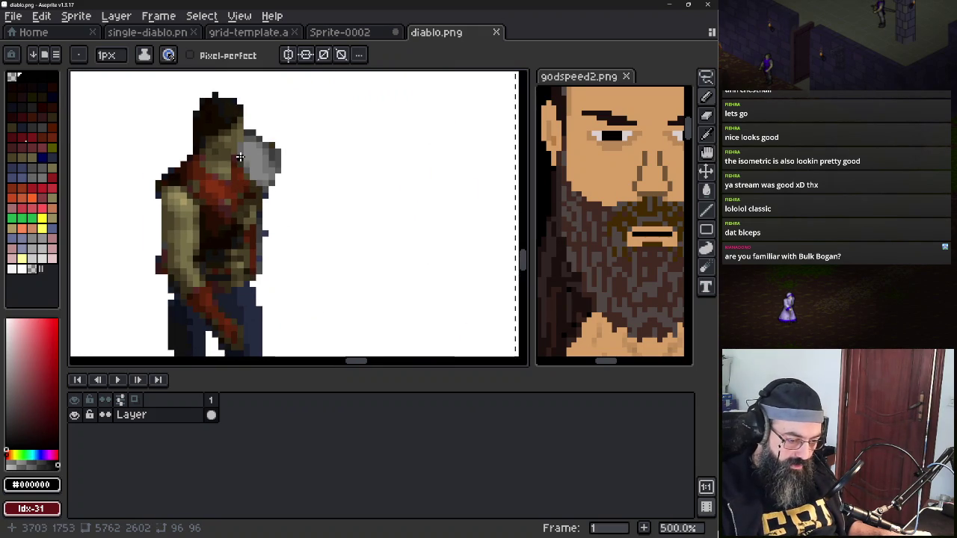
drag(240, 157, 310, 217)
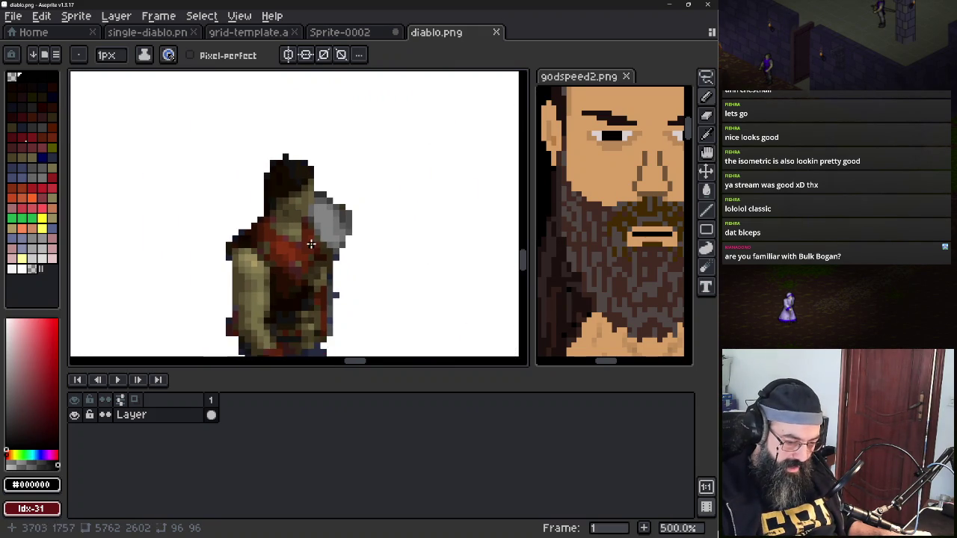
scroll(312, 245, down, 2)
scroll(391, 261, down, 2)
drag(400, 261, 210, 237)
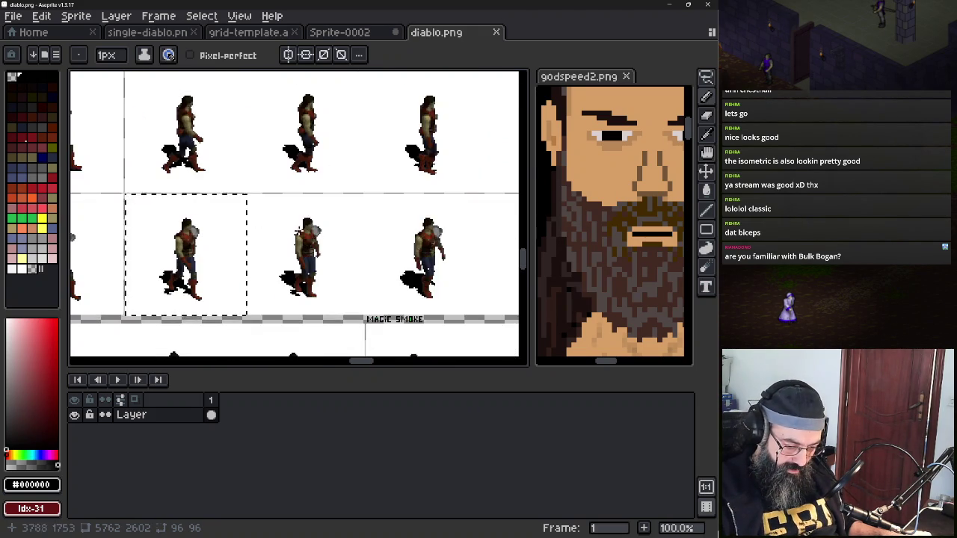
scroll(294, 230, up, 5)
scroll(347, 244, down, 3)
scroll(356, 213, up, 3)
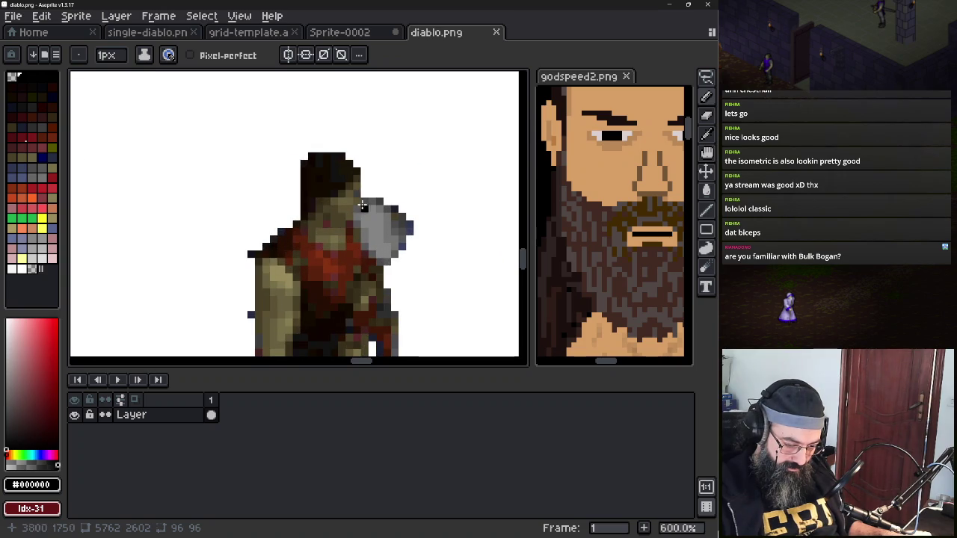
scroll(381, 211, up, 3)
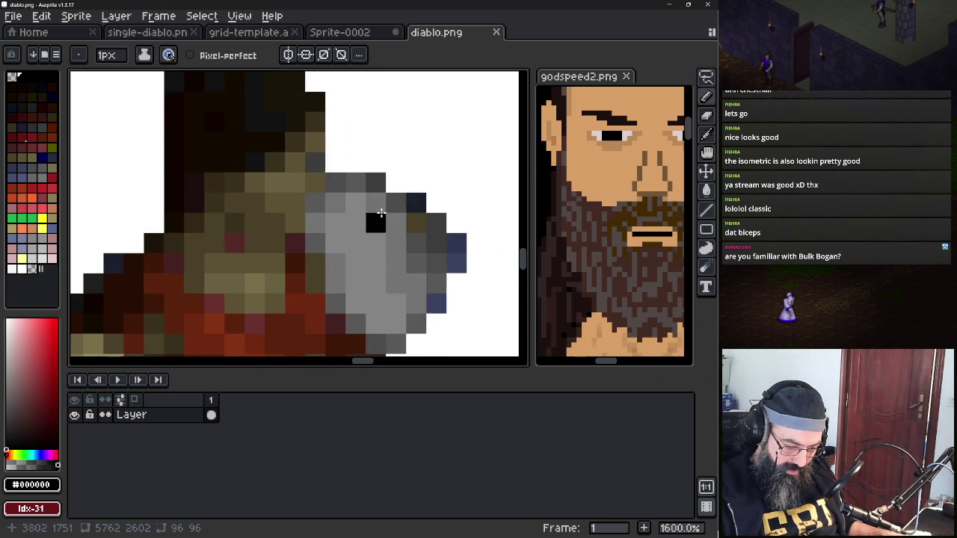
scroll(354, 202, down, 3)
scroll(388, 217, down, 3)
drag(399, 241, 184, 224)
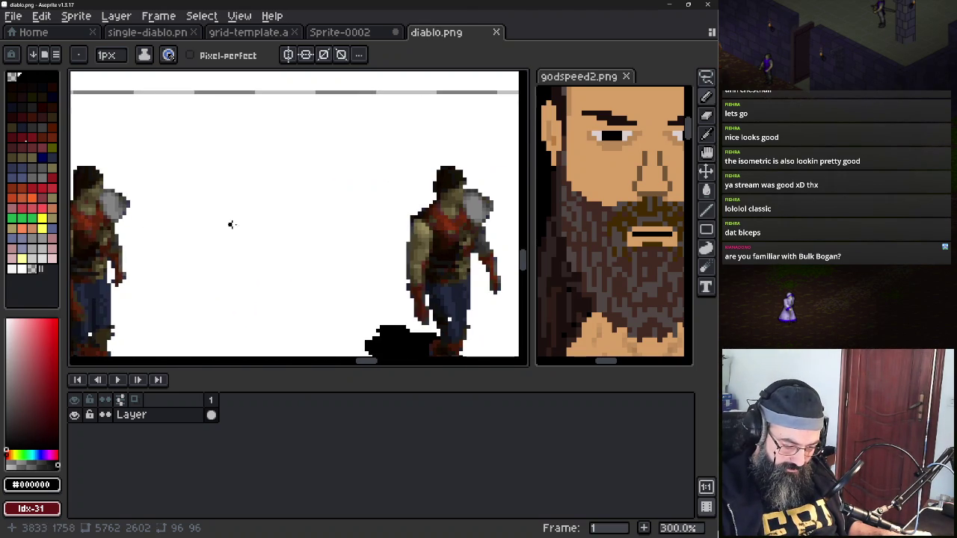
drag(364, 242, 188, 222)
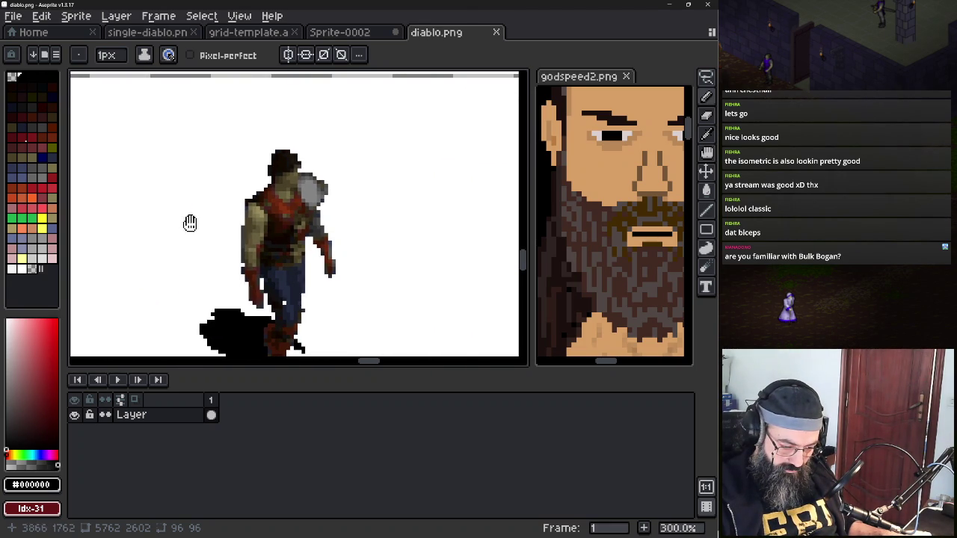
scroll(224, 202, up, 1)
scroll(263, 181, up, 2)
scroll(263, 181, up, 1)
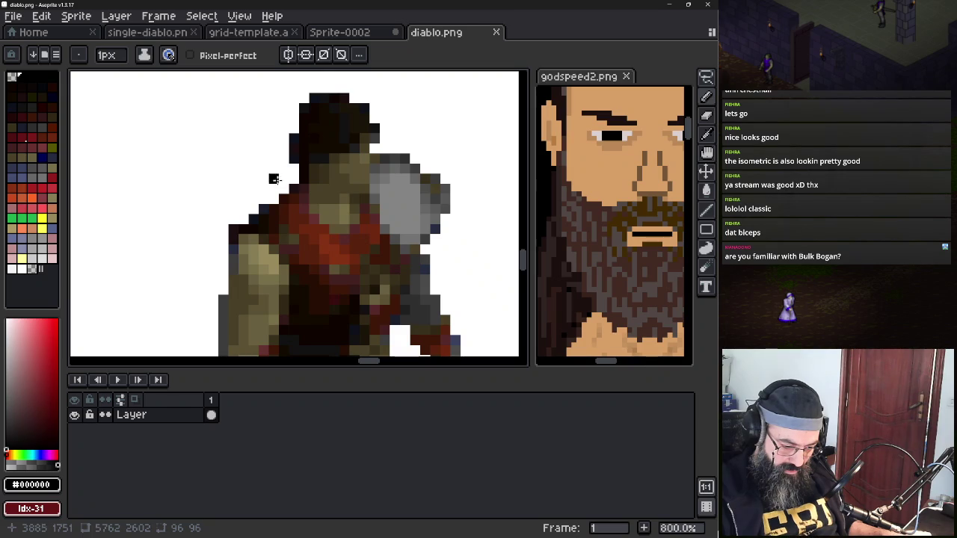
key(m)
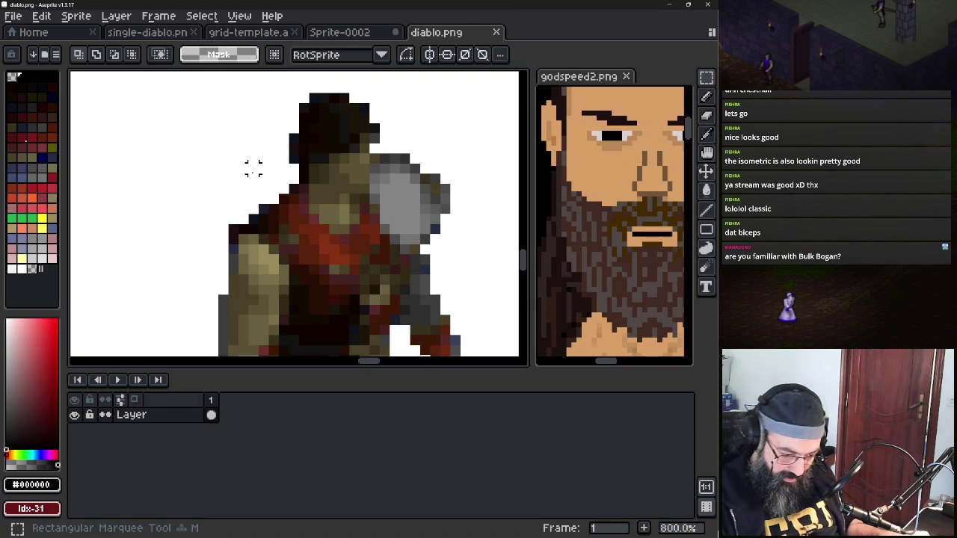
drag(330, 153, 365, 190)
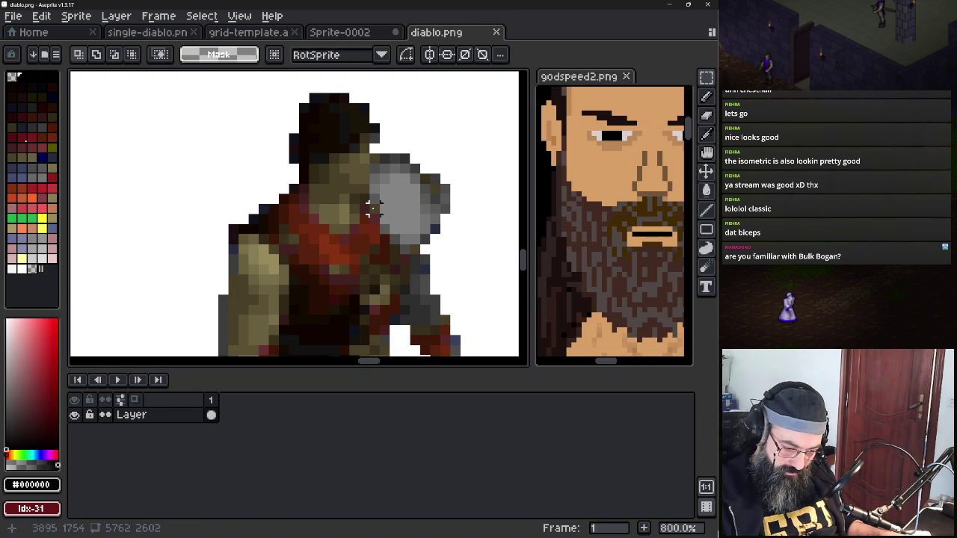
mouse_move(367, 146)
mouse_down()
mouse_move(334, 179)
mouse_move(343, 173)
mouse_move(372, 198)
mouse_up()
key(ctrl+z)
key(m)
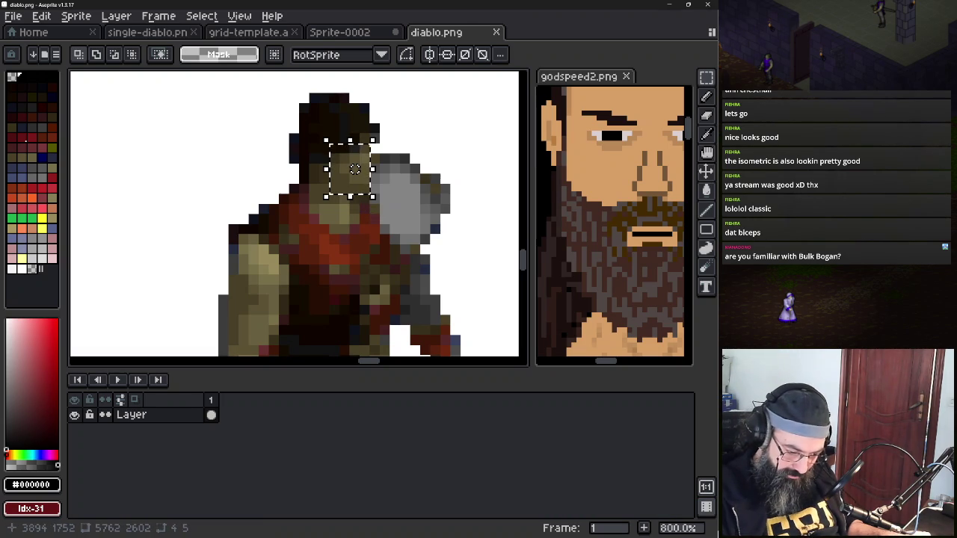
key(ctrl+d)
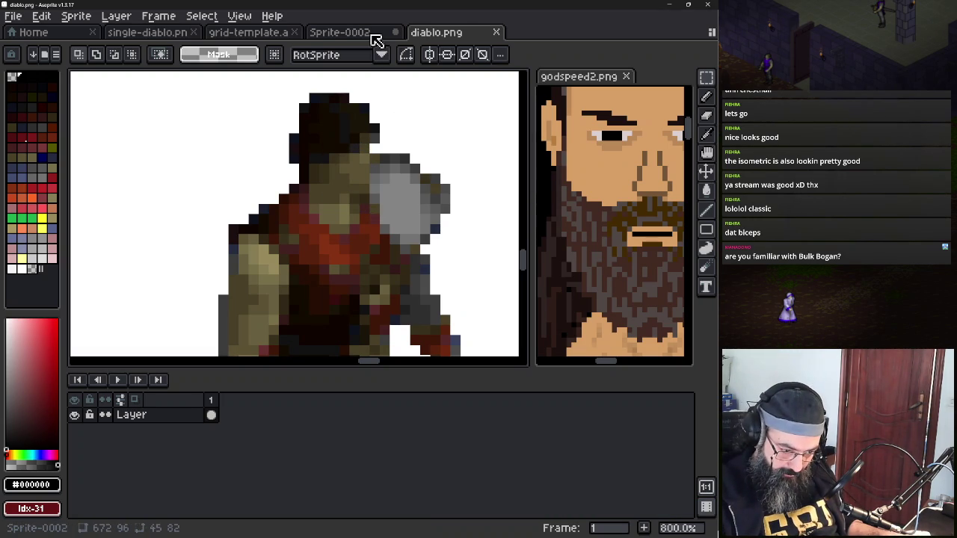
click(374, 35)
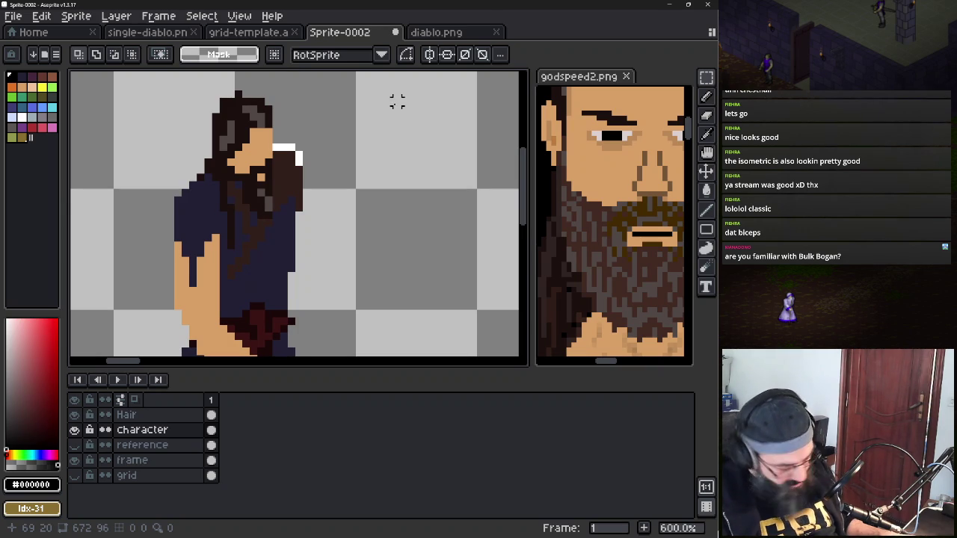
Add a dark pixel to the beard and set the drawing colour to skin tone #d9a066
key(b)
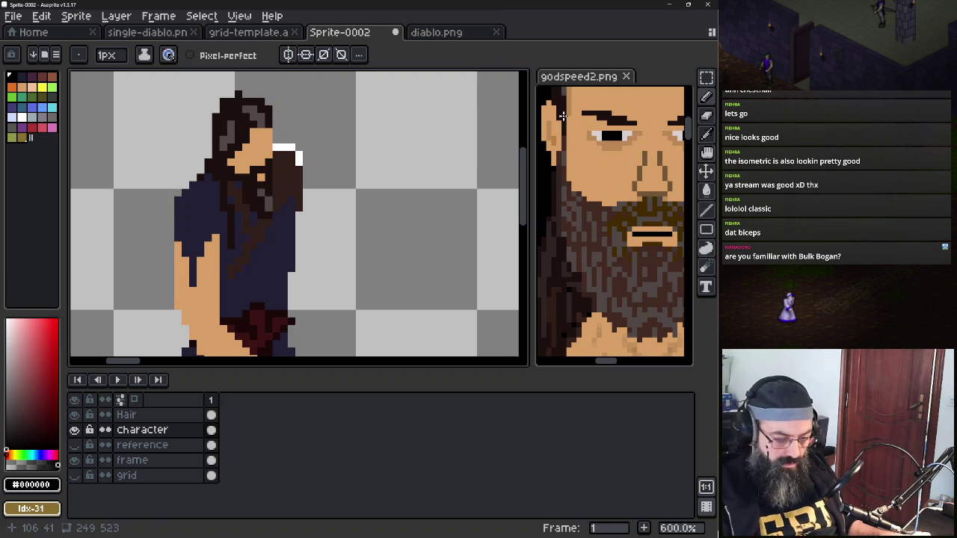
scroll(202, 135, up, 1)
scroll(201, 134, up, 2)
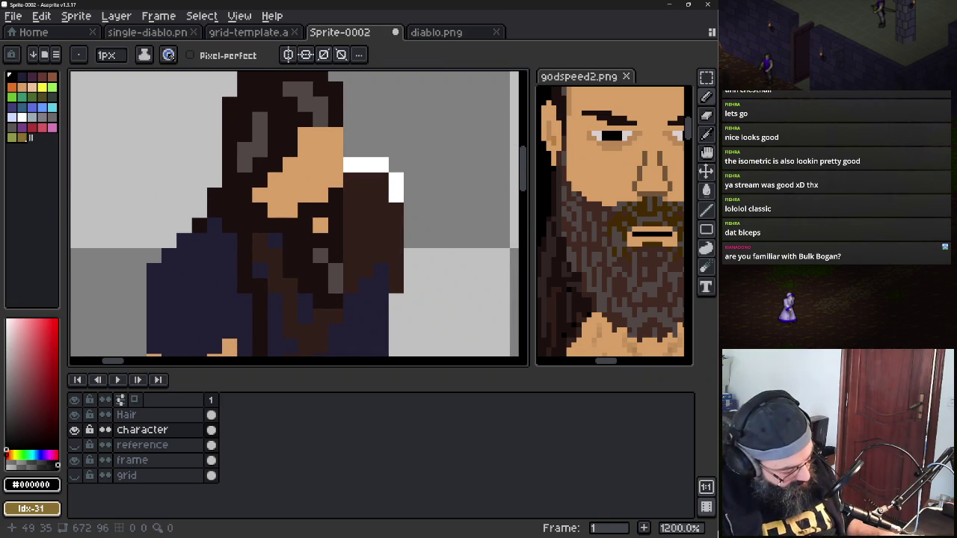
key(b)
click(290, 301)
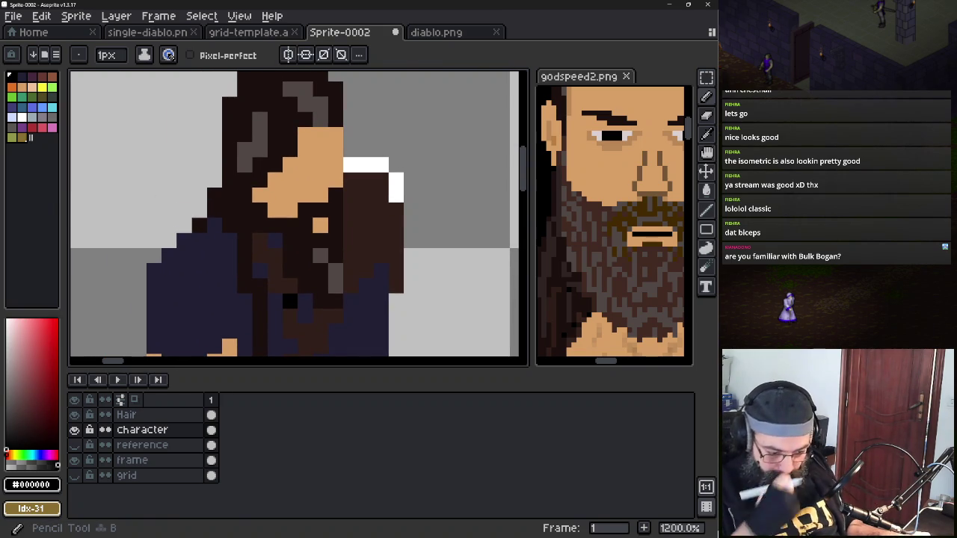
alt+click(313, 157)
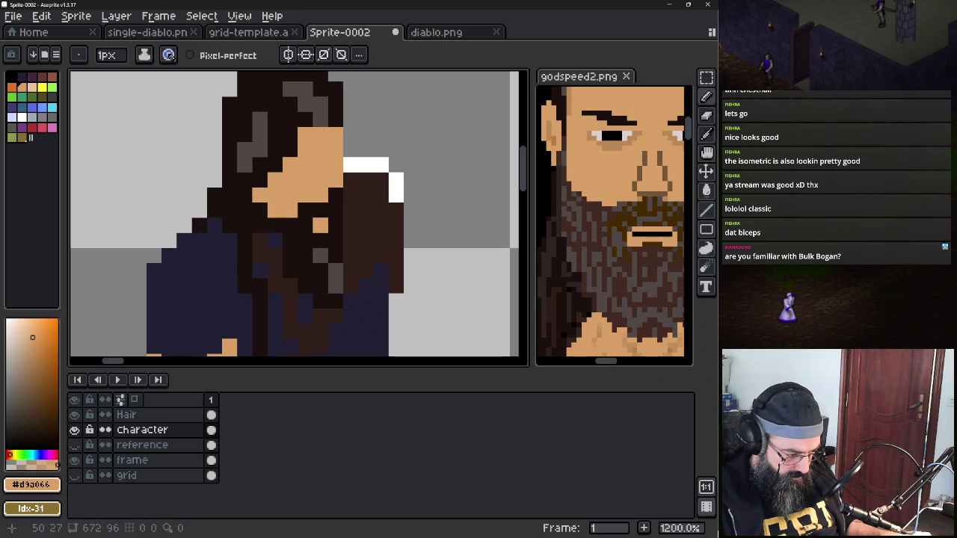
click(21, 128)
Copy the skin swatch to palette slot 35 and add tan through dark brown #574029 shades after it
click(23, 87)
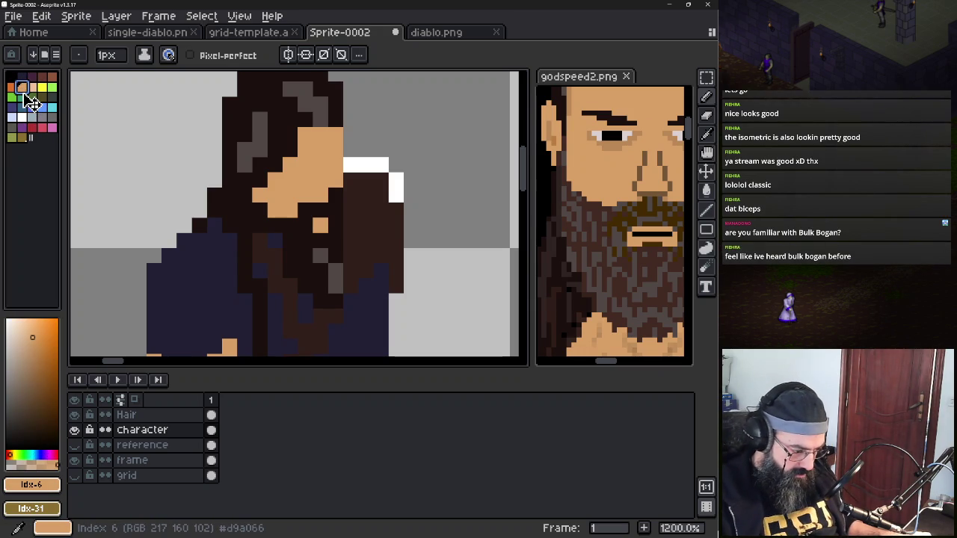
drag(24, 91, 17, 155)
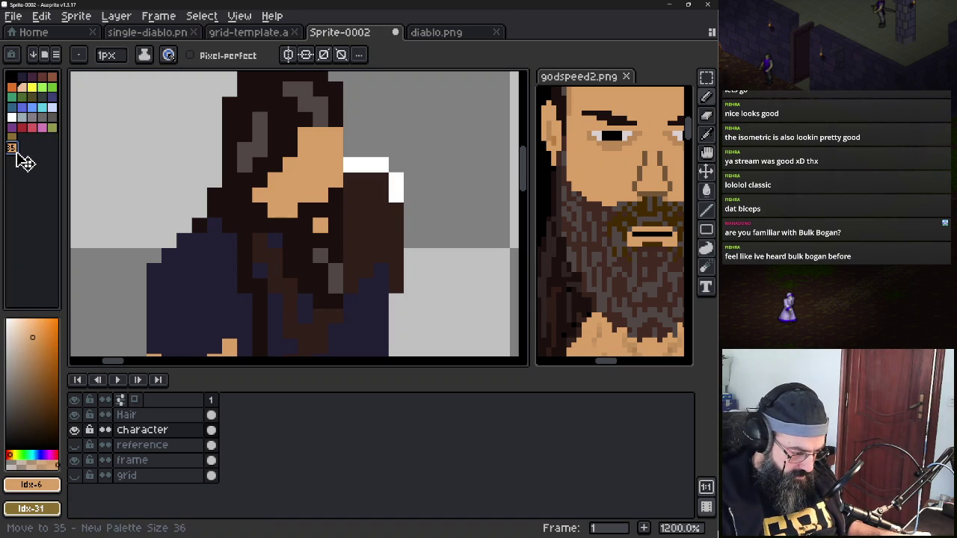
click(14, 149)
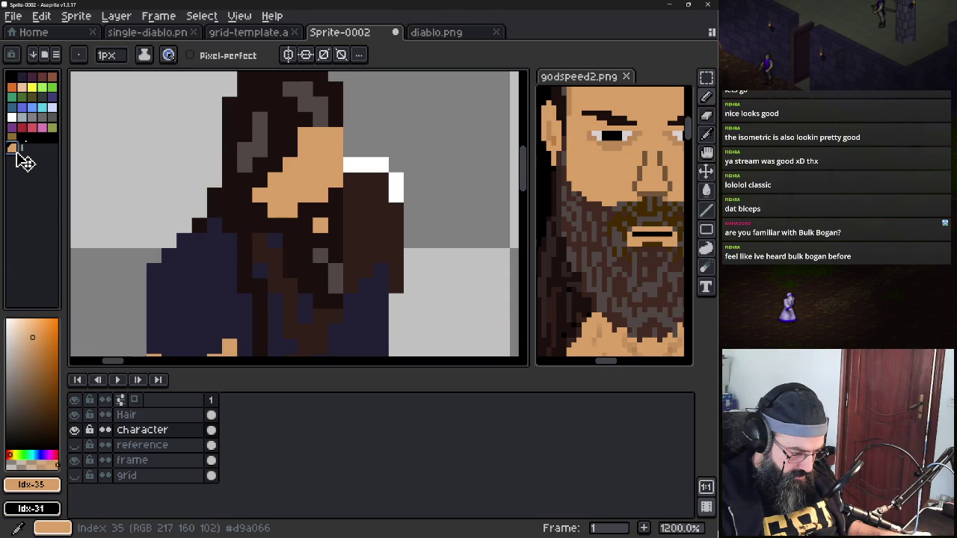
click(38, 337)
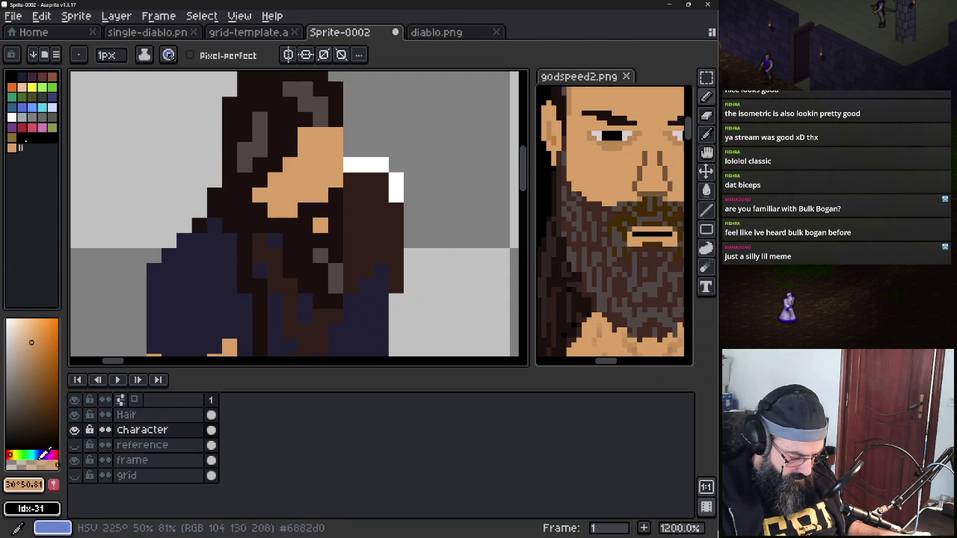
click(53, 484)
click(33, 360)
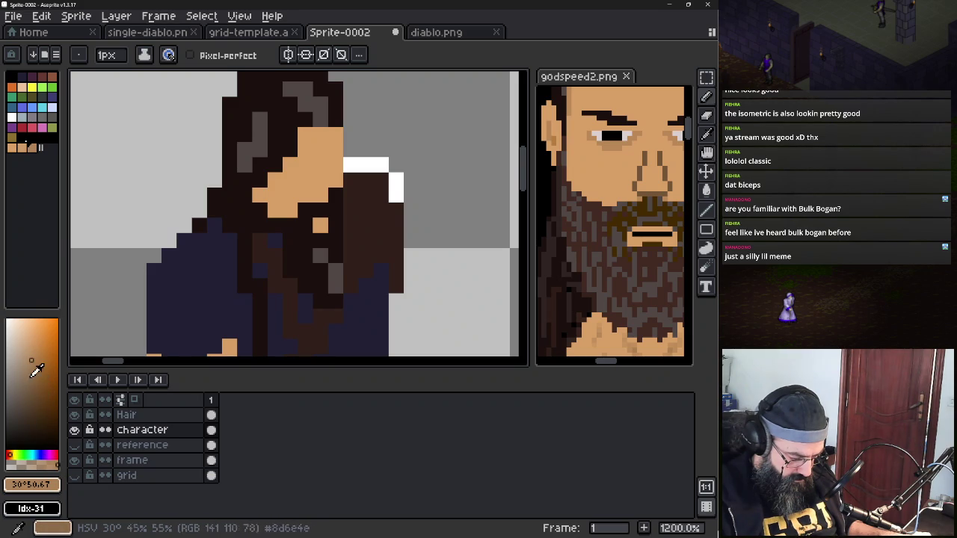
click(33, 379)
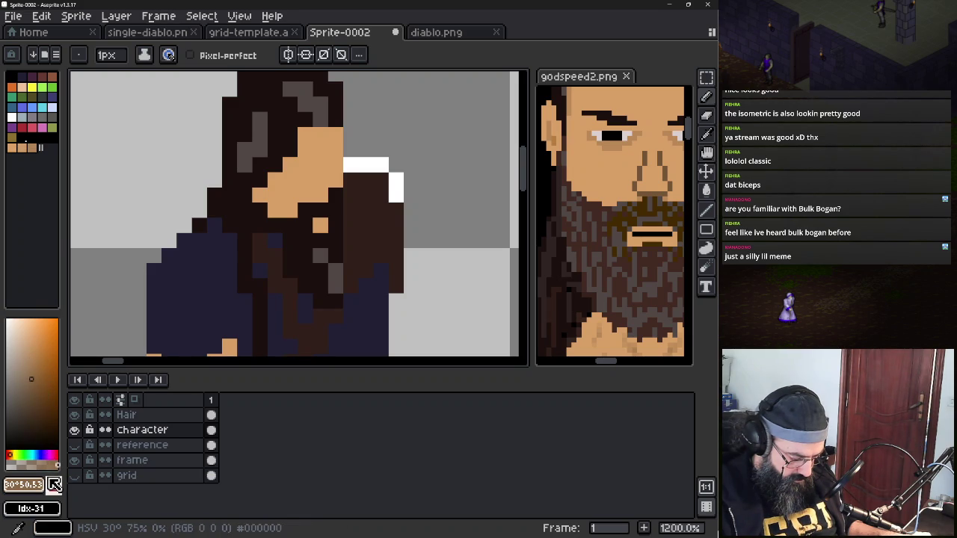
click(28, 403)
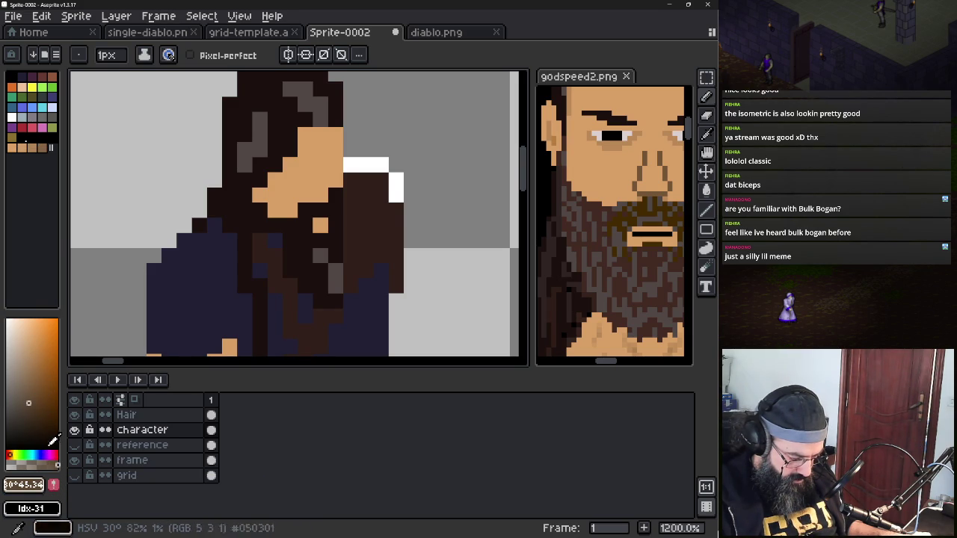
click(32, 405)
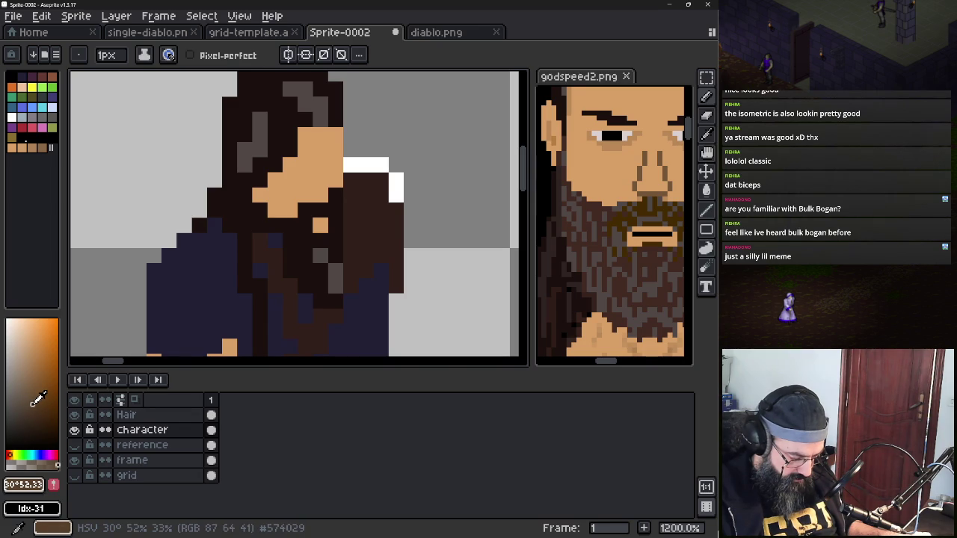
click(54, 485)
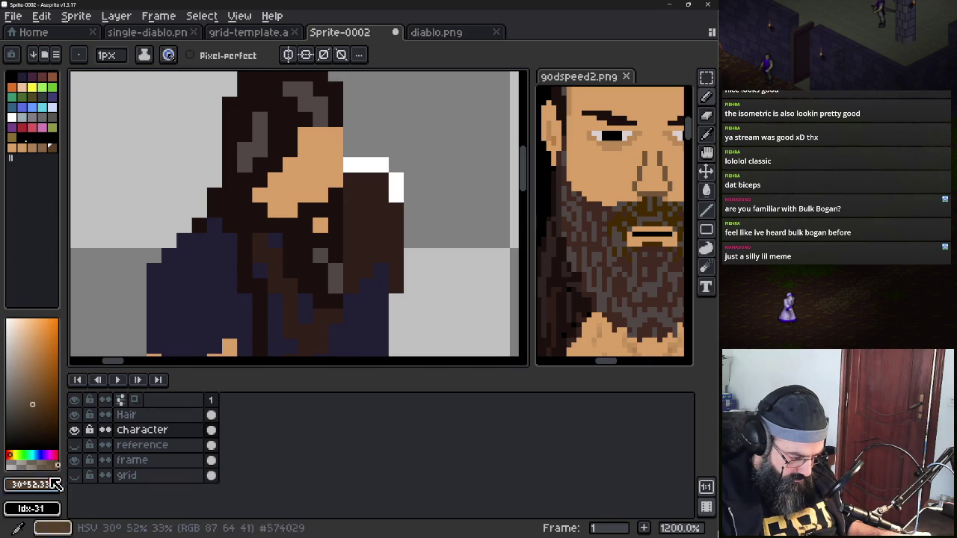
Set the ink to Shading using the tan-to-brown ramp swatches
click(144, 55)
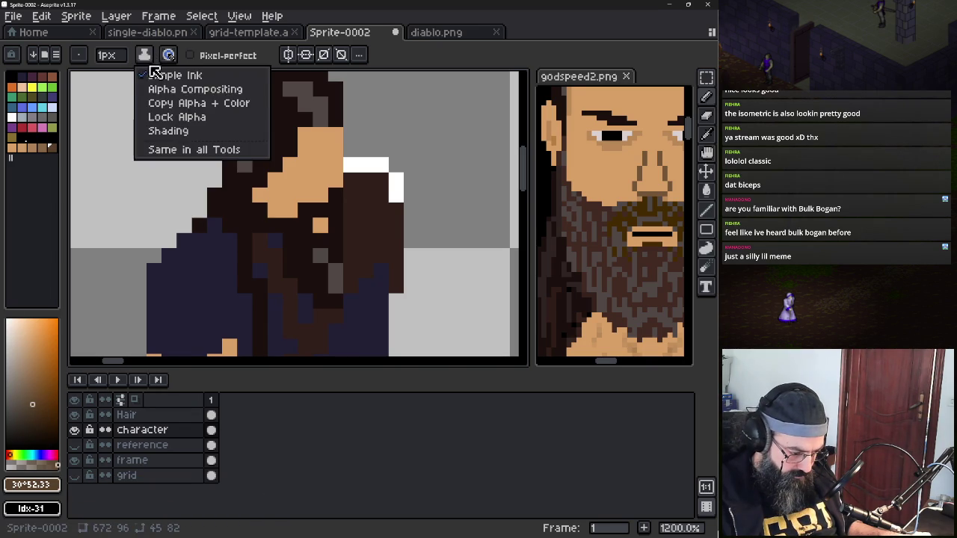
click(172, 132)
drag(11, 148, 53, 148)
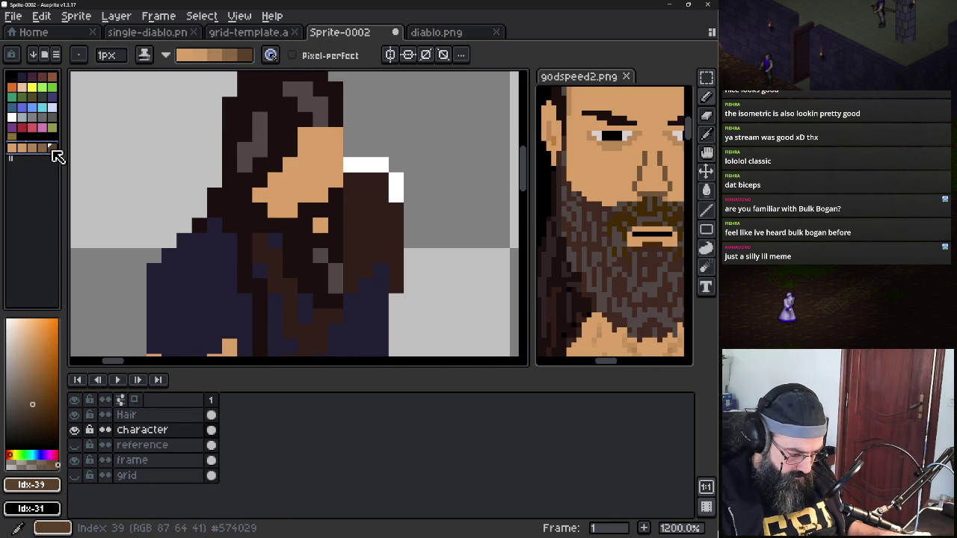
click(705, 267)
drag(277, 139, 248, 162)
key(ctrl+z)
key(ctrl+z)
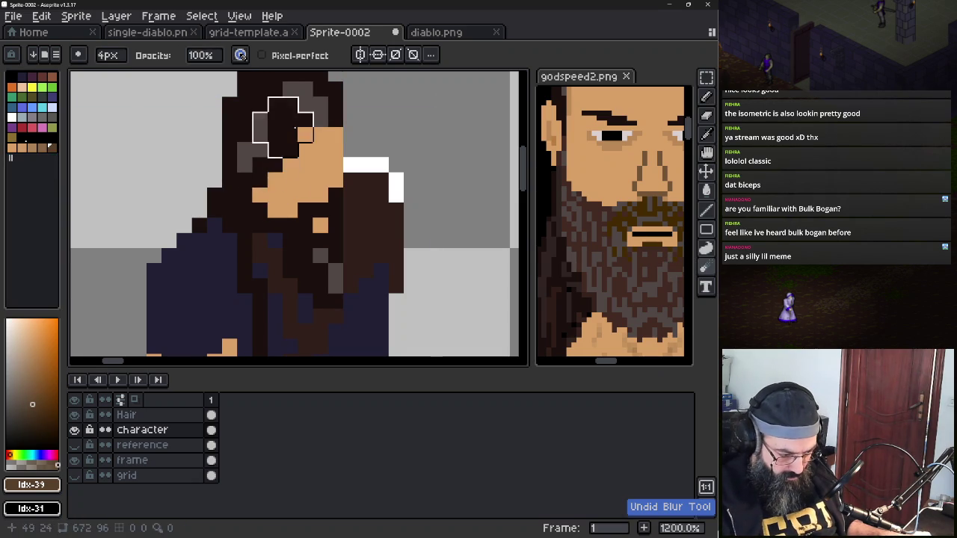
key(b)
click(335, 134)
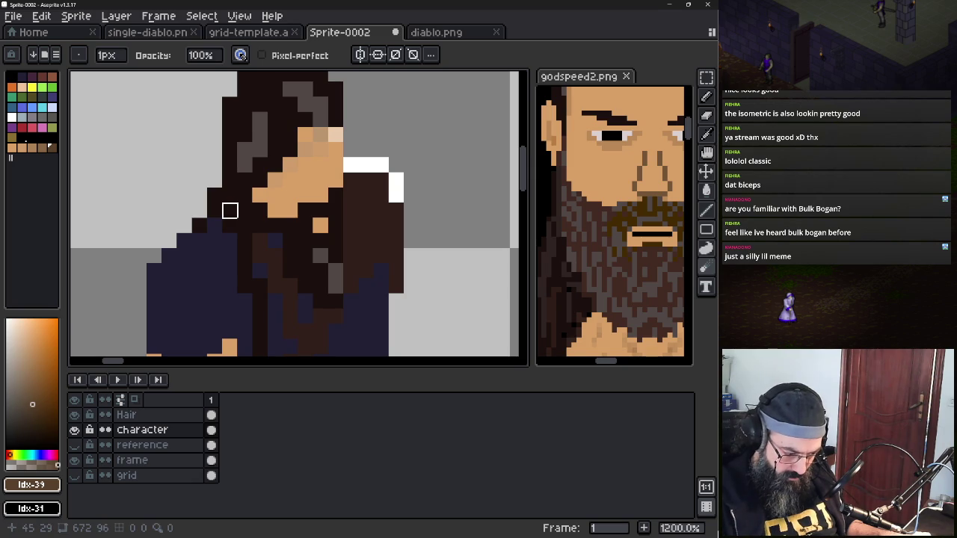
key(ctrl+z)
click(668, 267)
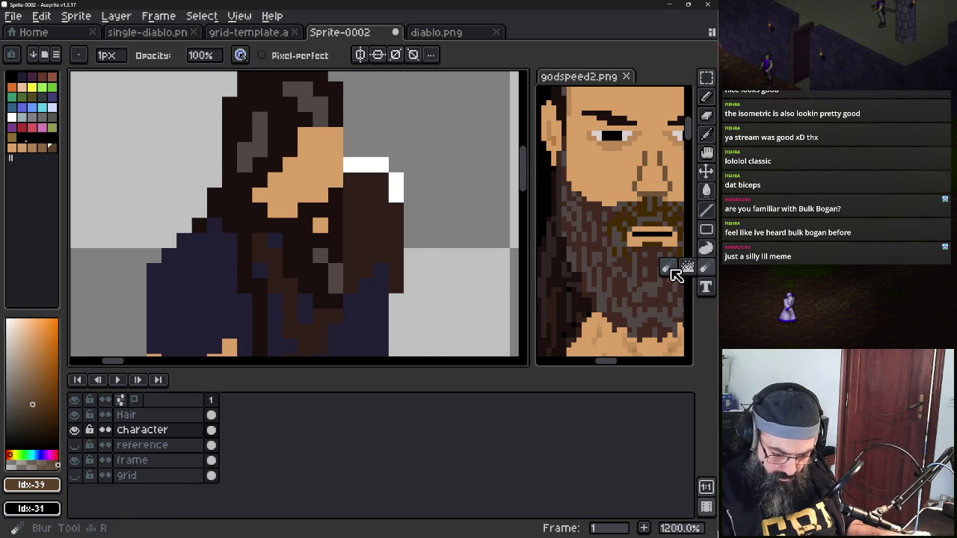
click(706, 249)
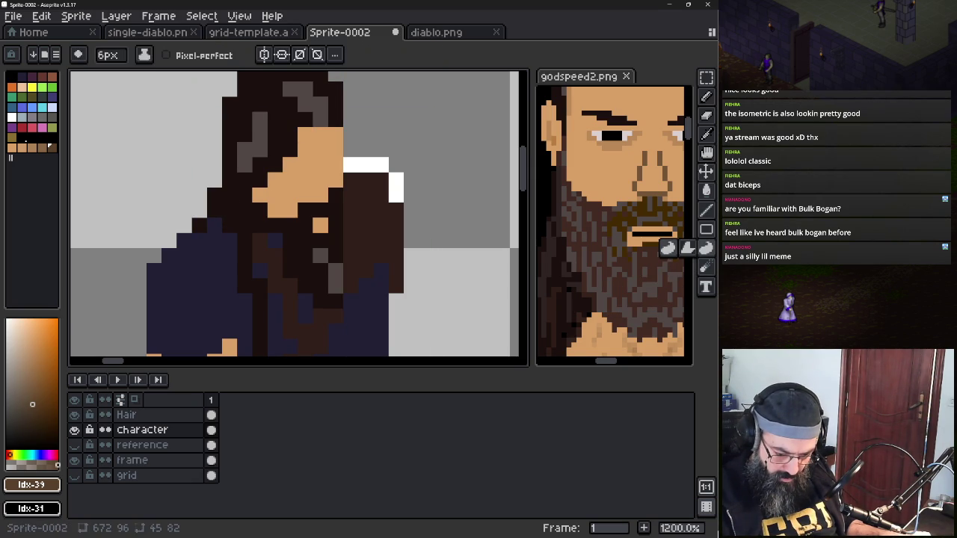
click(667, 248)
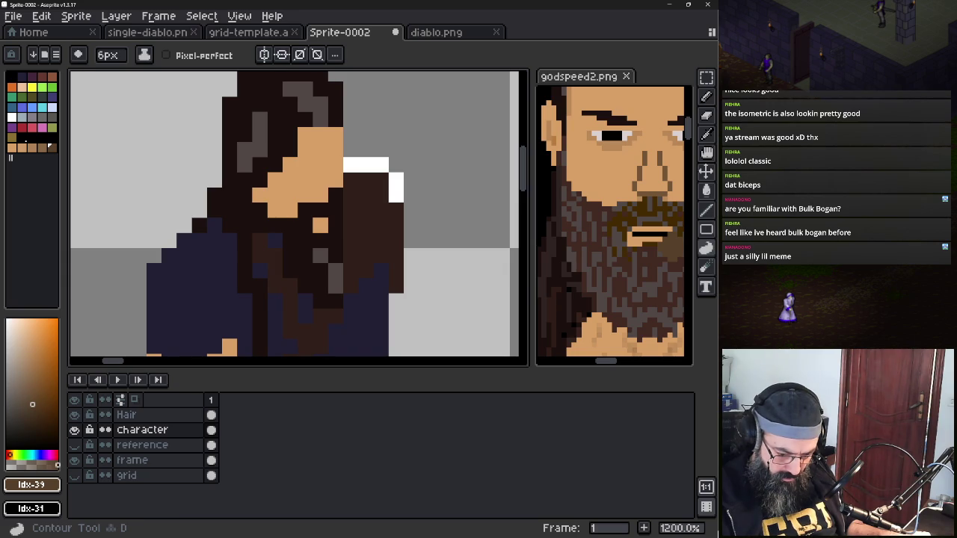
click(706, 267)
click(668, 266)
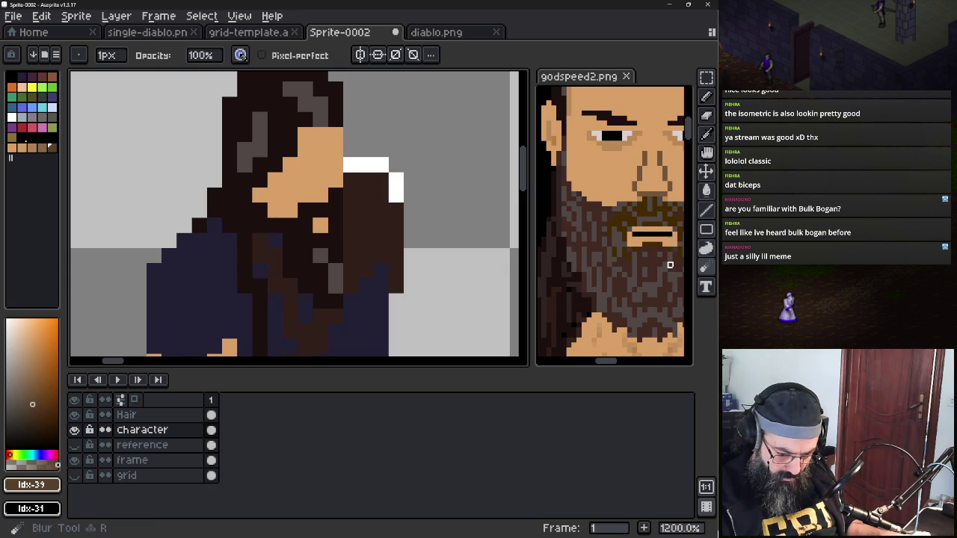
click(706, 95)
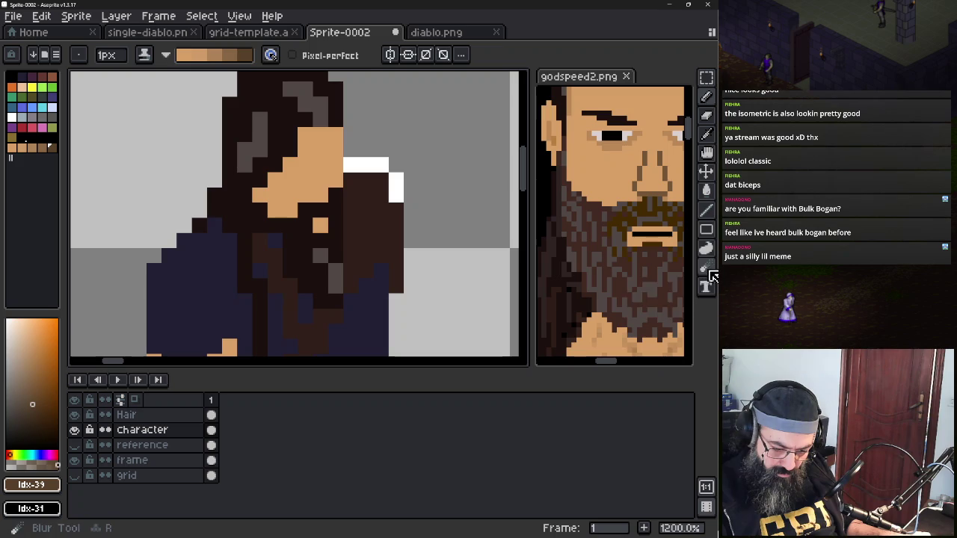
click(168, 57)
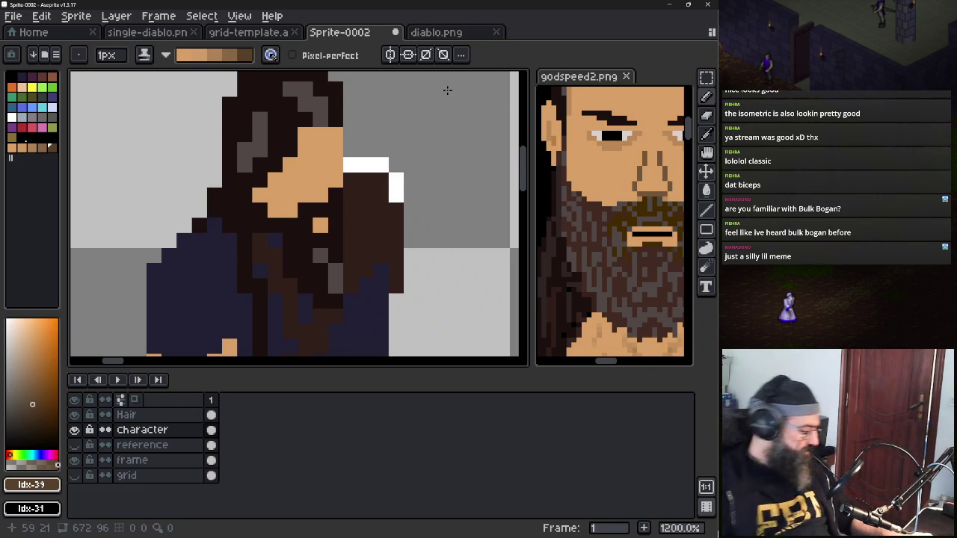
key(e)
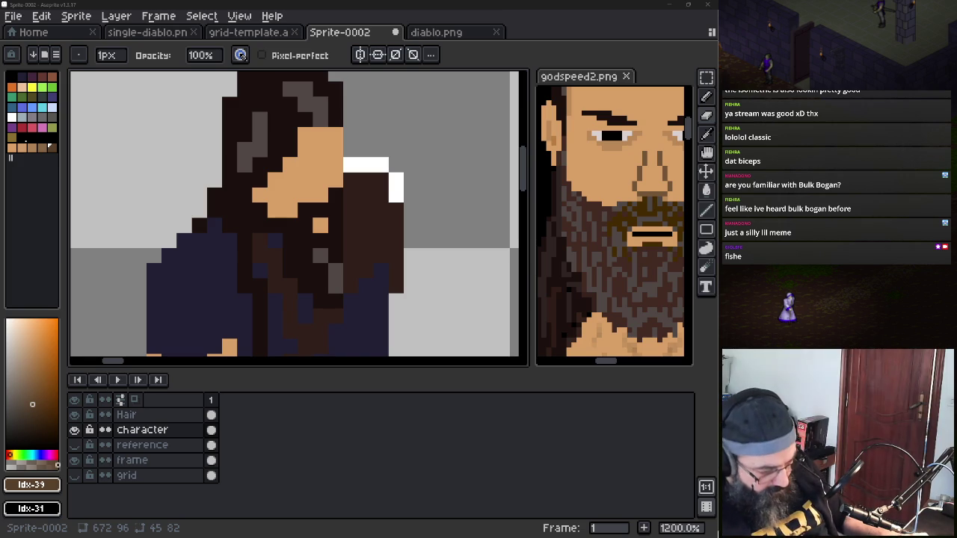
drag(321, 134, 305, 156)
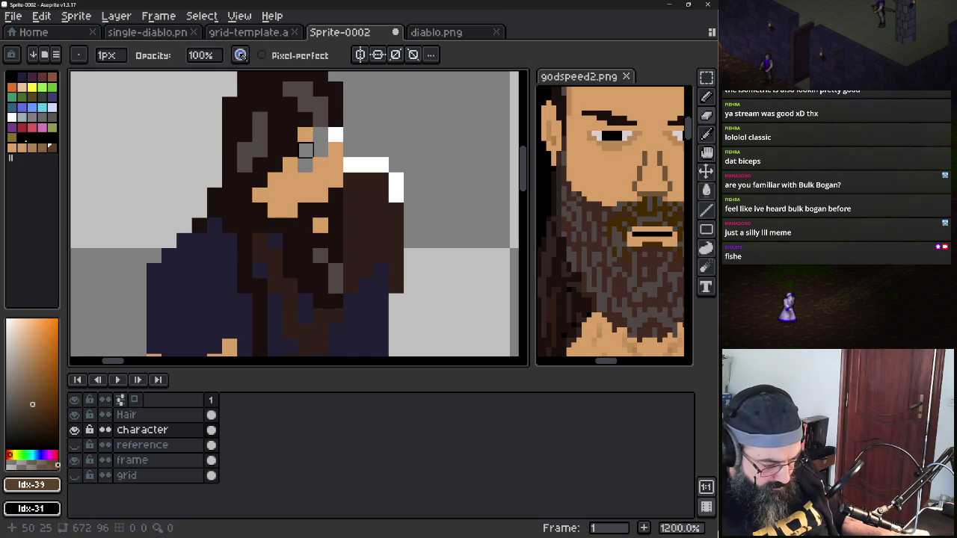
Undo the eraser stroke and switch to the Pencil with a reversed shading ramp
key(ctrl+z)
click(705, 96)
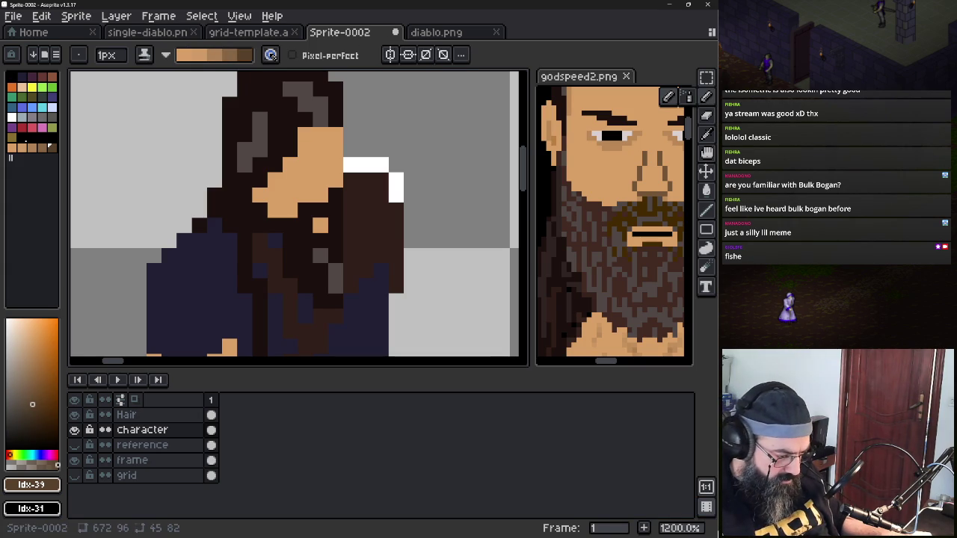
click(165, 54)
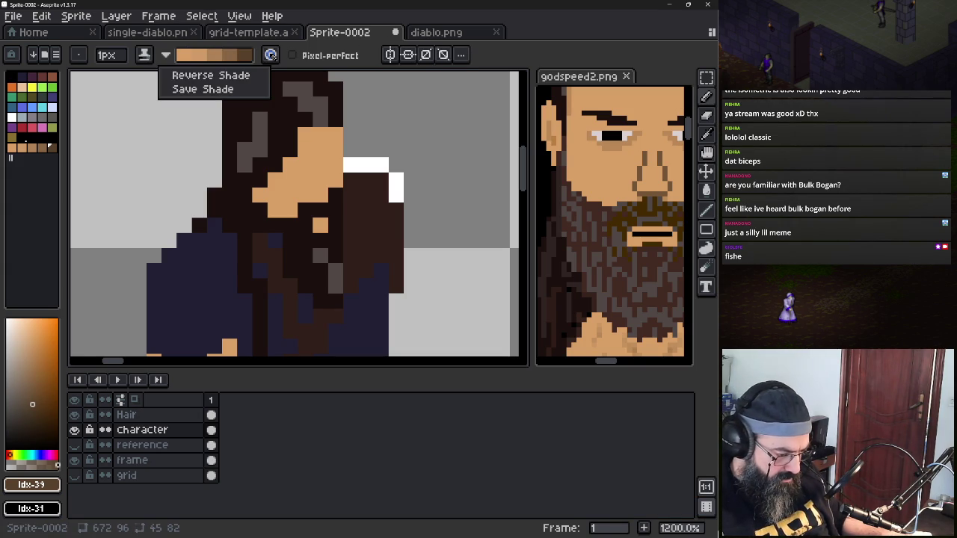
click(211, 76)
Lighten the forehead skin and darken pixels below the hairline, cheek and forehead's right
mouse_move(291, 169)
mouse_down()
mouse_move(337, 132)
mouse_move(294, 150)
mouse_up()
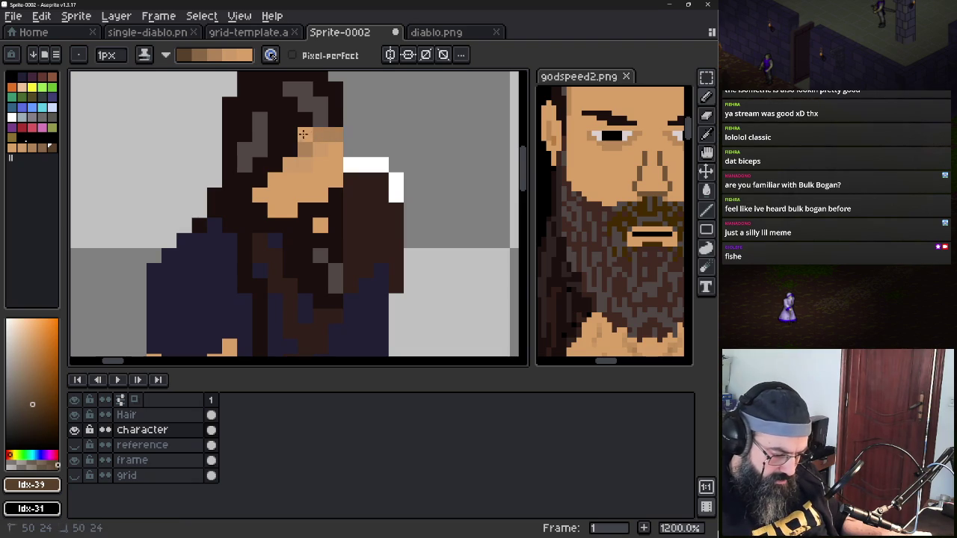
click(290, 166)
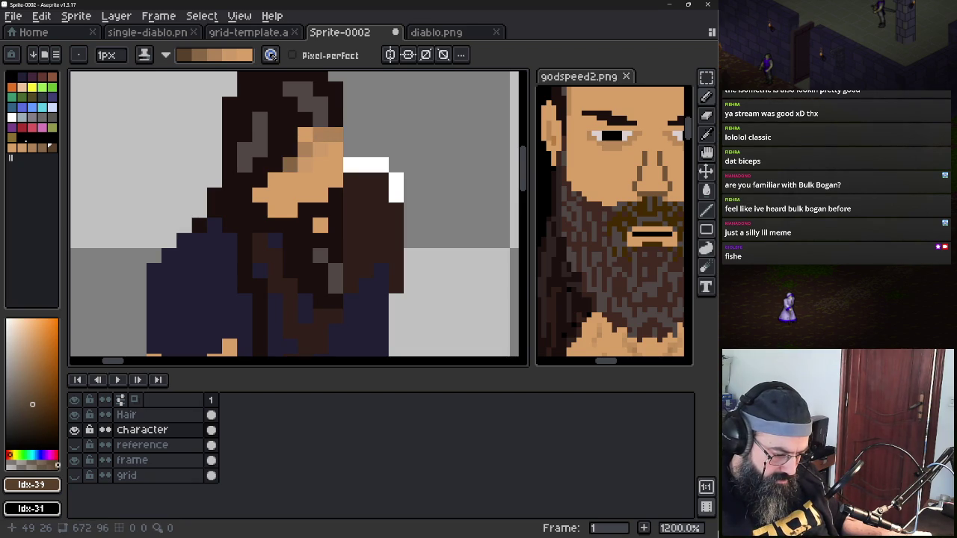
click(275, 180)
click(320, 134)
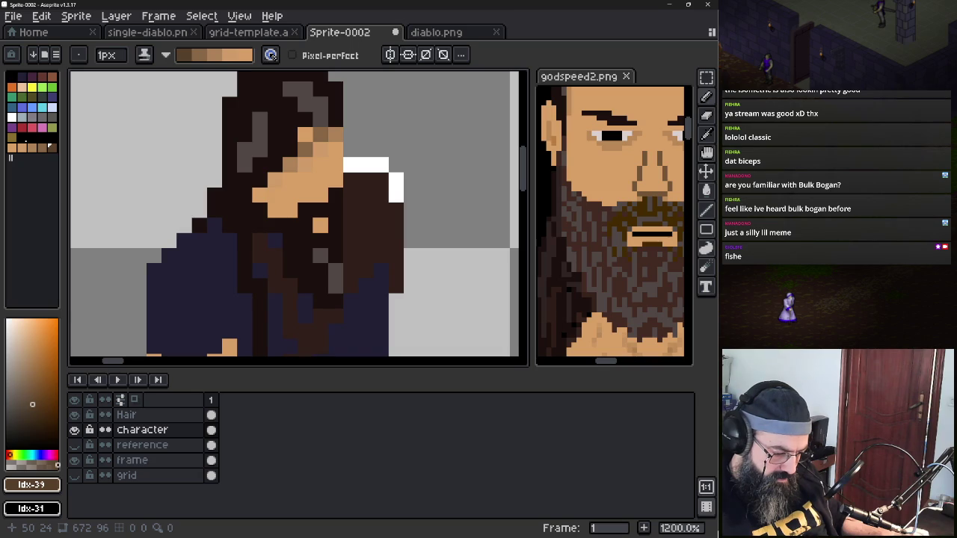
scroll(321, 136, up, 4)
scroll(322, 136, up, 1)
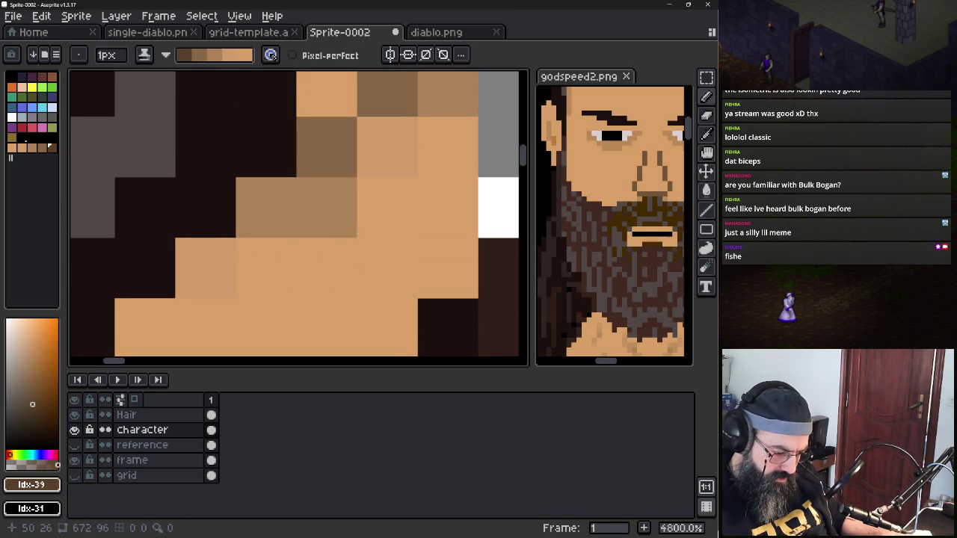
Zoom the canvas out, switch to the web browser, and drag the stream tab out
scroll(336, 251, down, 3)
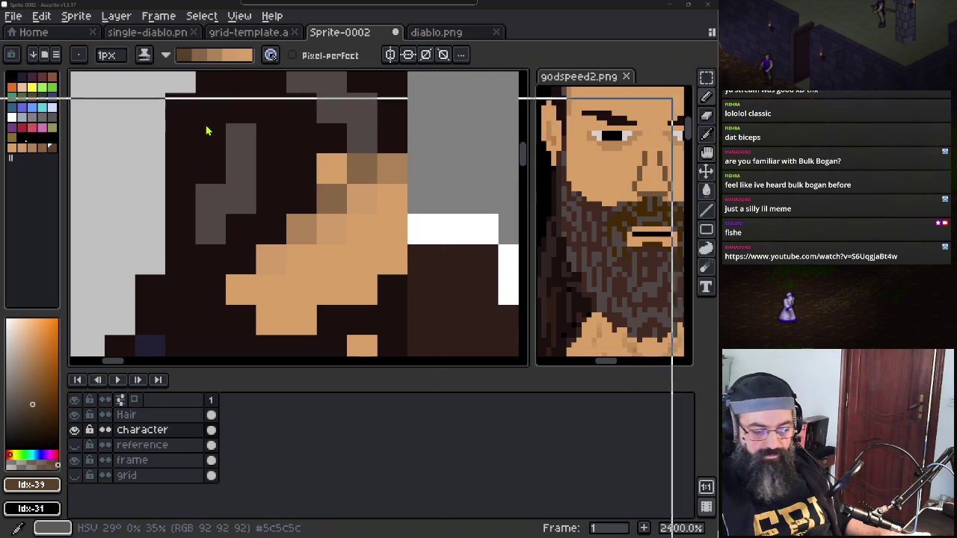
key(alt+Tab)
drag(267, 8, 267, 0)
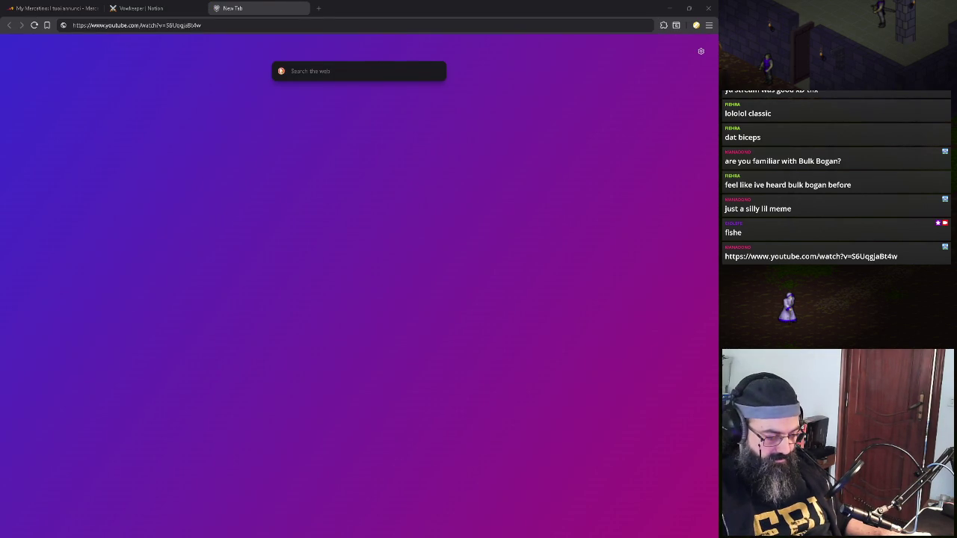
Load the YouTube link, close that video tab, and minimize the browser back to Aseprite
click(252, 24)
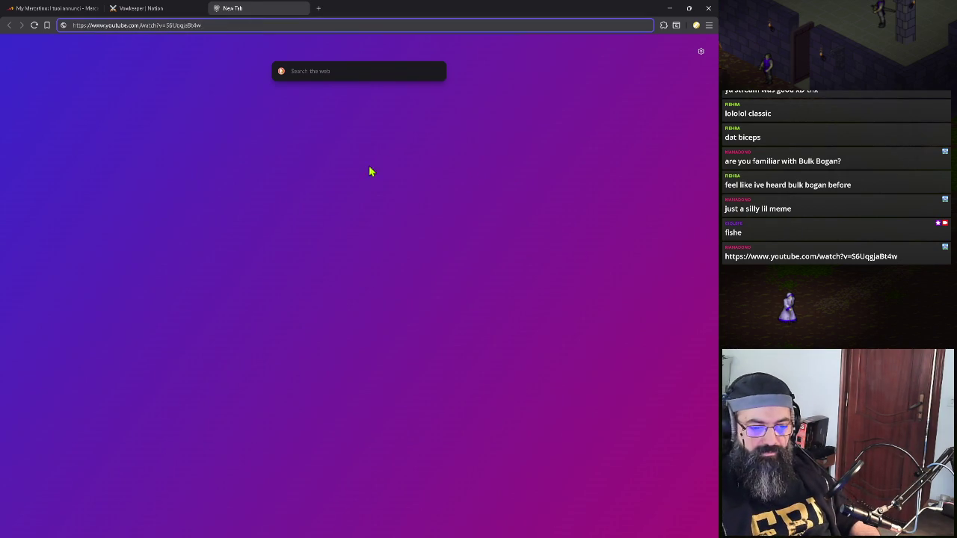
key(Return)
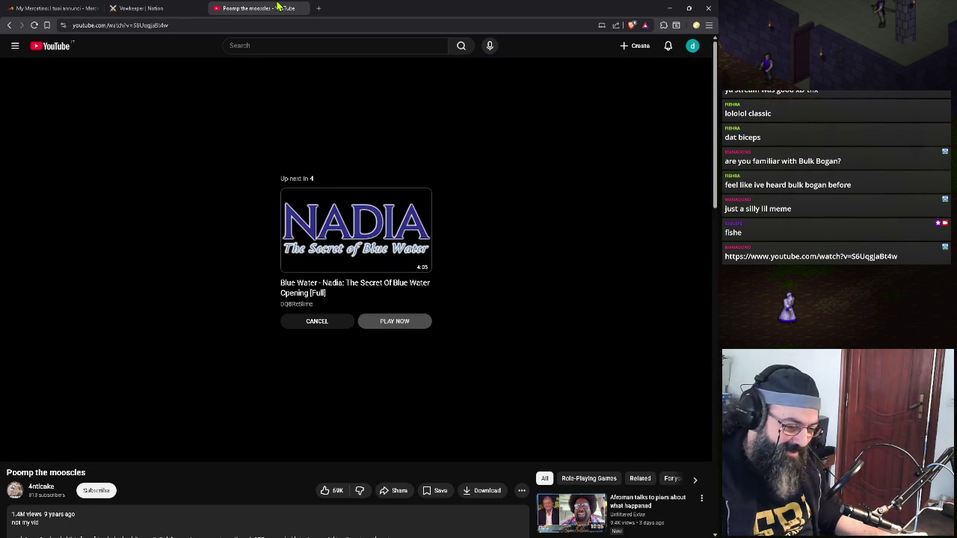
click(302, 7)
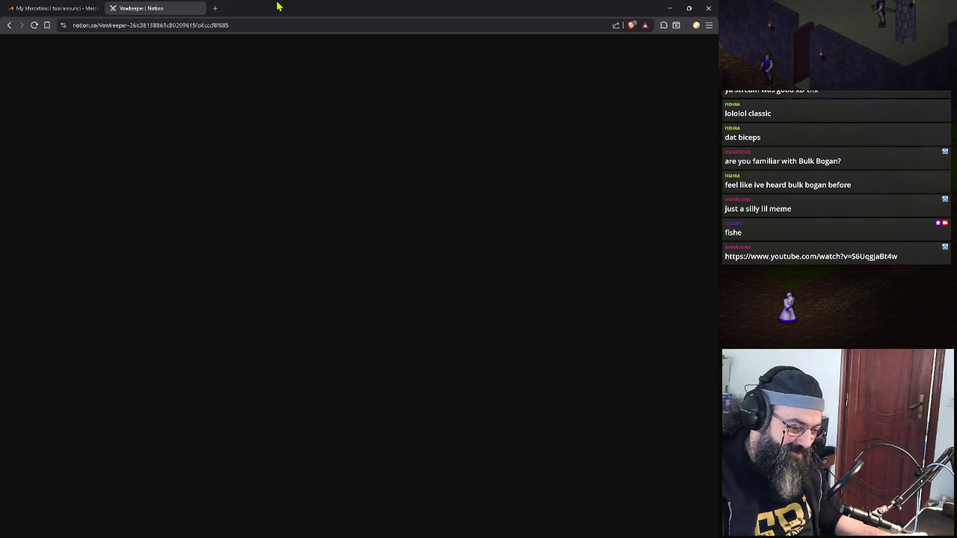
click(668, 11)
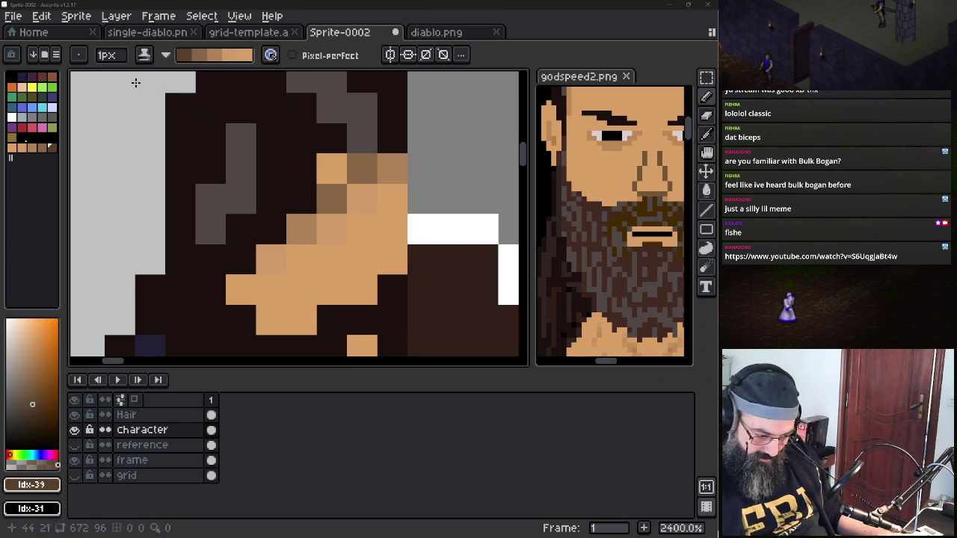
Open the live sprite Preview, hide the 'frame' layer's white border, and move the Preview left
click(241, 15)
mouse_move(266, 127)
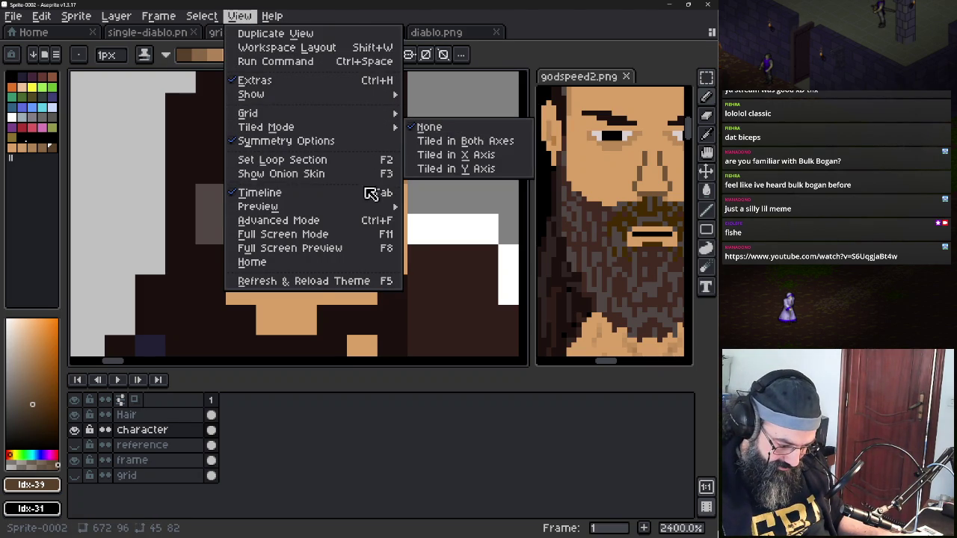
mouse_move(258, 206)
click(432, 207)
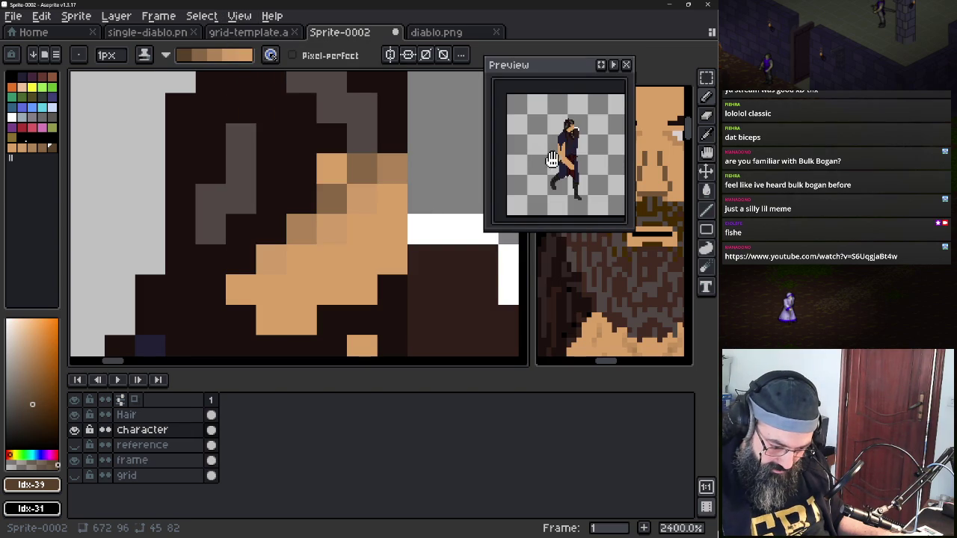
drag(551, 160, 521, 156)
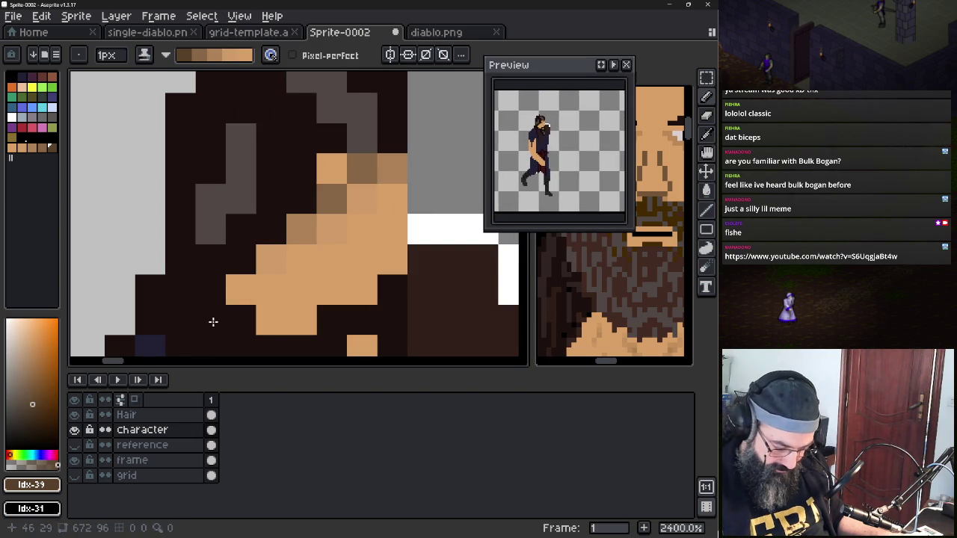
click(75, 460)
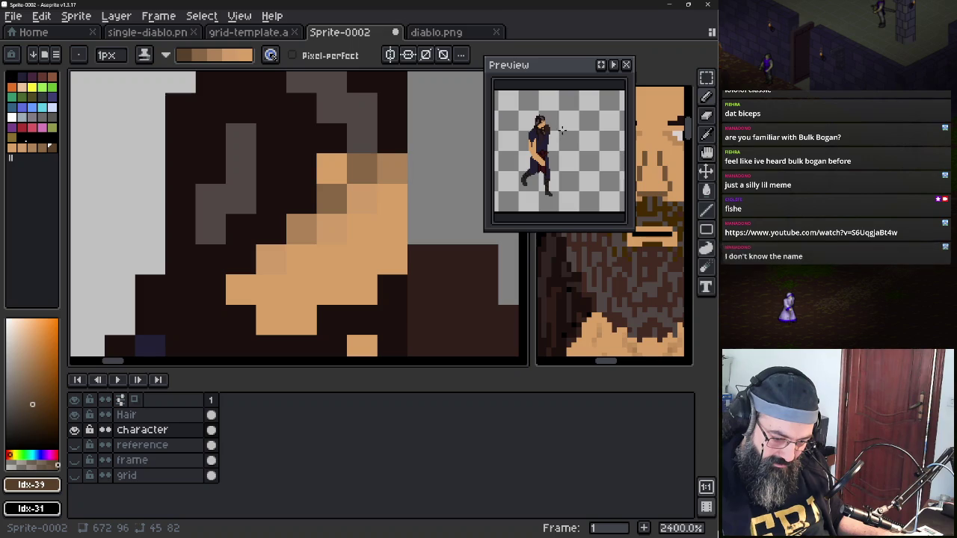
drag(568, 75, 197, 114)
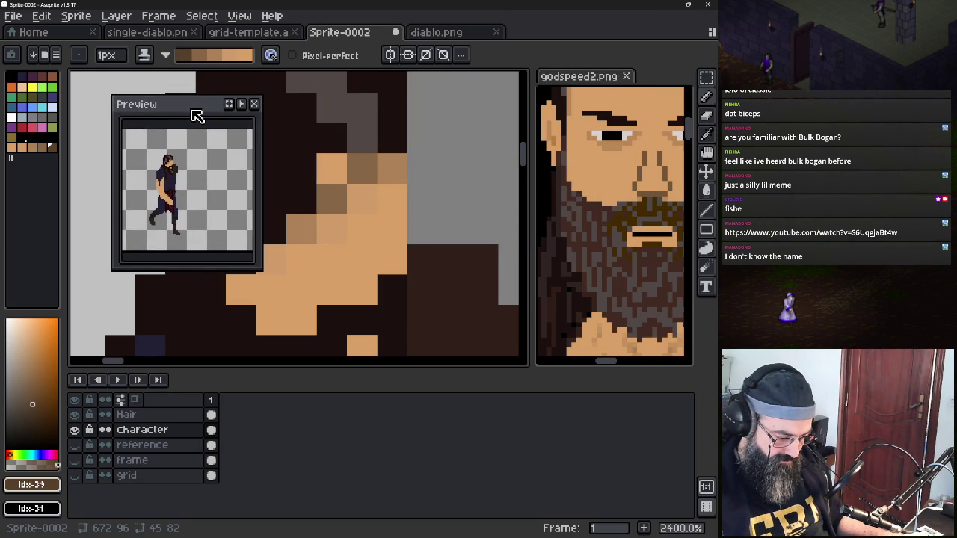
drag(196, 114, 204, 116)
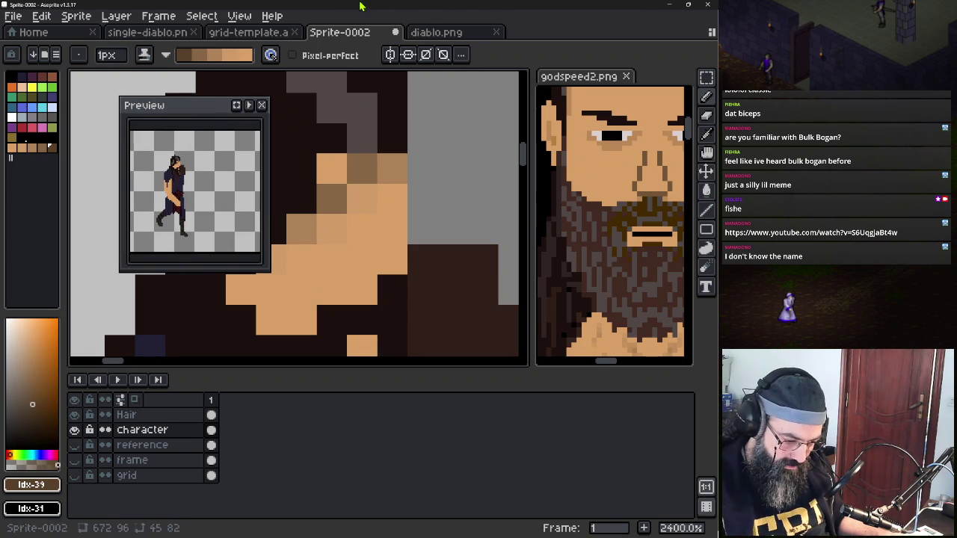
Close the Preview, zoom out, and undo the stray hair-brown pencil stroke
click(260, 106)
scroll(278, 224, down, 2)
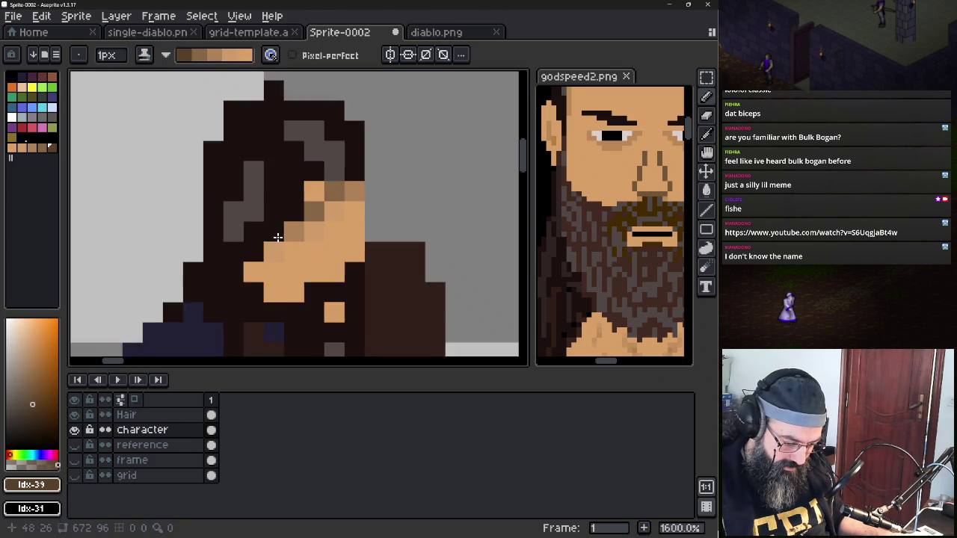
scroll(277, 237, down, 1)
scroll(277, 238, down, 2)
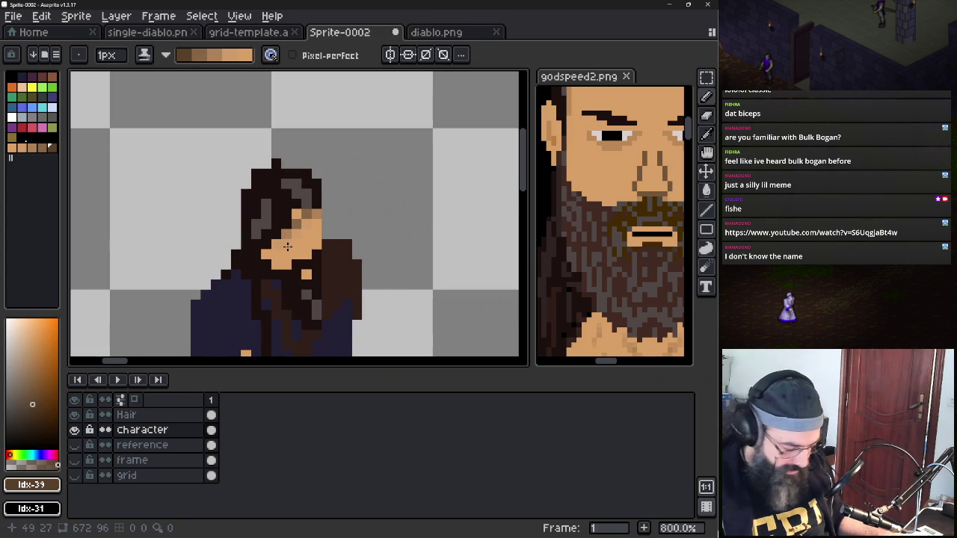
alt+click(260, 245)
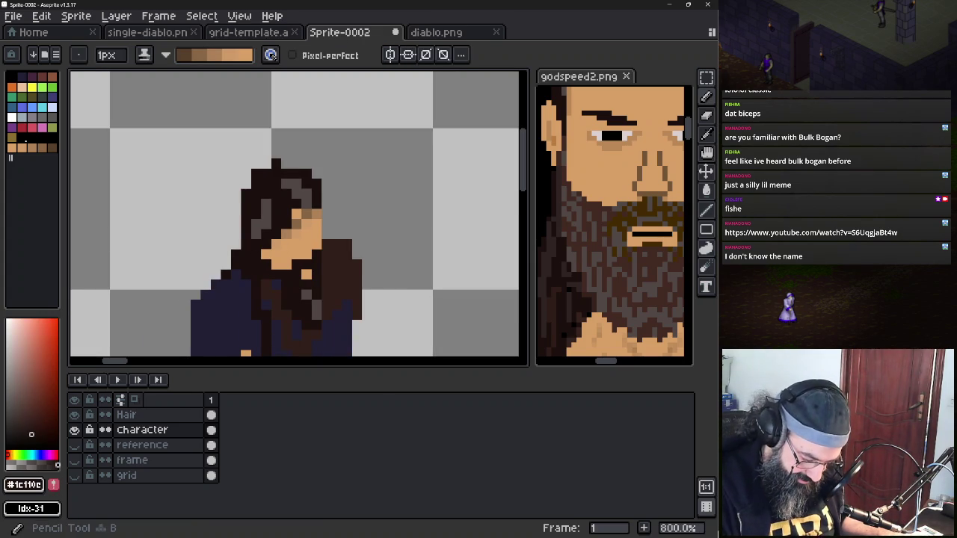
key(ctrl+z)
Switch to Simple Ink and sample the face's skin tone #d9a066
key(alt)
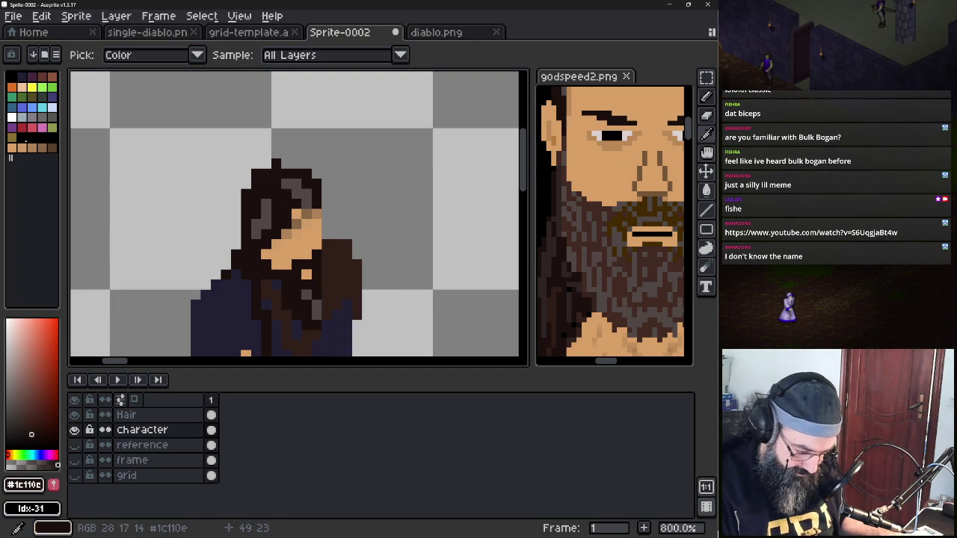
click(166, 55)
click(167, 73)
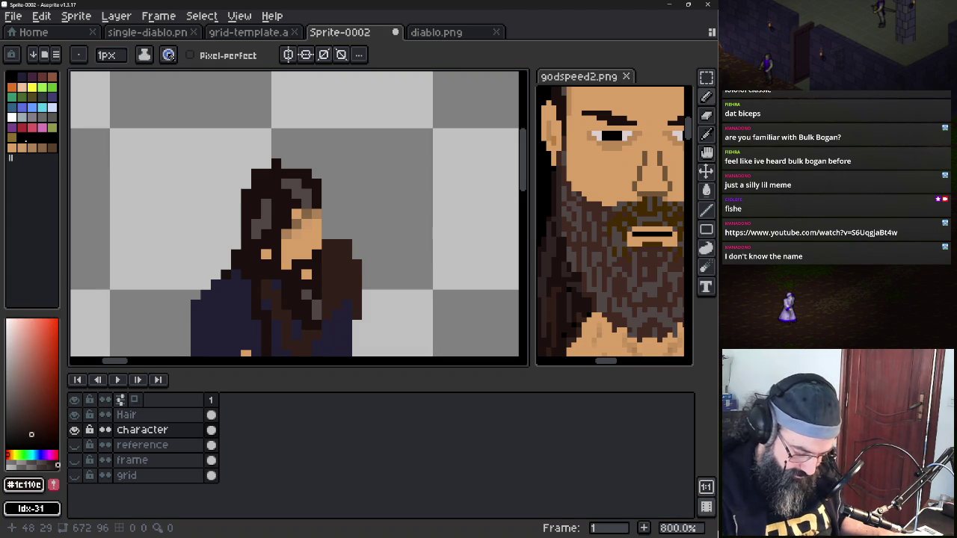
alt+click(305, 272)
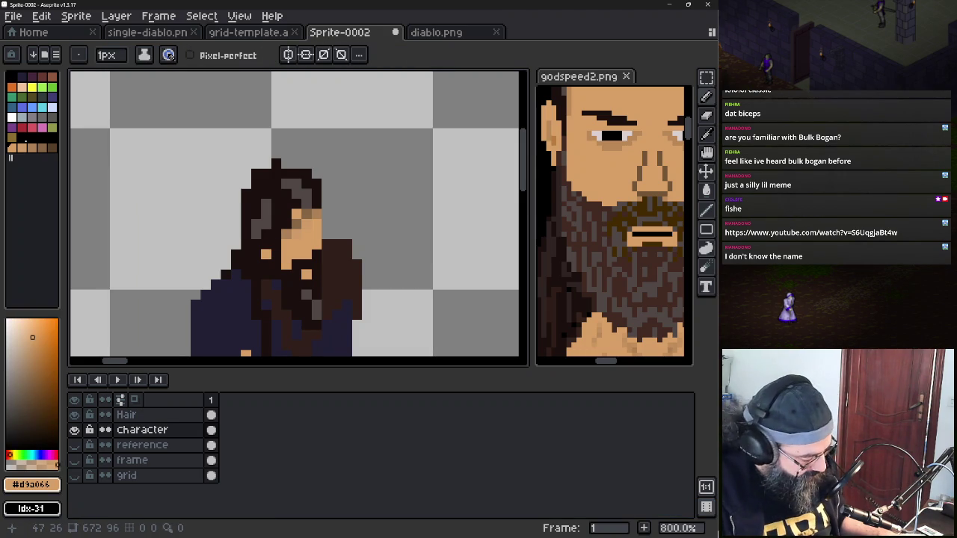
key(alt)
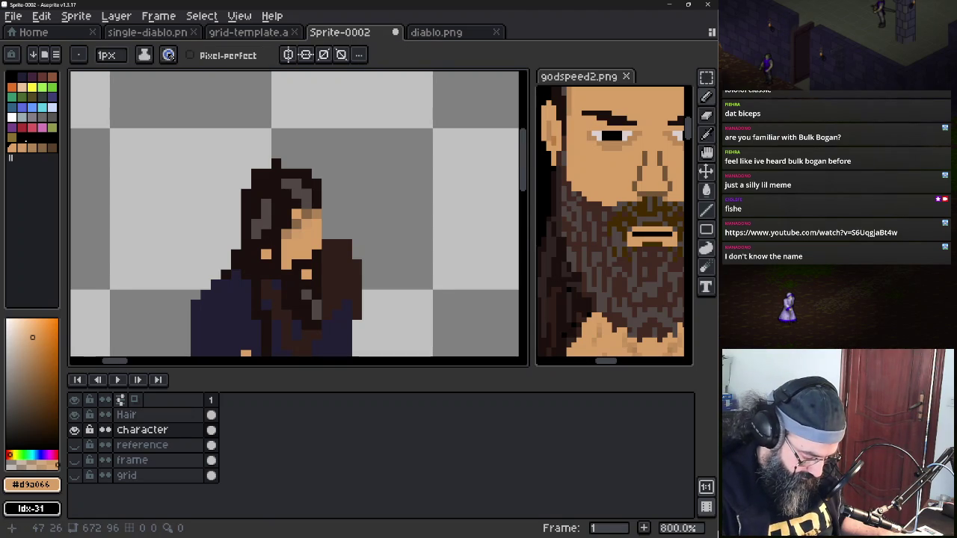
click(74, 414)
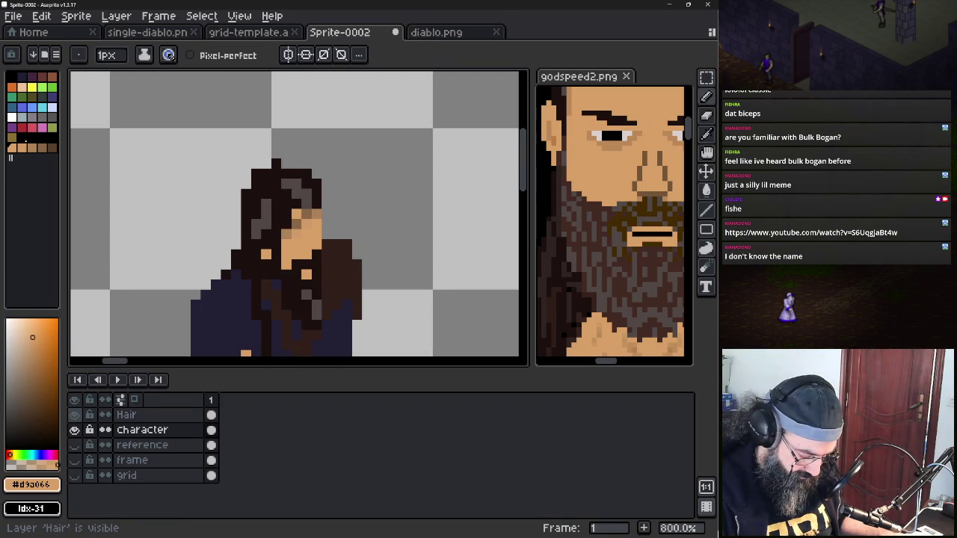
Trim the Hair layer over the left cheek to show skin, sample #1c110c, and reopen Preview
click(179, 415)
click(266, 233)
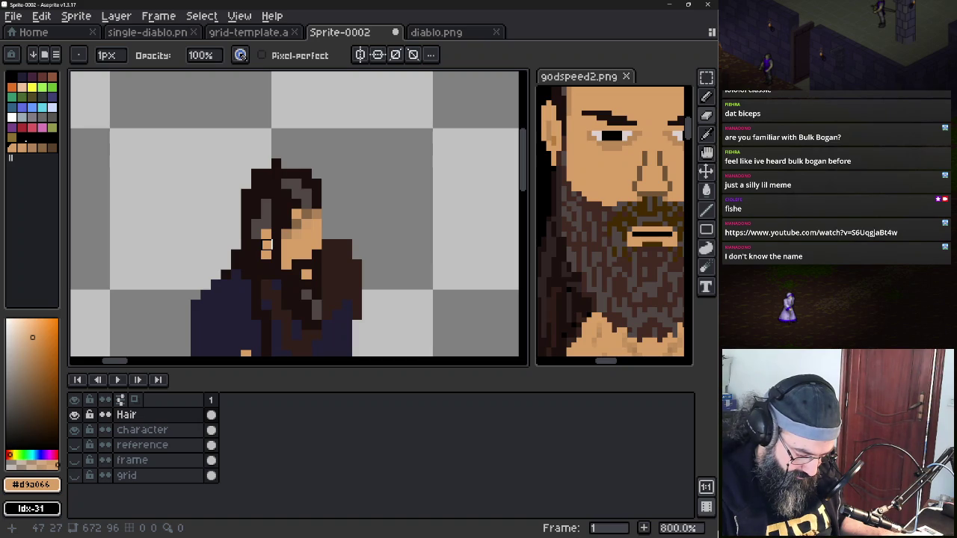
key(e)
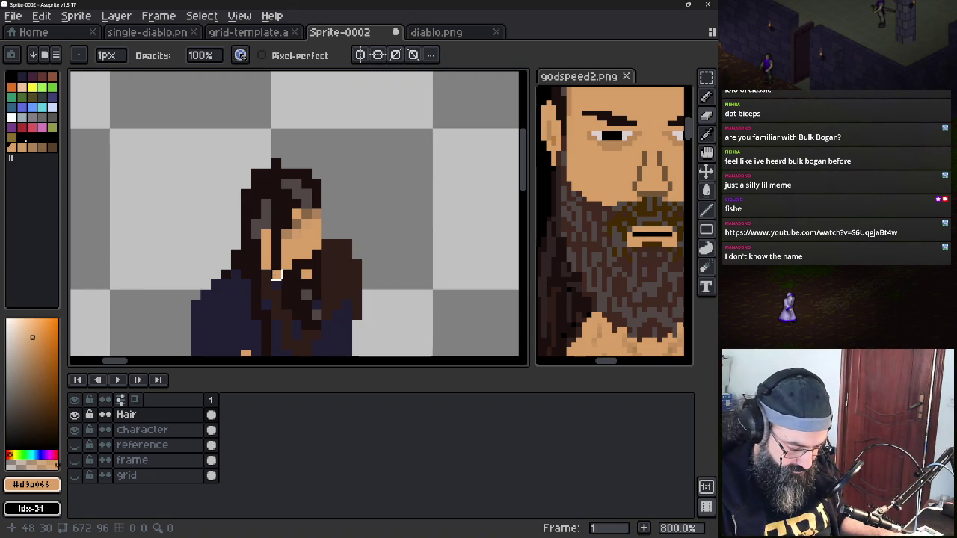
alt+click(284, 267)
key(b)
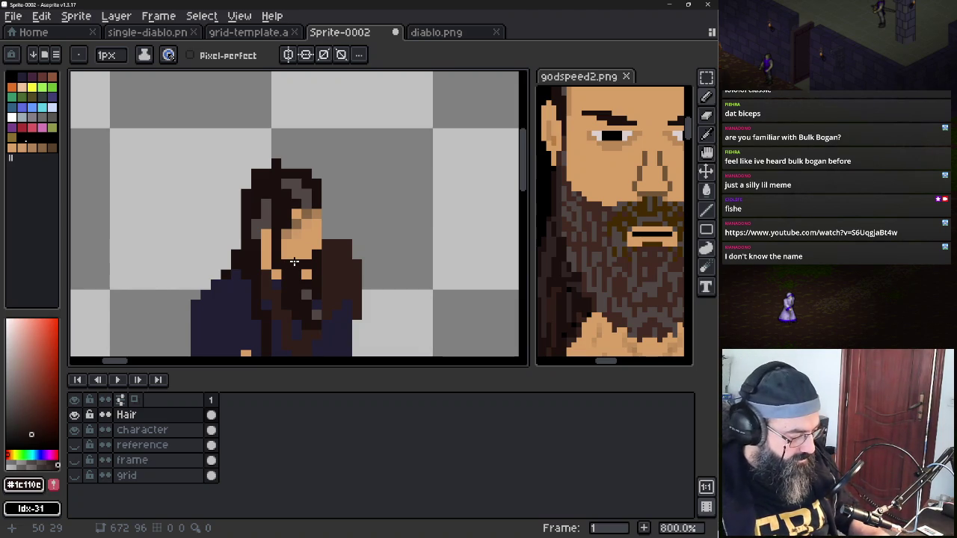
key(F7)
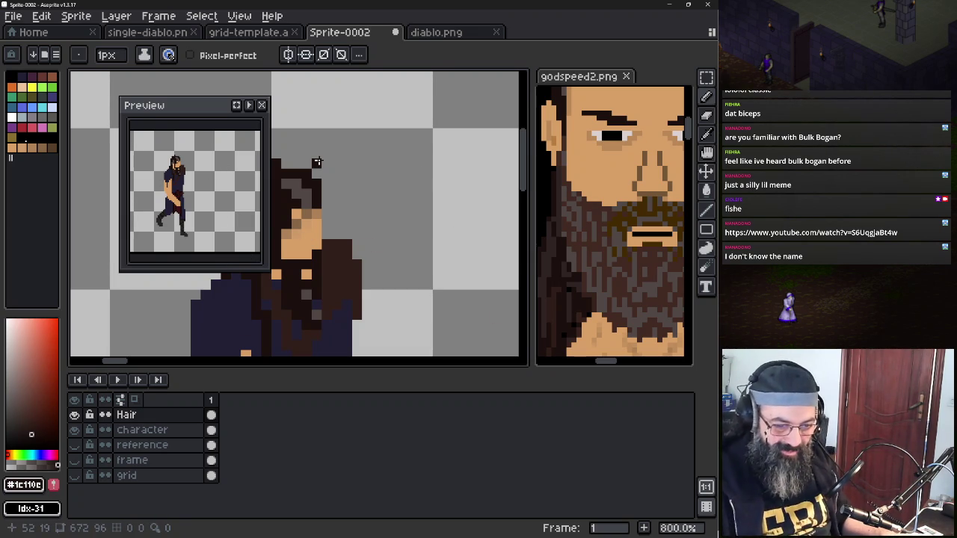
Move the Preview window aside, then zoom and pan it to frame the character's torso
drag(215, 107, 137, 104)
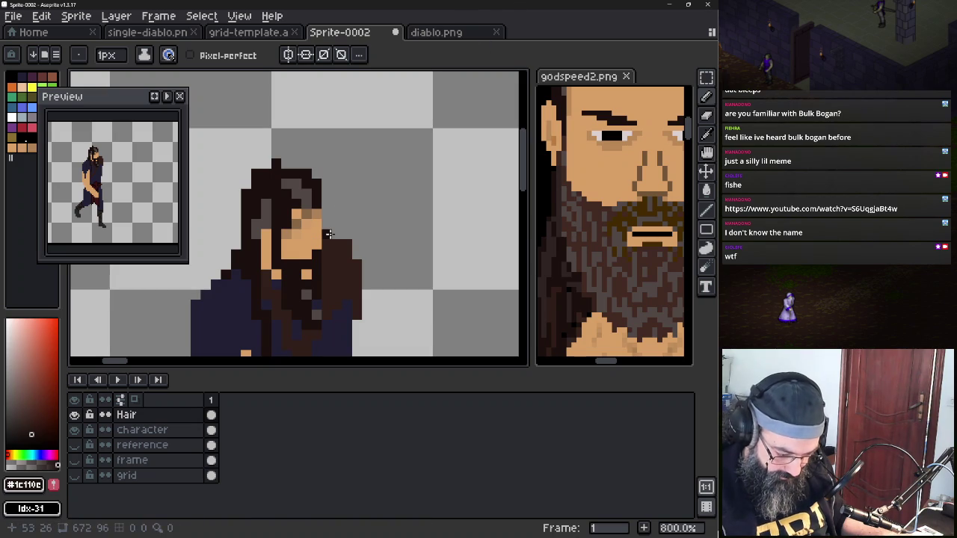
drag(326, 224, 335, 169)
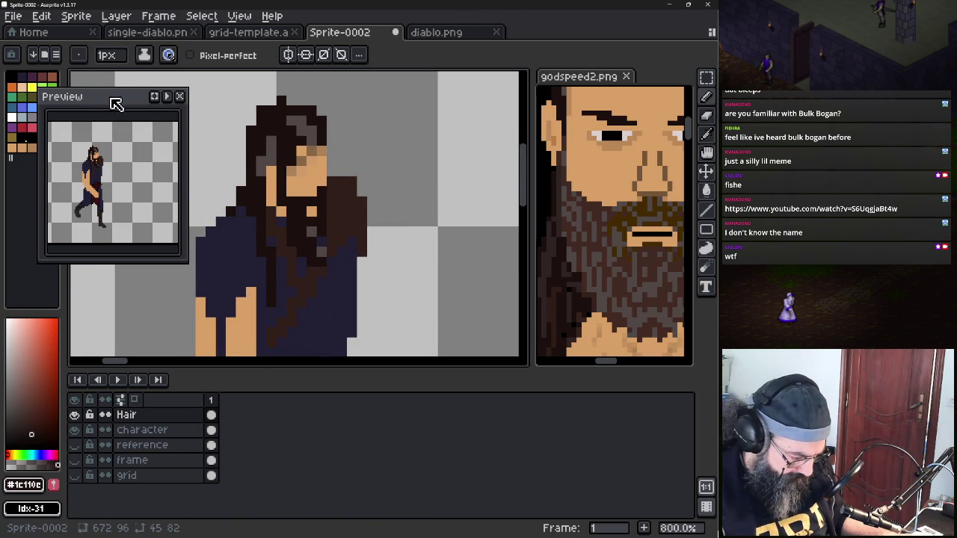
drag(116, 103, 134, 105)
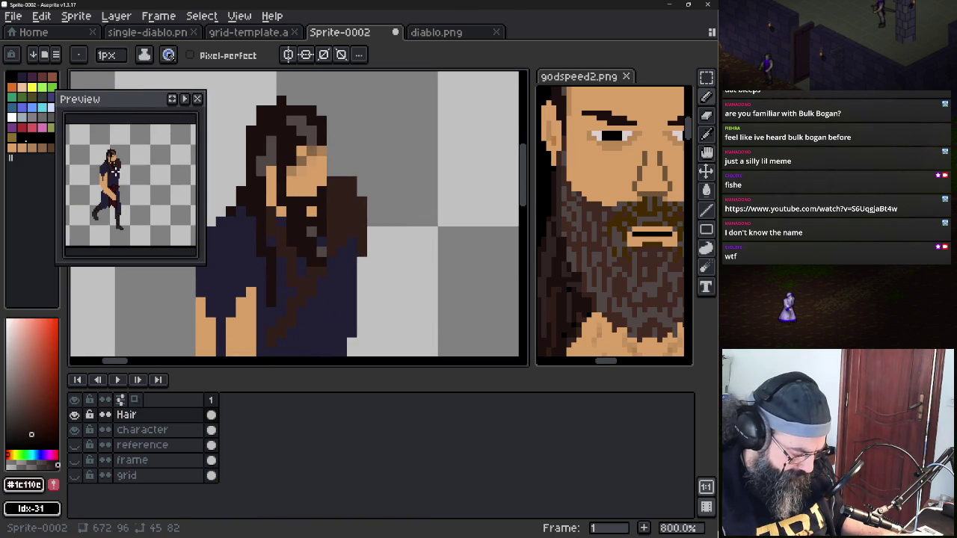
scroll(123, 167, up, 2)
scroll(123, 166, down, 1)
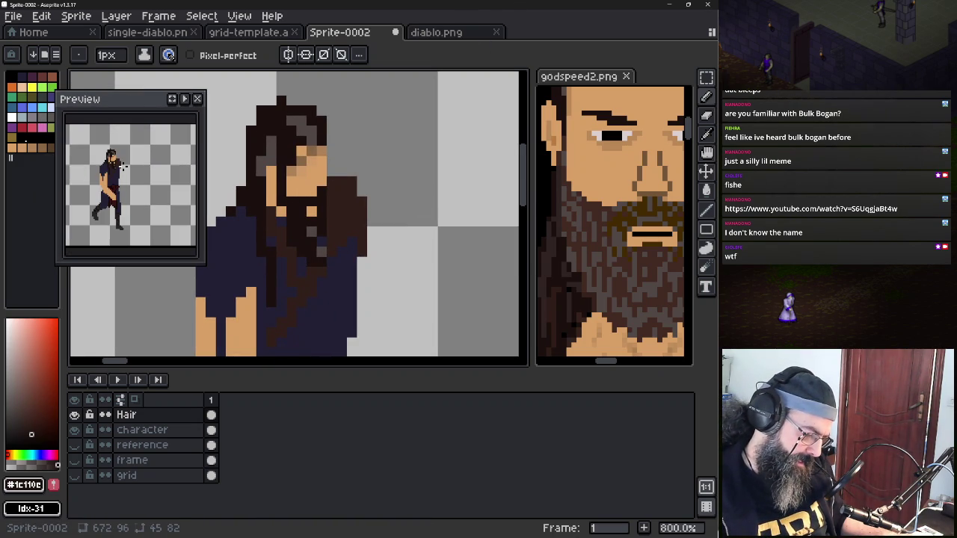
scroll(123, 167, up, 2)
drag(123, 167, 157, 141)
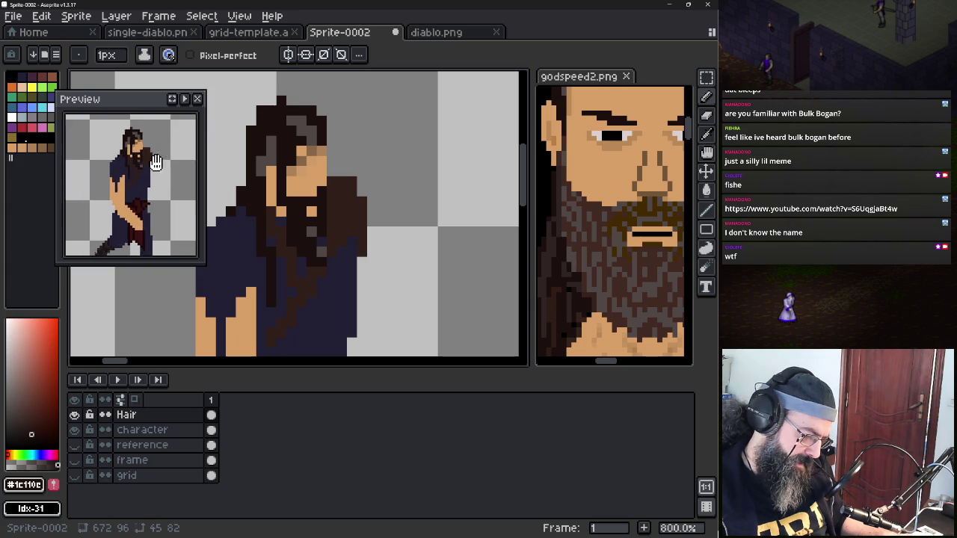
scroll(157, 140, down, 1)
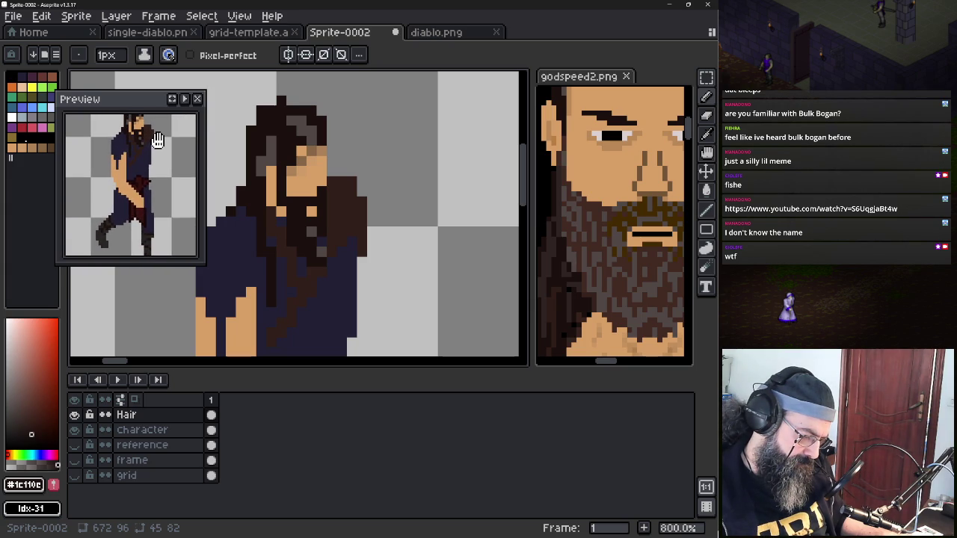
drag(157, 141, 153, 141)
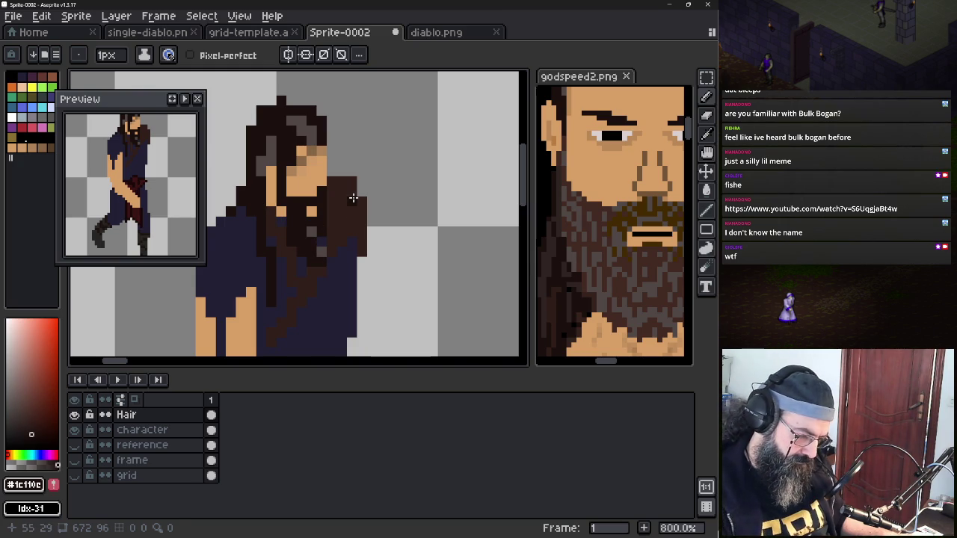
Set Shading ink with a reversed brown ramp on the Character layer
click(143, 55)
click(168, 131)
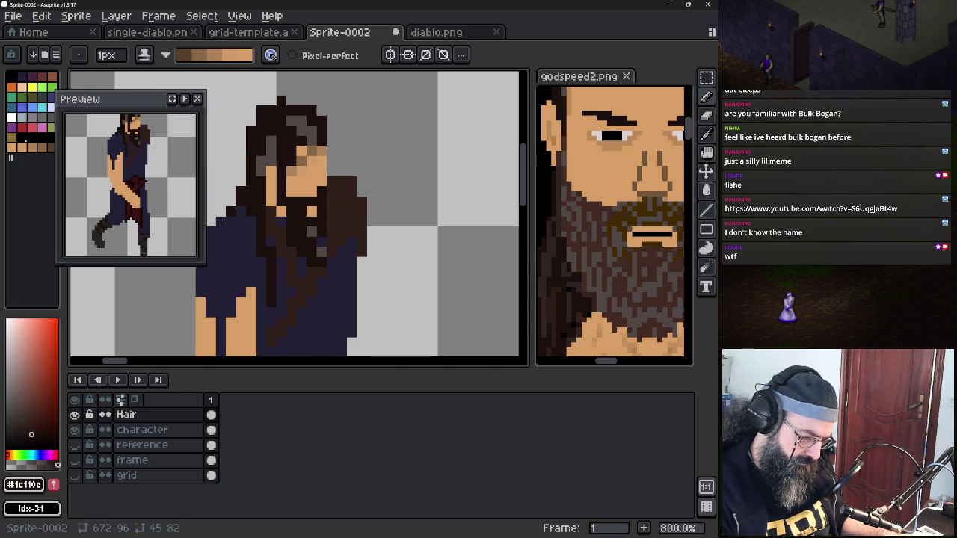
click(51, 148)
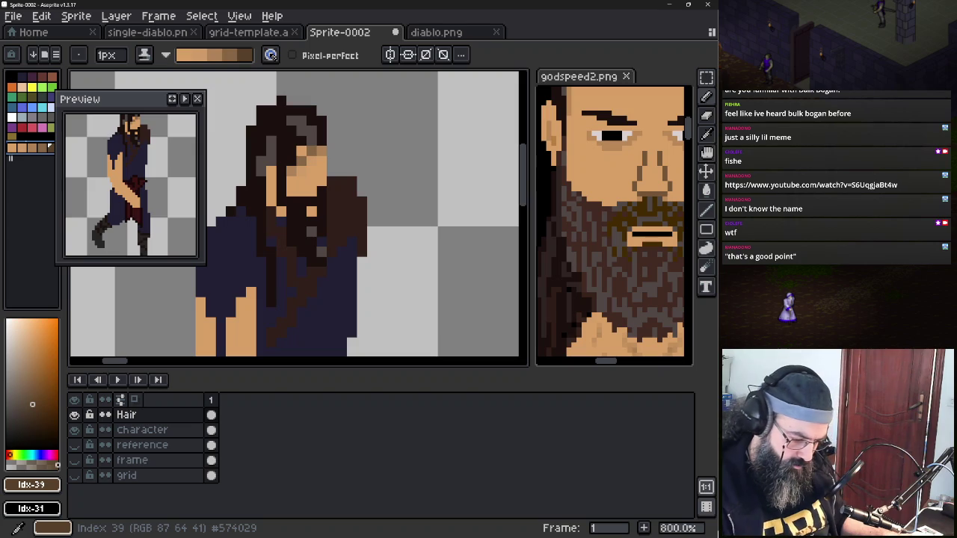
click(142, 430)
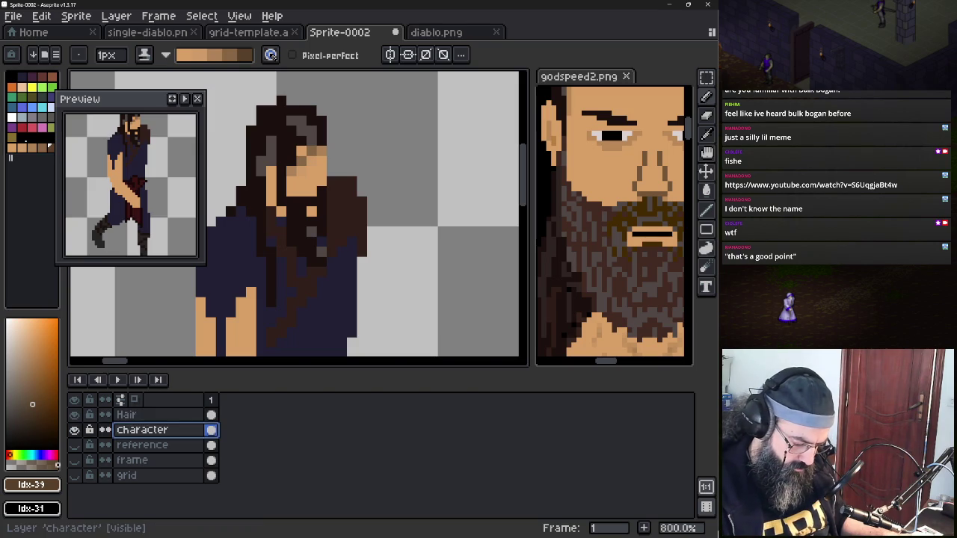
key(b)
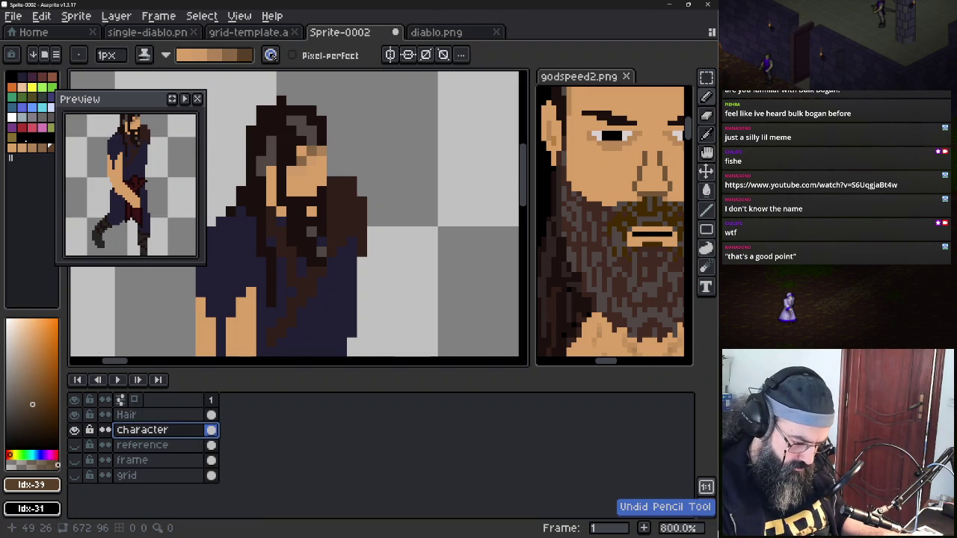
click(165, 54)
click(211, 74)
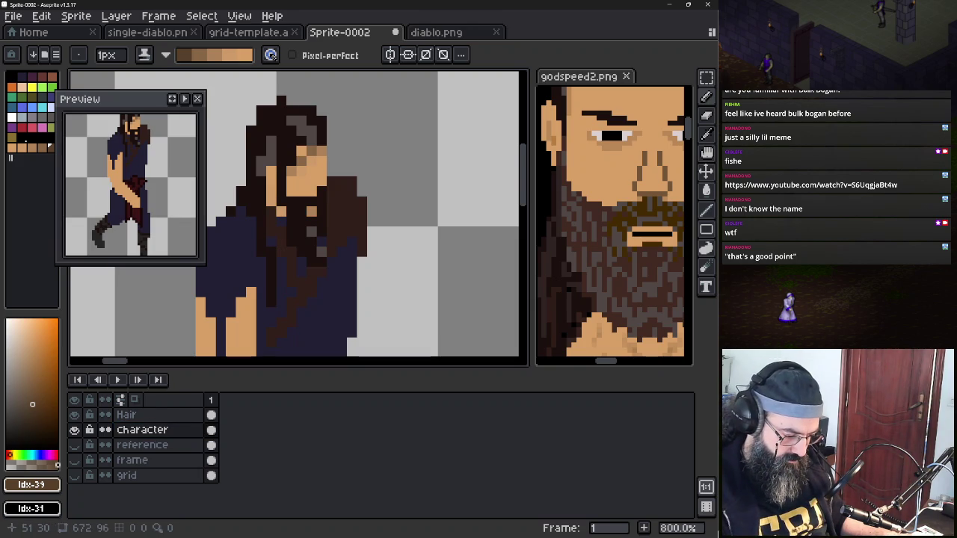
scroll(130, 184, down, 2)
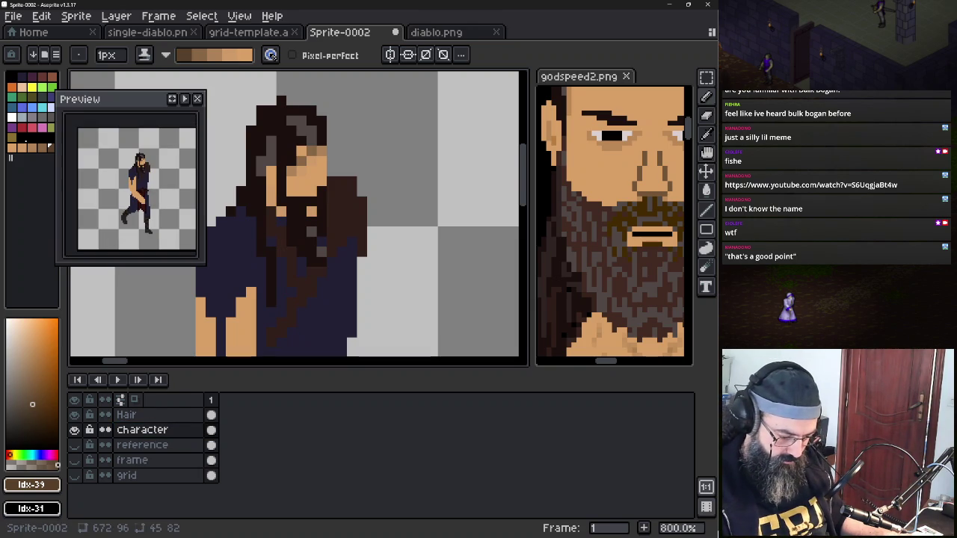
key(ctrl)
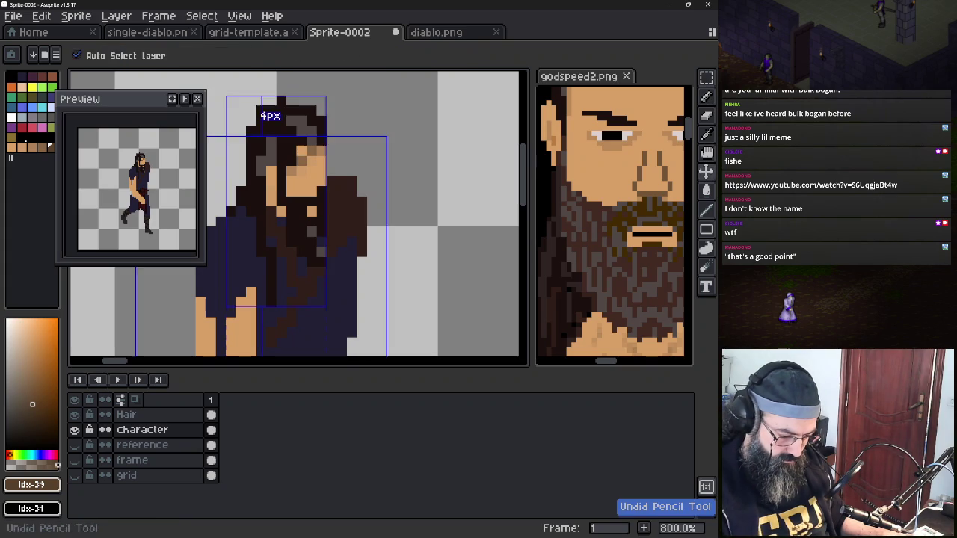
On the Hair layer, sample dark hair #1c110c with Simple Ink and paint a pixel at the face edge
click(126, 415)
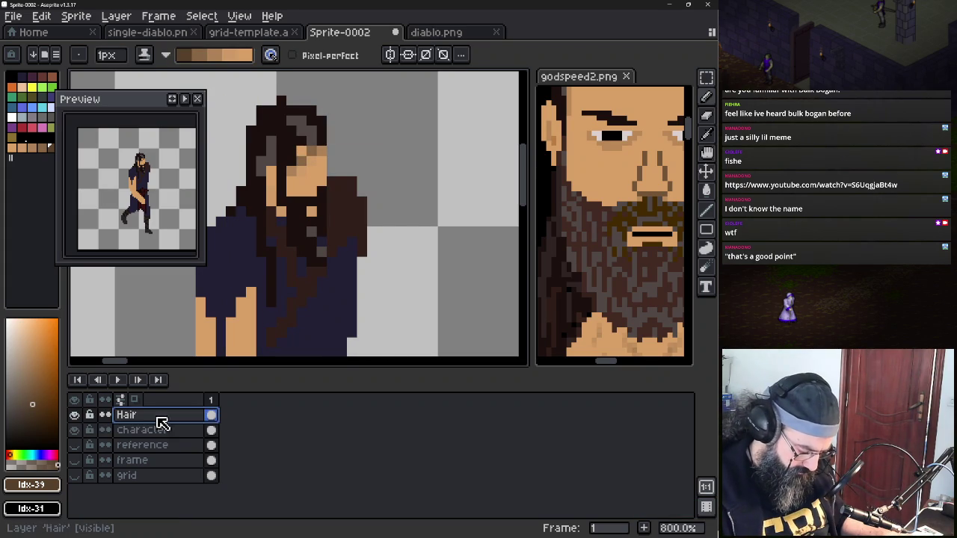
key(e)
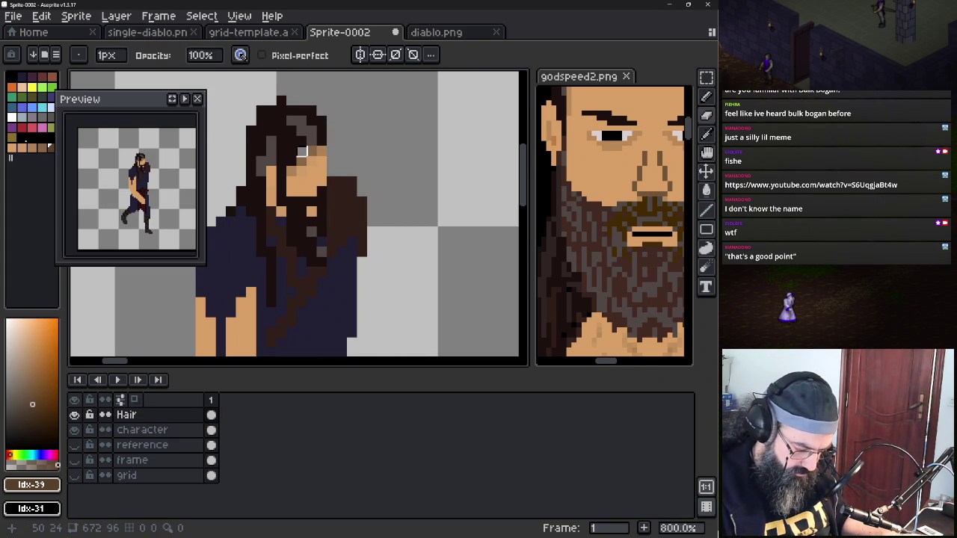
key(b)
alt+click(291, 124)
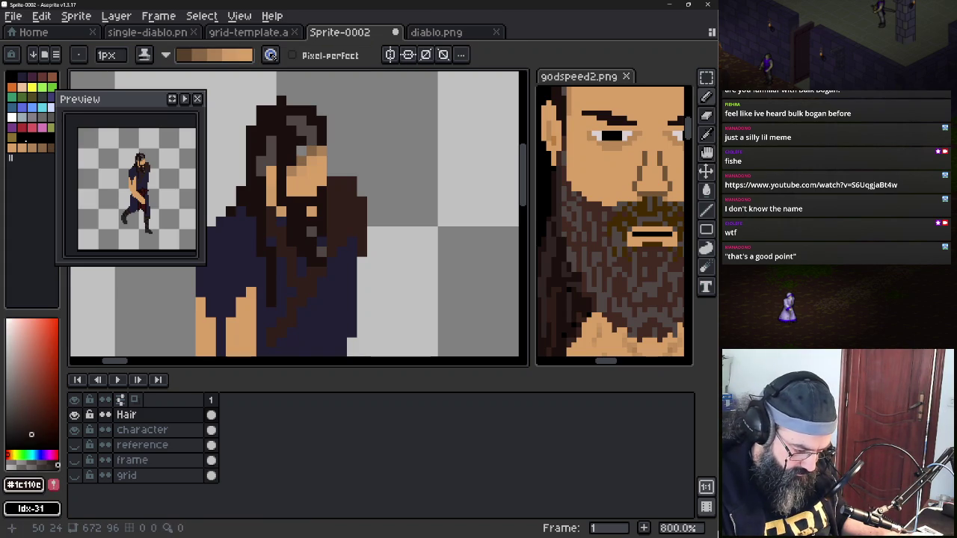
key(alt)
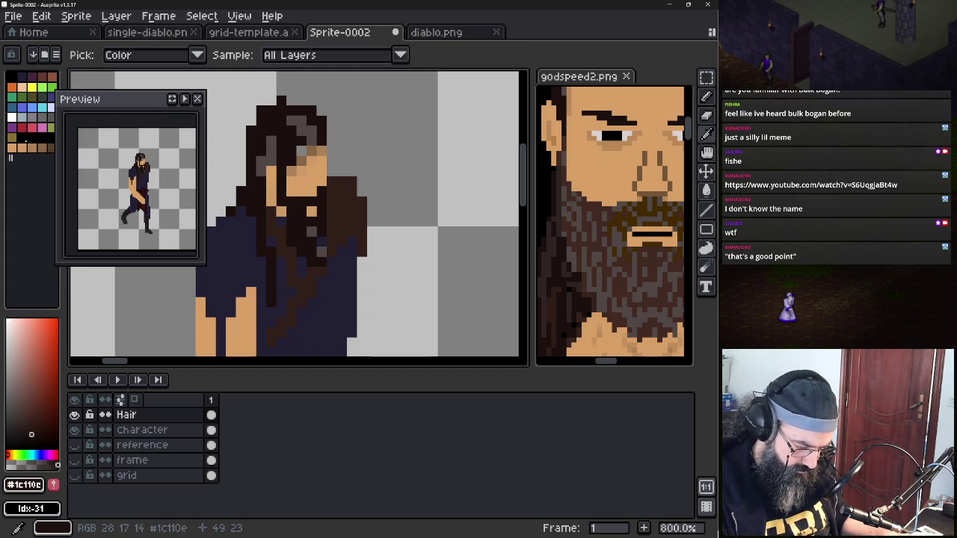
click(165, 55)
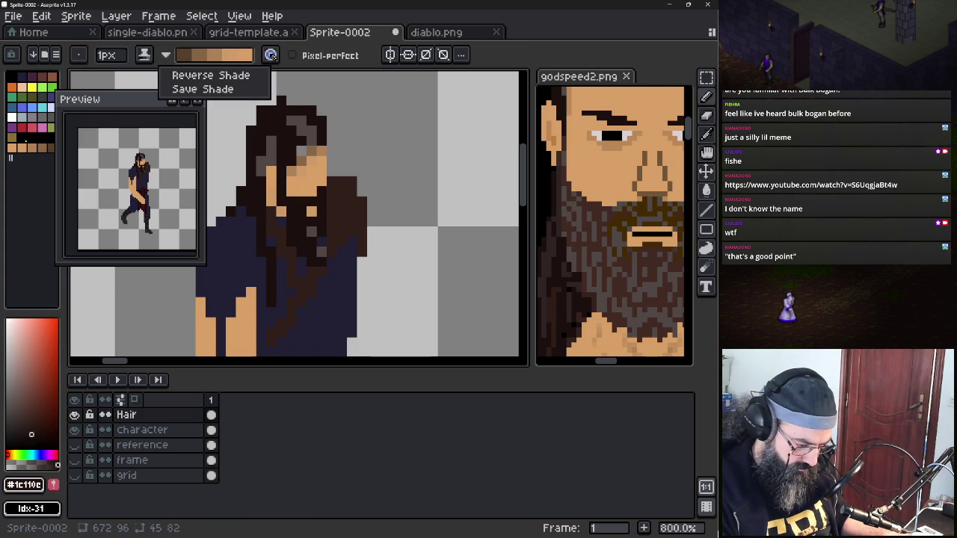
click(144, 54)
click(169, 74)
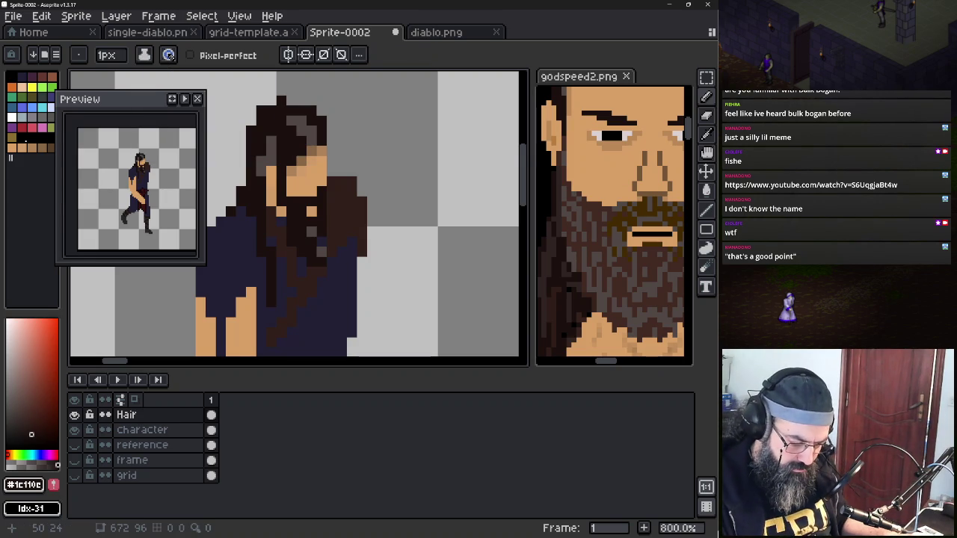
click(322, 151)
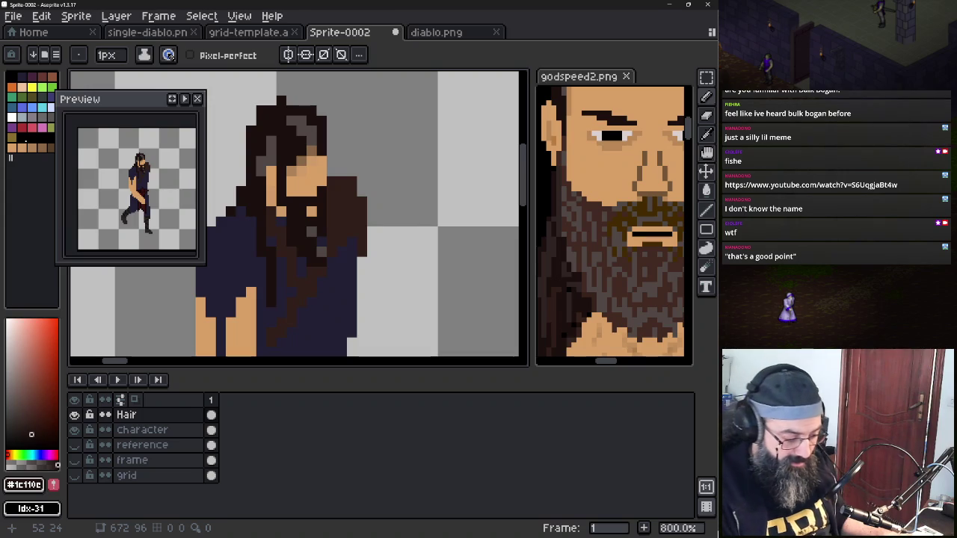
Return to Shading ink on the Character layer
click(144, 54)
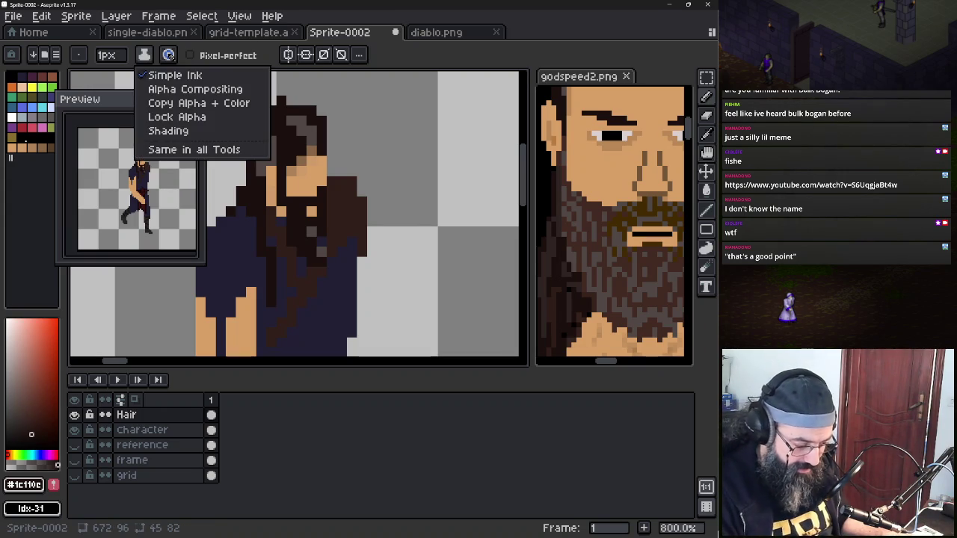
click(168, 131)
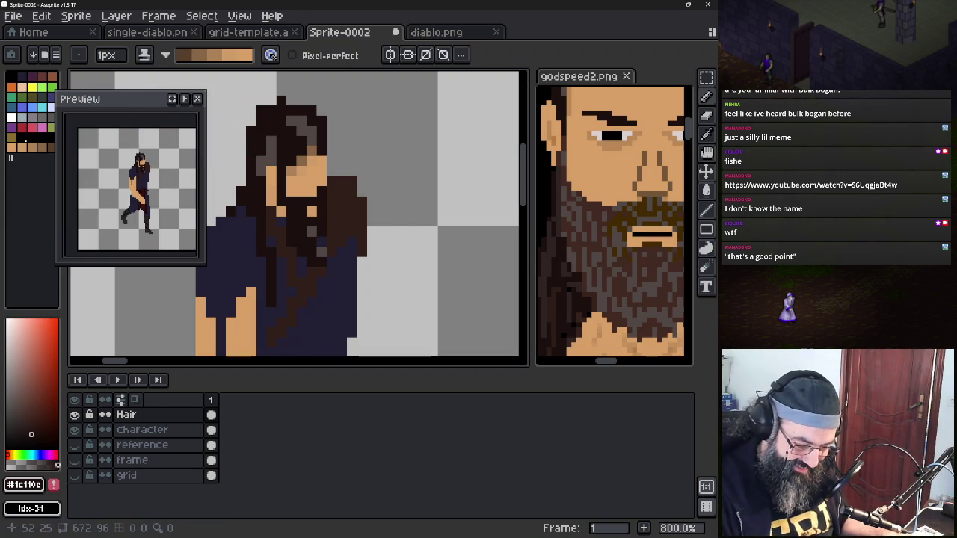
click(142, 430)
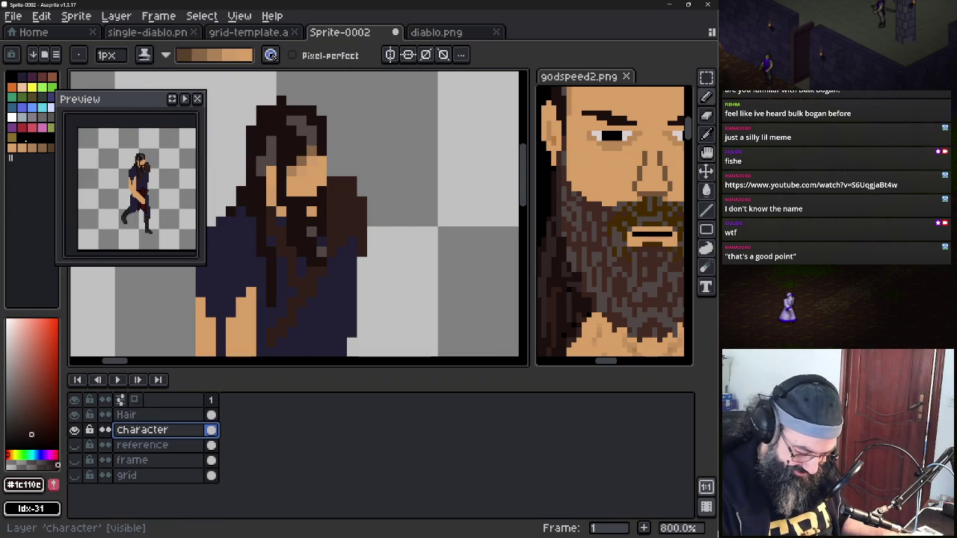
Shade a few face pixels and darken the outer edge of the upper arm, undoing misplaced pixels
drag(309, 160, 322, 161)
click(321, 161)
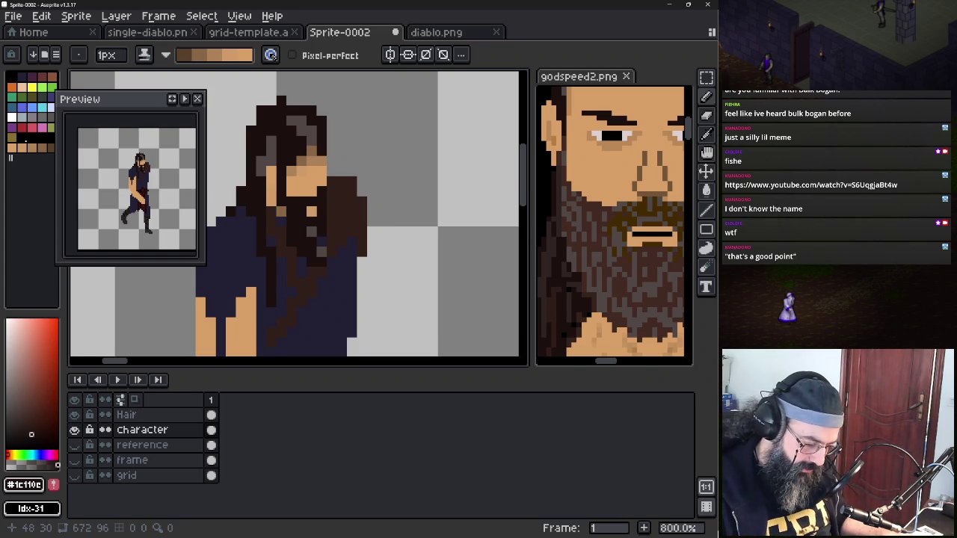
click(152, 61)
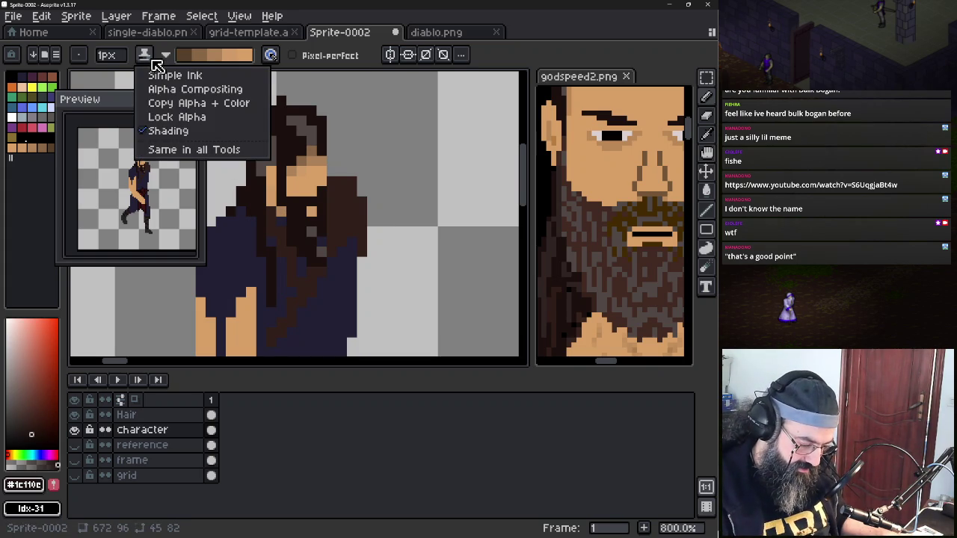
click(297, 263)
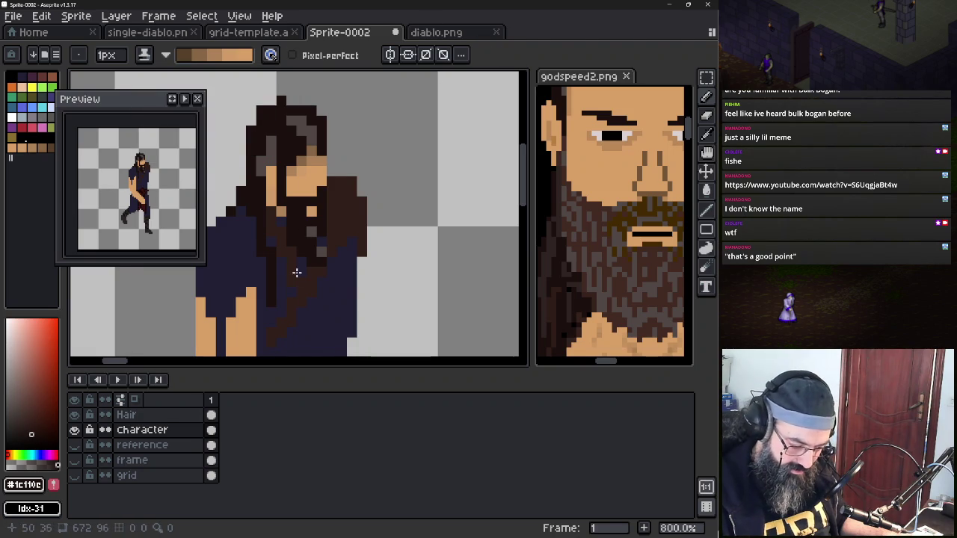
drag(296, 263, 351, 137)
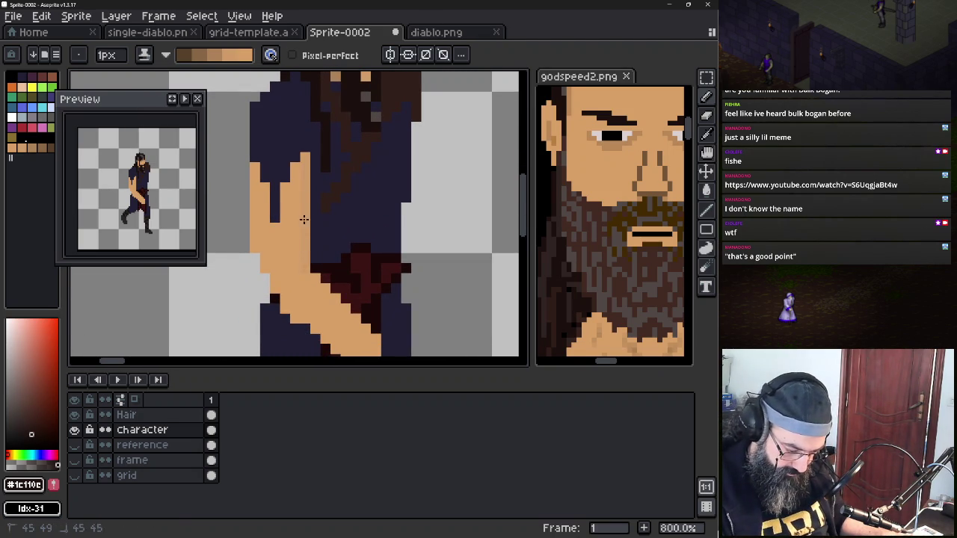
drag(305, 224, 305, 166)
key(ctrl+z)
key(ctrl+z)
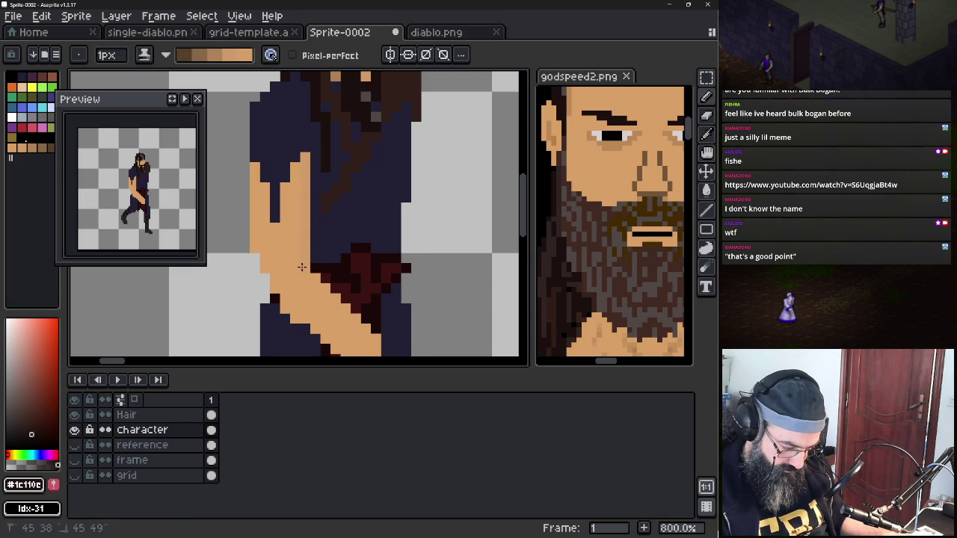
click(302, 268)
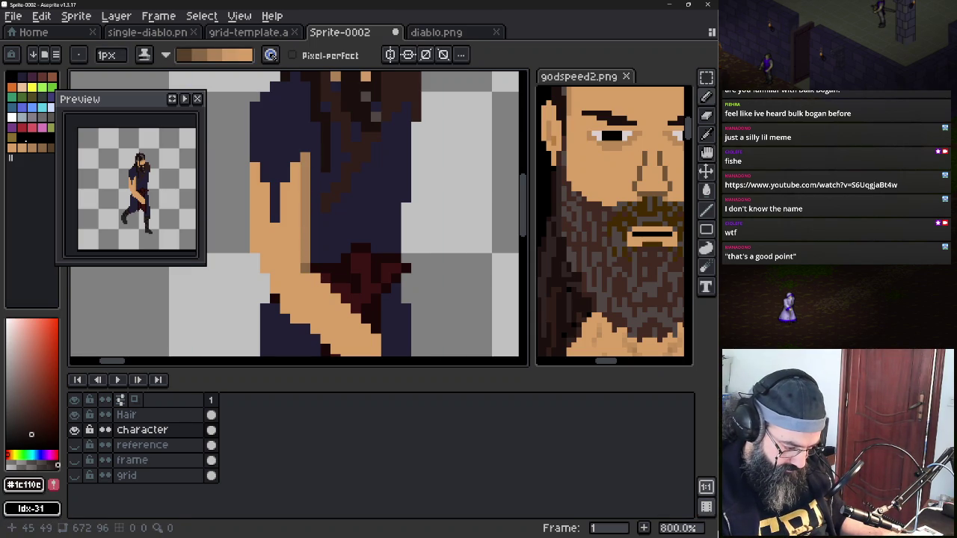
click(254, 197)
key(ctrl+z)
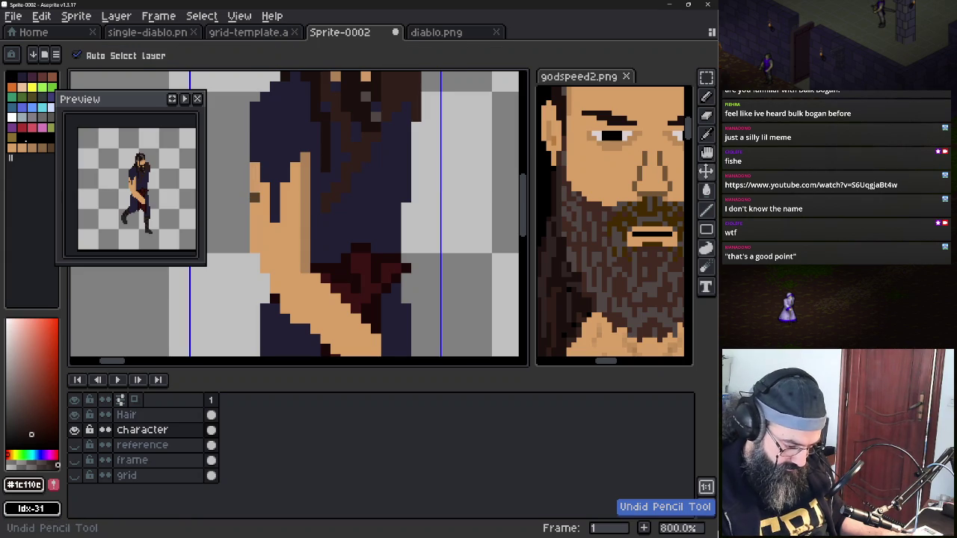
click(254, 194)
key(ctrl+z)
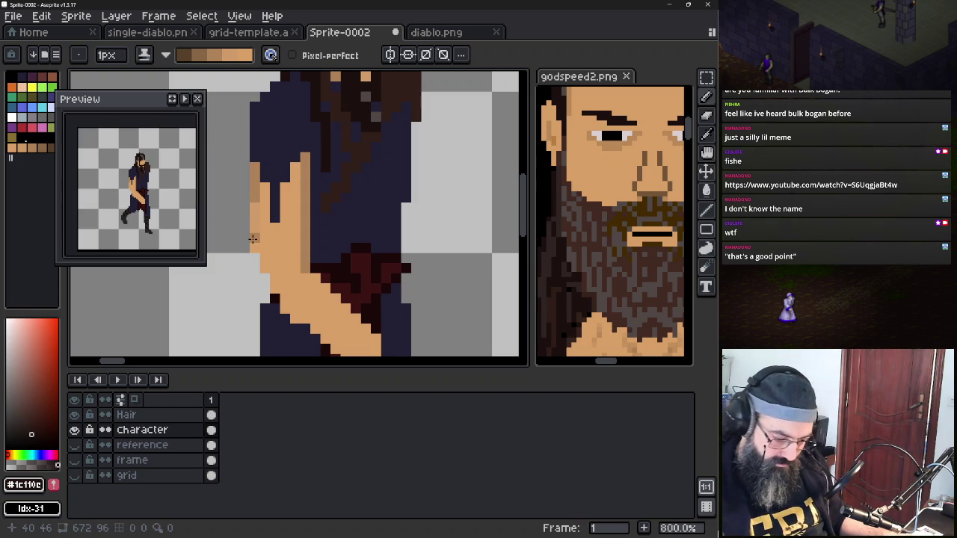
Switch to godspeed2.png and bring its arm and red pants into view
scroll(541, 256, down, 2)
click(575, 225)
scroll(589, 243, up, 1)
drag(589, 243, 620, 216)
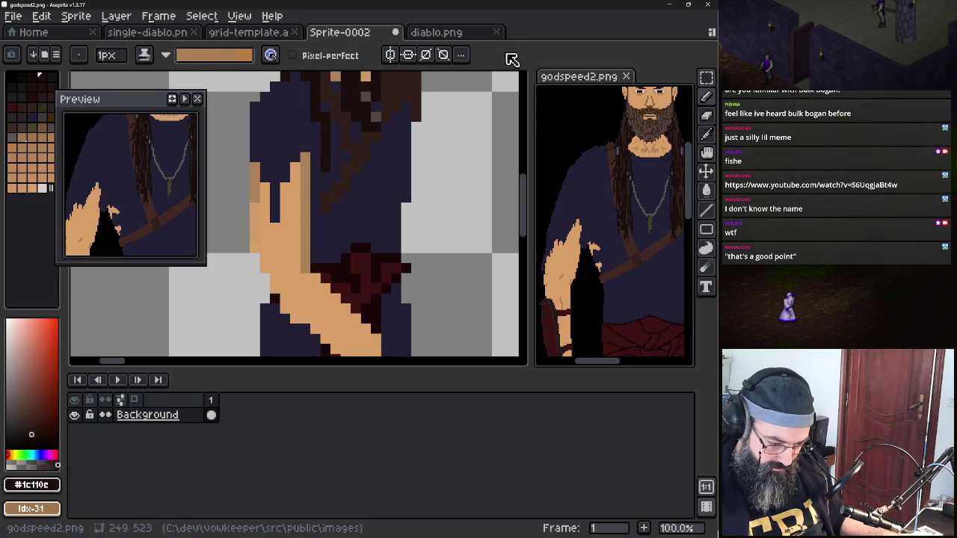
Move the animation Preview aside and centre the walking sprite in it
click(380, 34)
drag(145, 103, 112, 114)
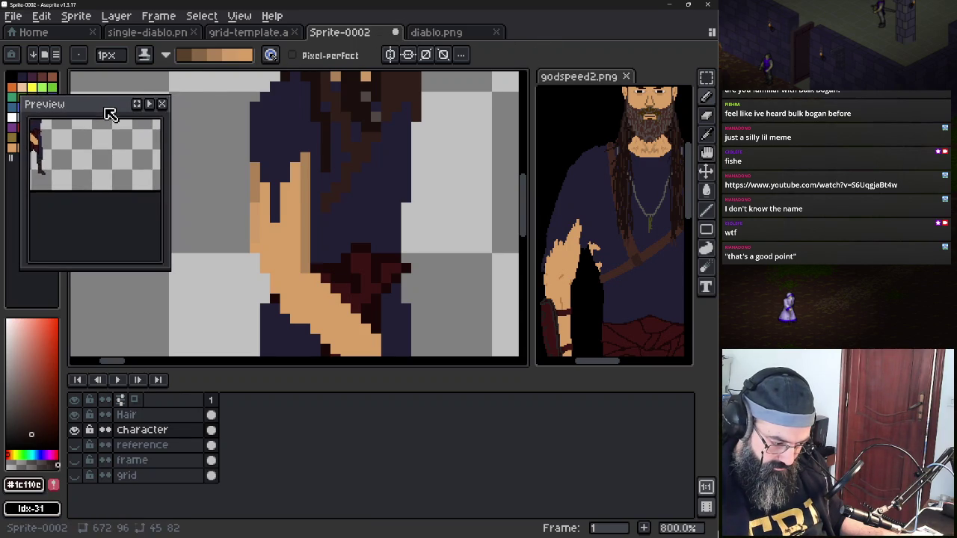
scroll(108, 153, up, 2)
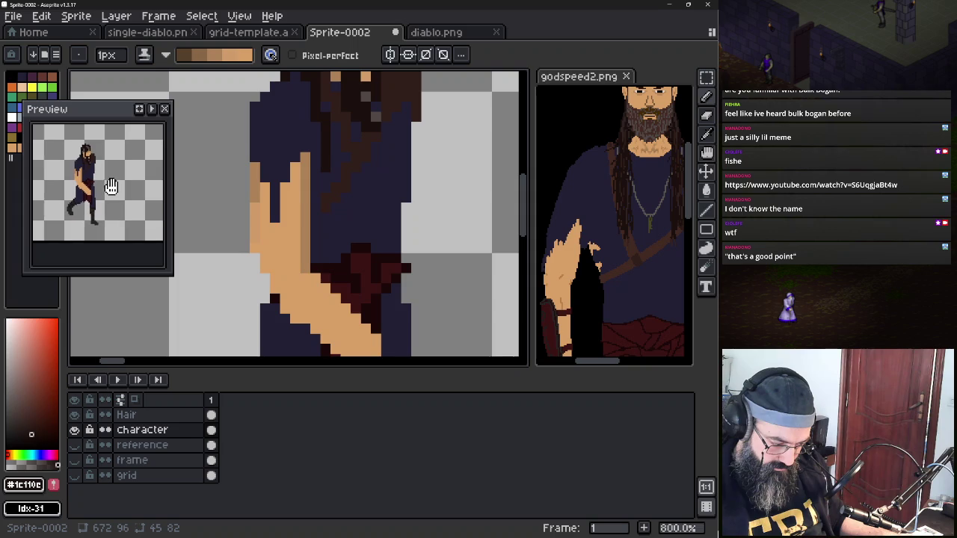
drag(116, 183, 102, 189)
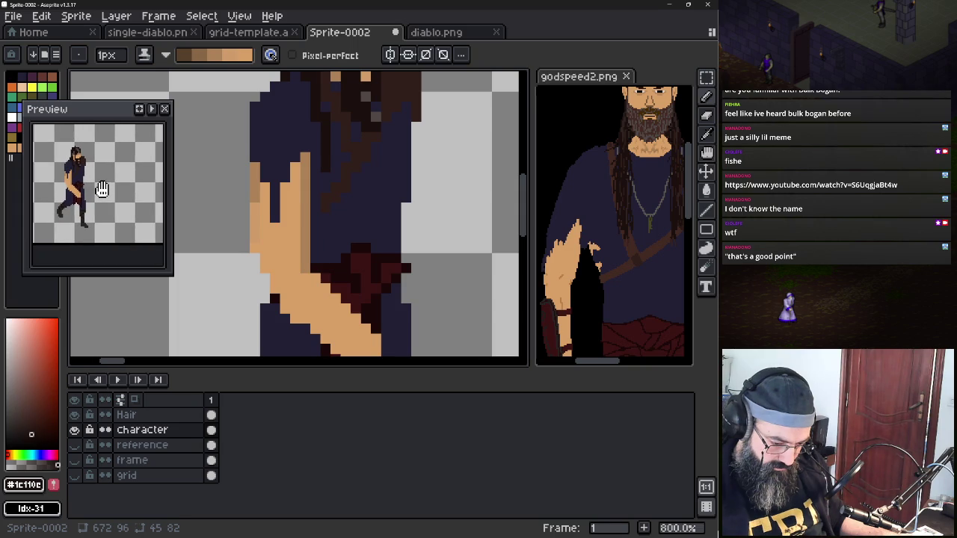
Compare the sprite's head and shoulders with the godspeed2.png reference, then return to Sprite-0002
drag(364, 97, 352, 215)
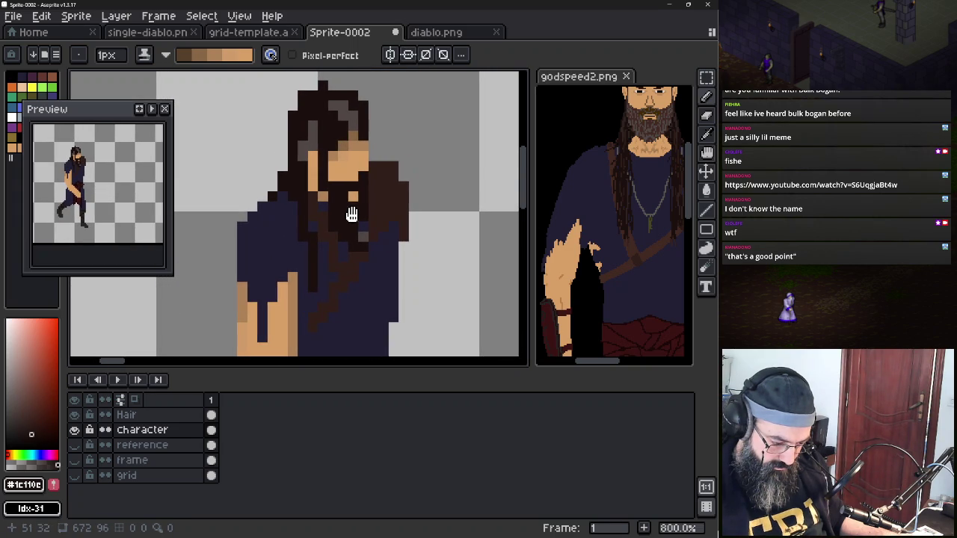
drag(602, 159, 599, 217)
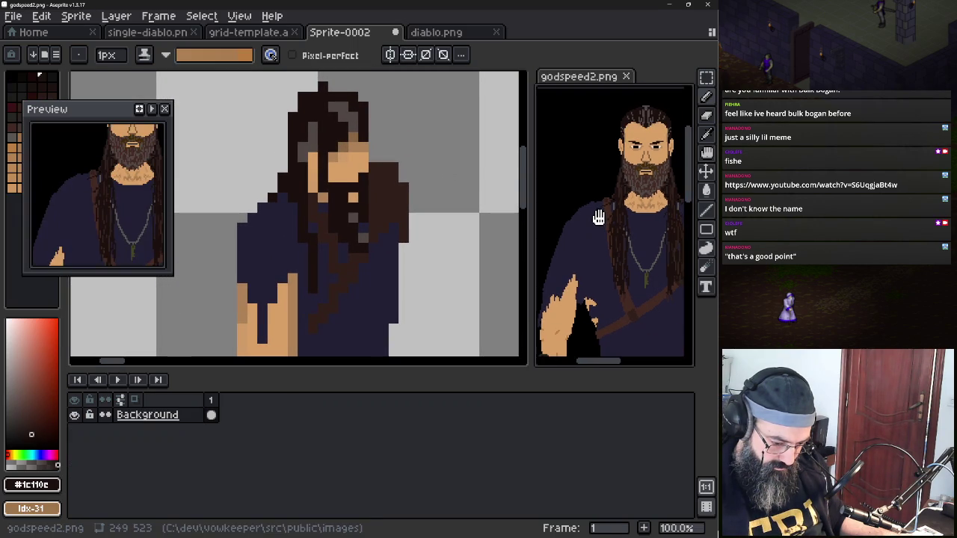
drag(107, 109, 127, 138)
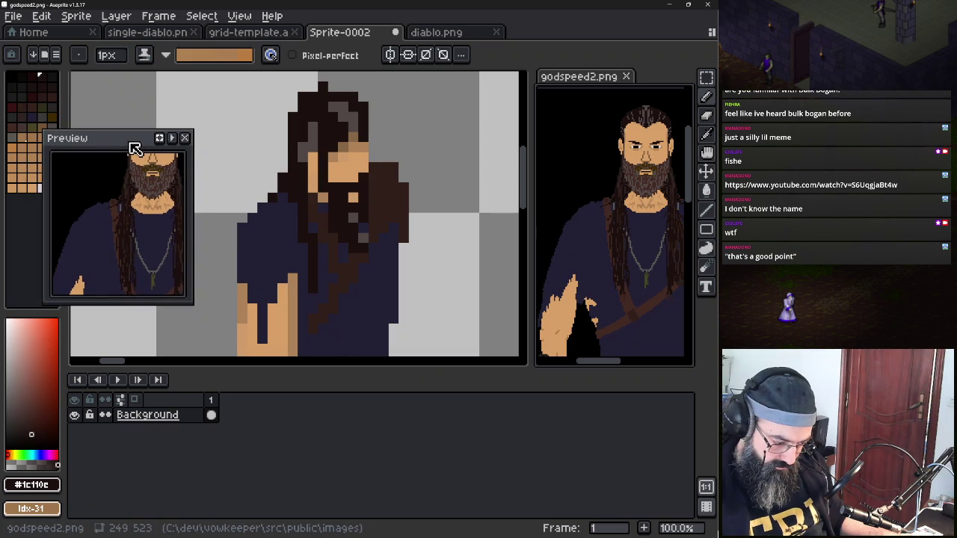
click(351, 32)
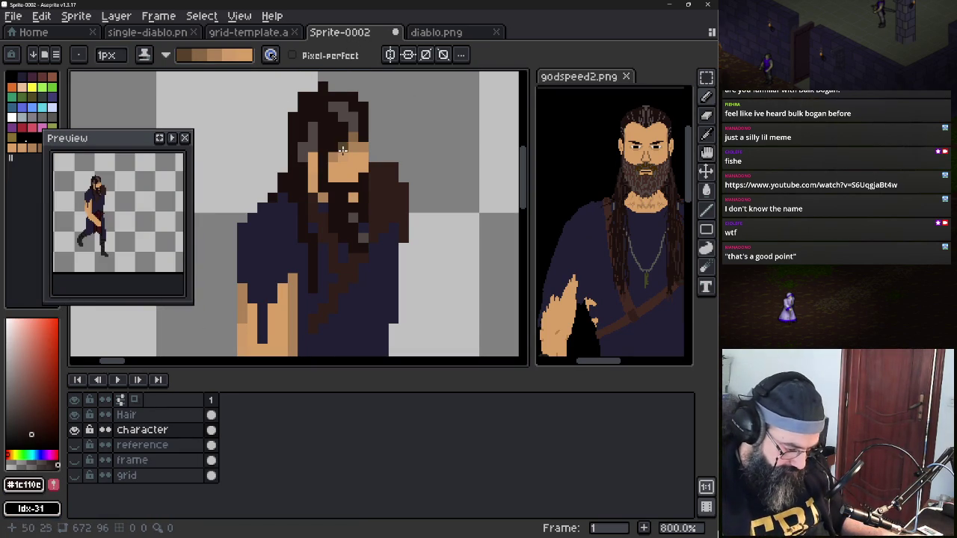
drag(313, 225, 315, 183)
scroll(315, 183, down, 3)
Sample dark navy #222034, add a navy pixel beside the arm, and switch to Simple ink
scroll(320, 213, down, 2)
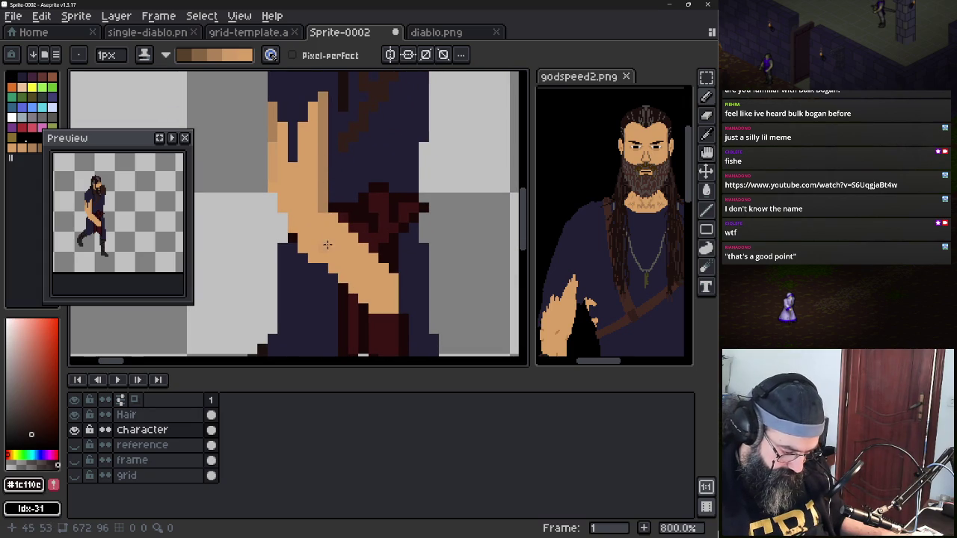
click(187, 430)
alt+click(285, 285)
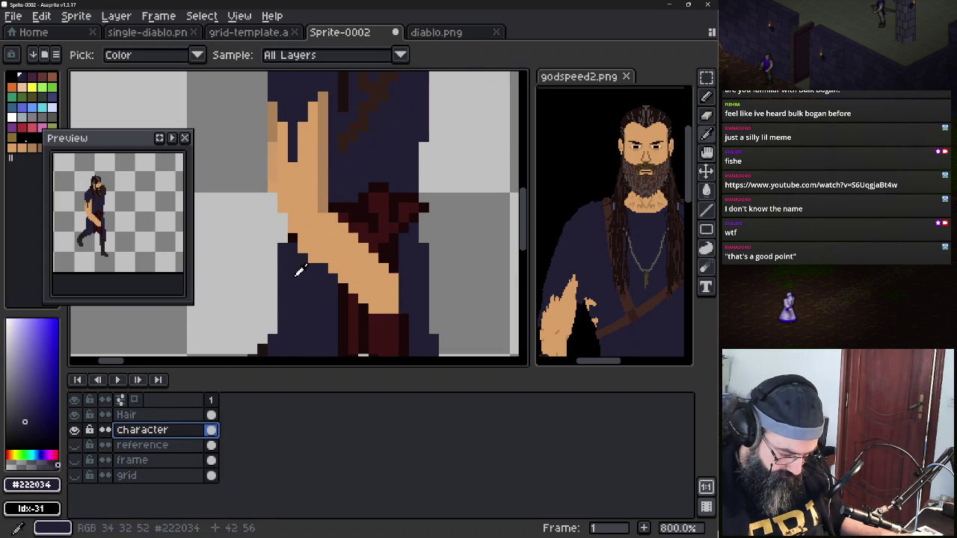
click(303, 248)
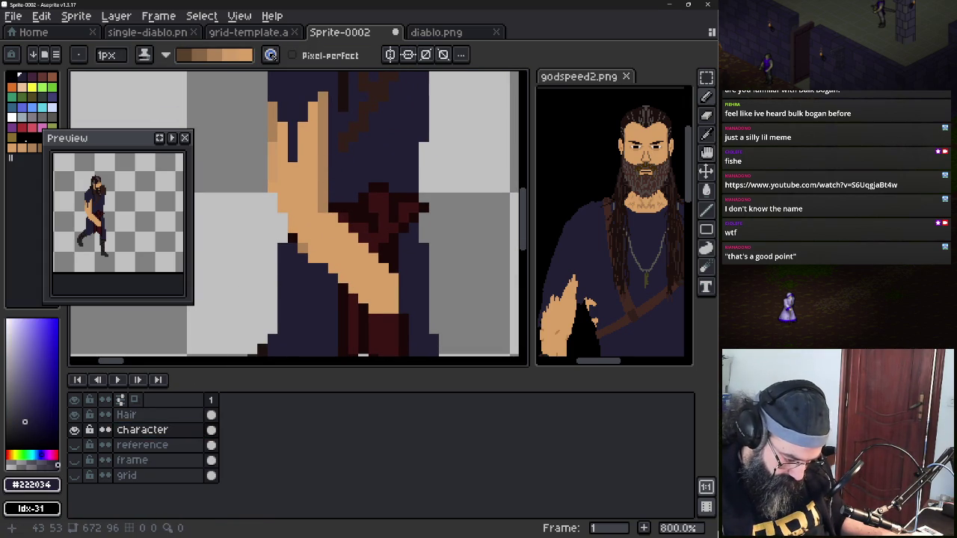
click(144, 55)
click(171, 74)
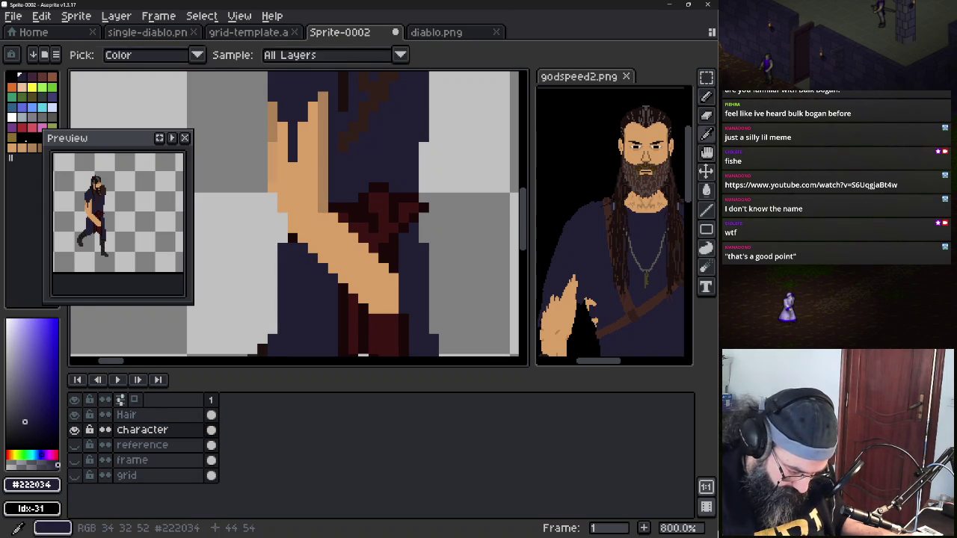
Refine the hand and sash with deep red and navy pixels, ending on colour #1c0909
alt+click(374, 329)
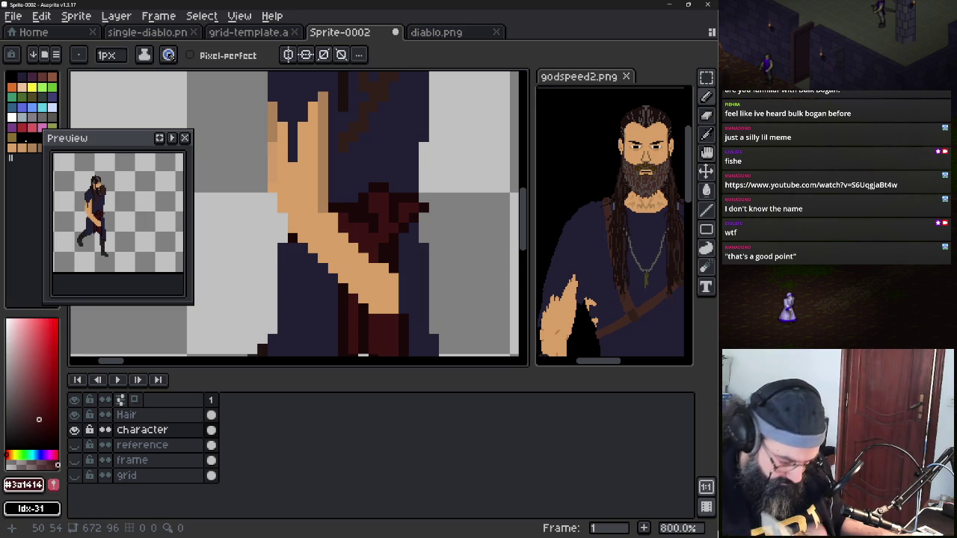
alt+click(373, 348)
key(alt)
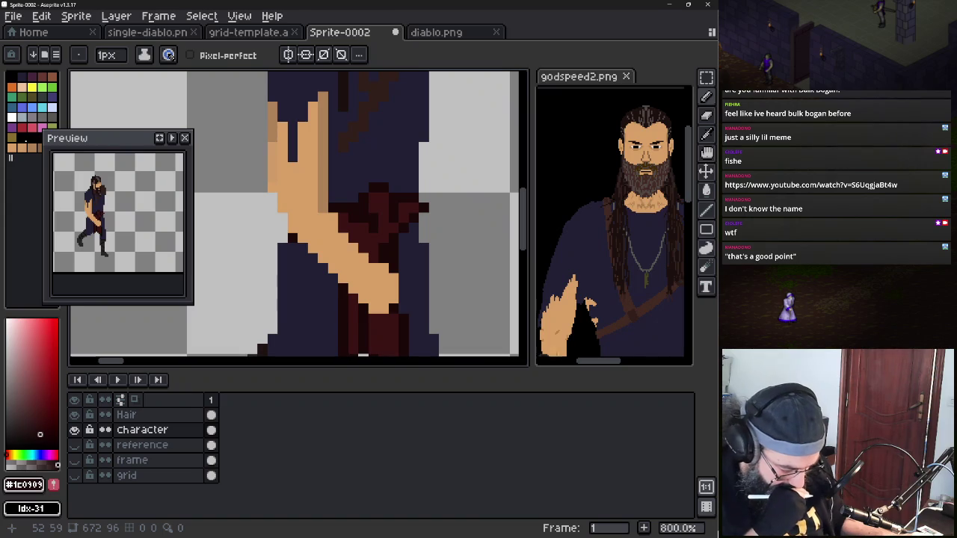
alt+click(363, 353)
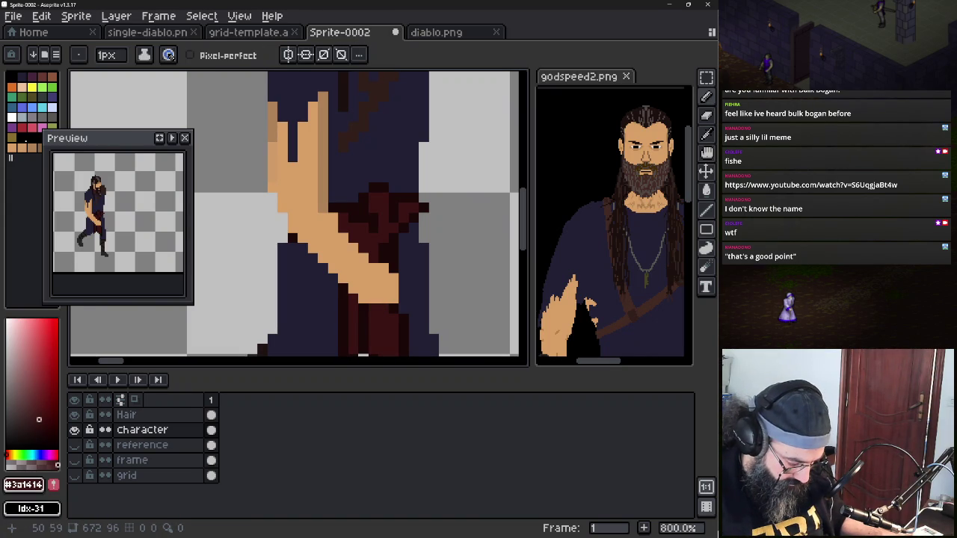
alt+click(350, 290)
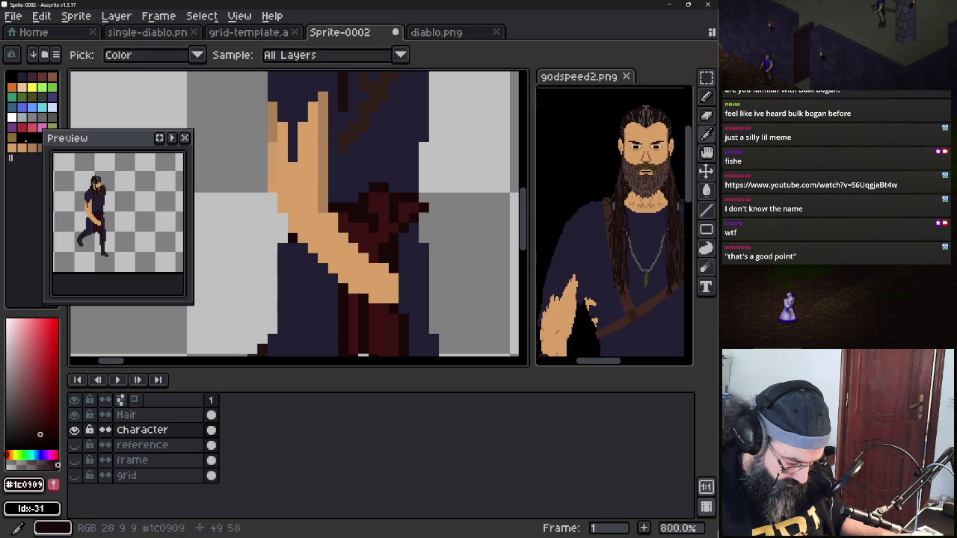
alt+click(330, 268)
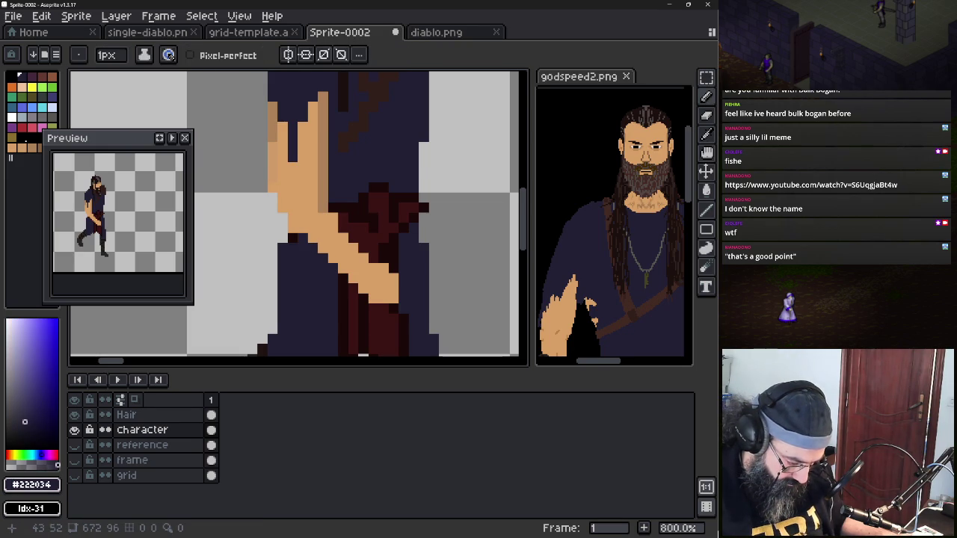
alt+click(299, 238)
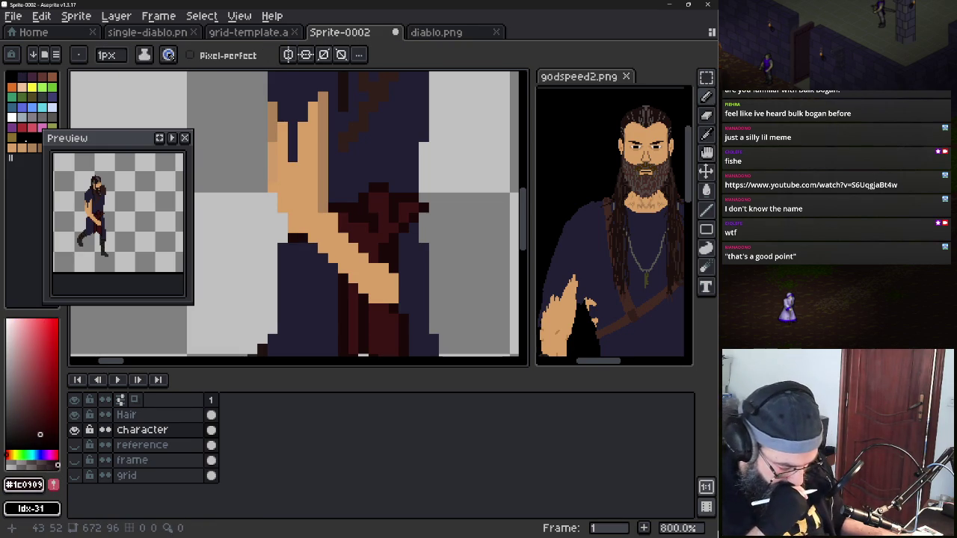
key(ctrl+z)
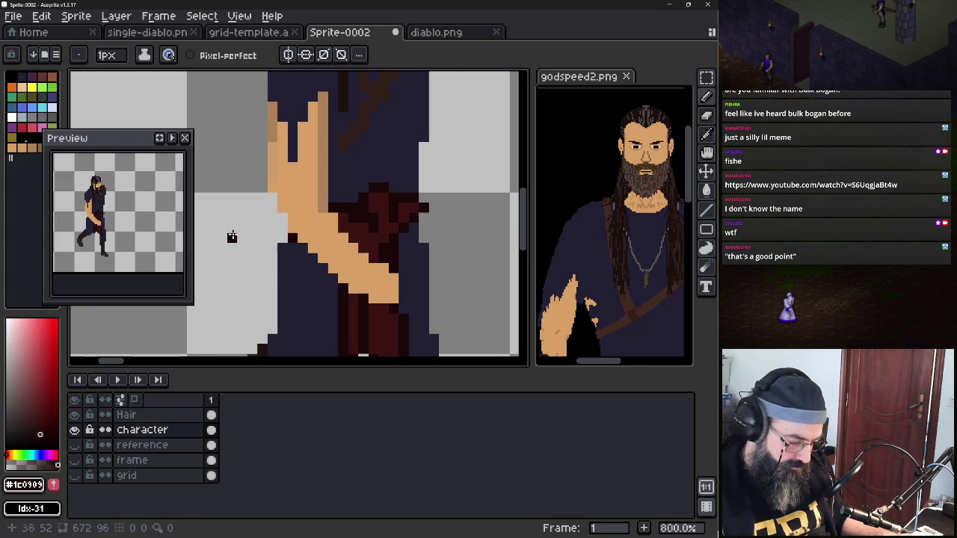
Zoom the walking sprite out to 200% and recentre the whole figure in view
scroll(323, 239, down, 1)
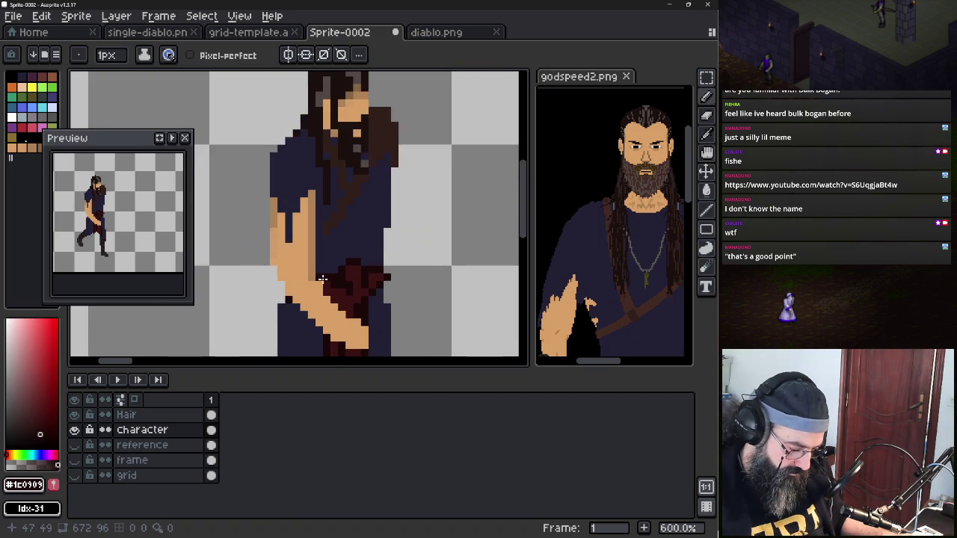
scroll(321, 278, down, 1)
scroll(340, 197, down, 1)
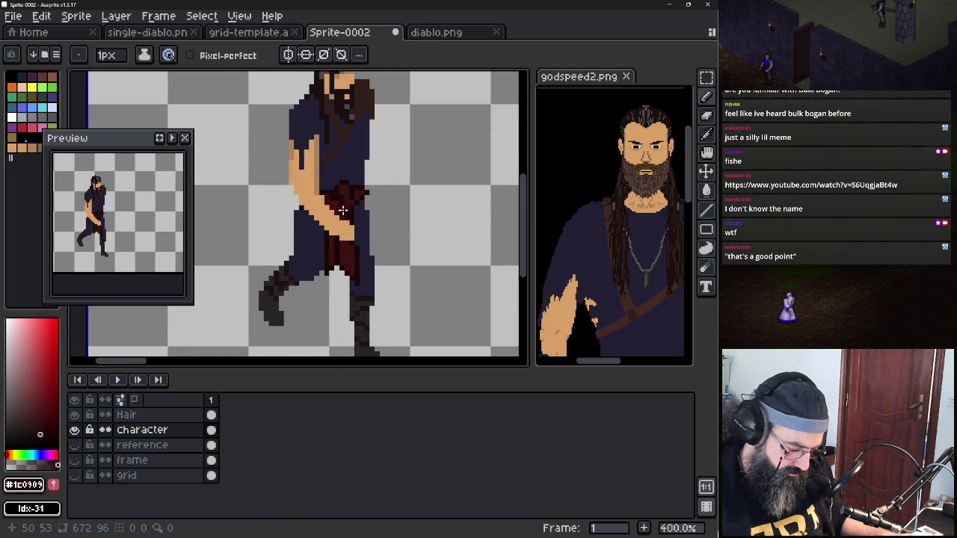
scroll(343, 214, down, 1)
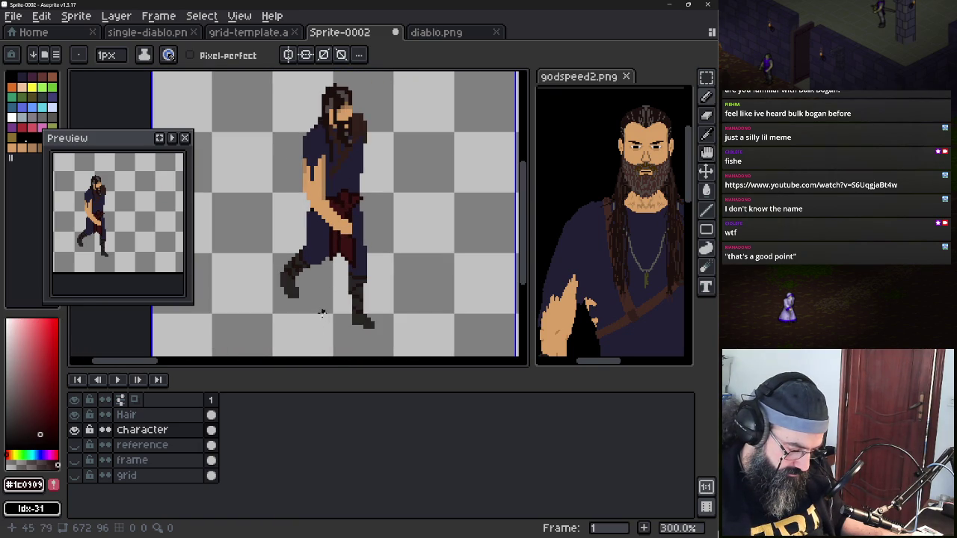
drag(321, 311, 346, 302)
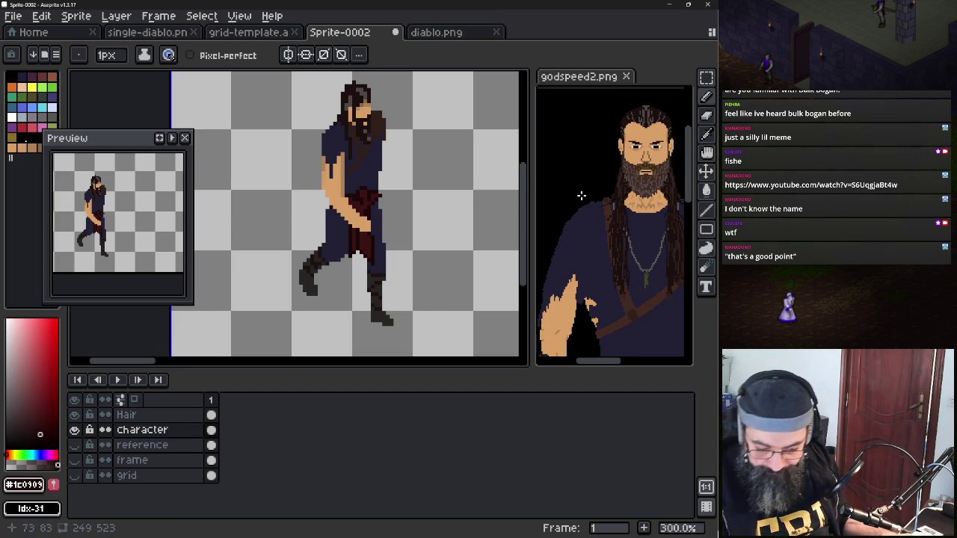
Zoom godspeed2.png out to the full figure, pan to its sash and legs, and compare with the sprite
scroll(579, 195, down, 1)
scroll(598, 210, down, 1)
scroll(614, 223, up, 1)
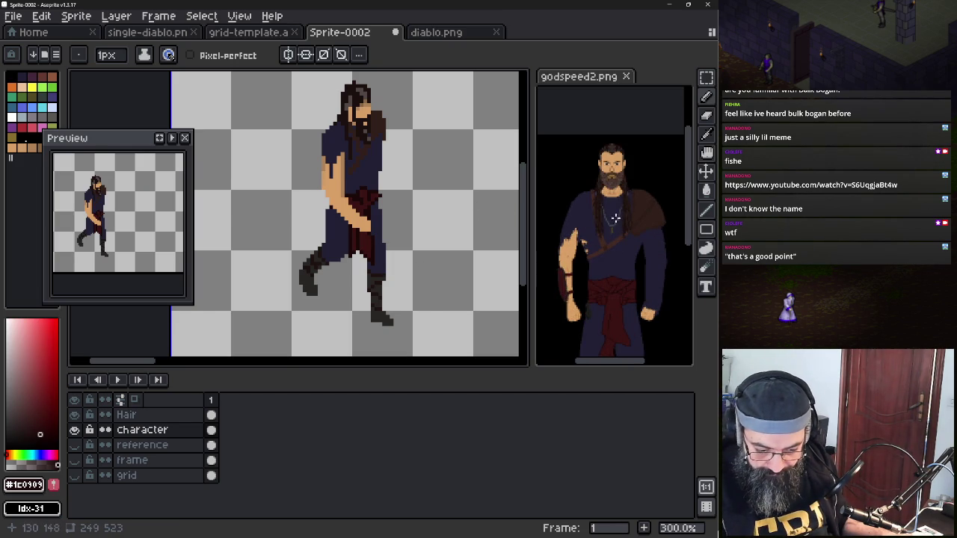
drag(614, 223, 620, 151)
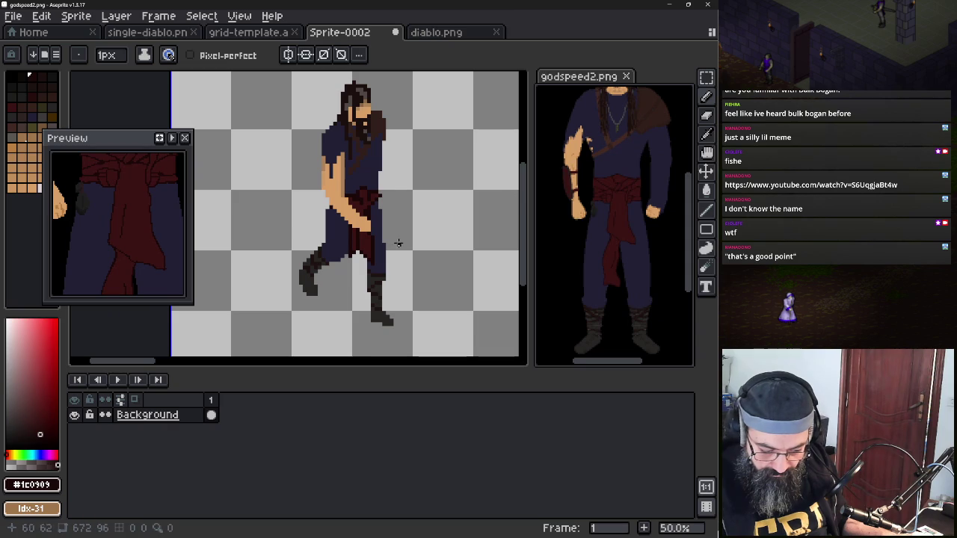
scroll(394, 177, down, 1)
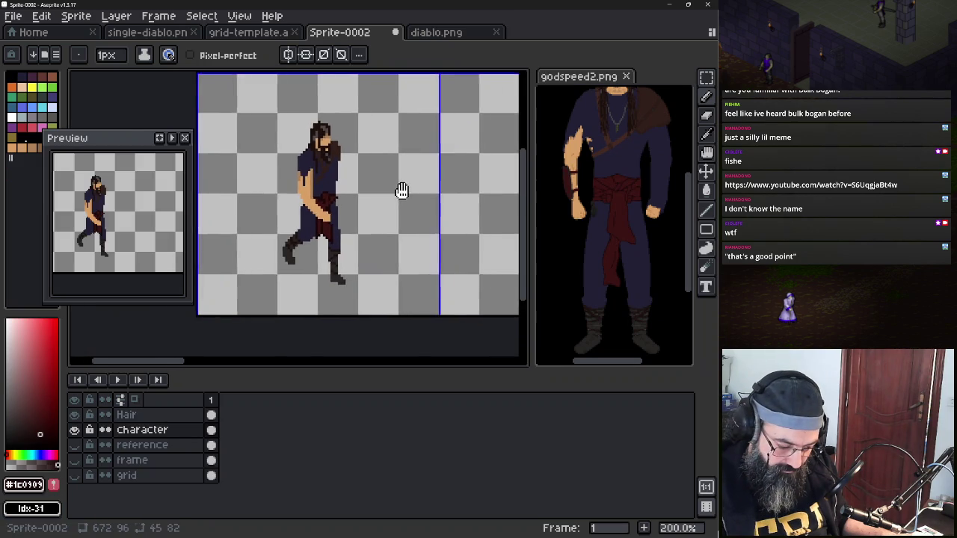
drag(401, 193, 321, 195)
scroll(322, 197, down, 1)
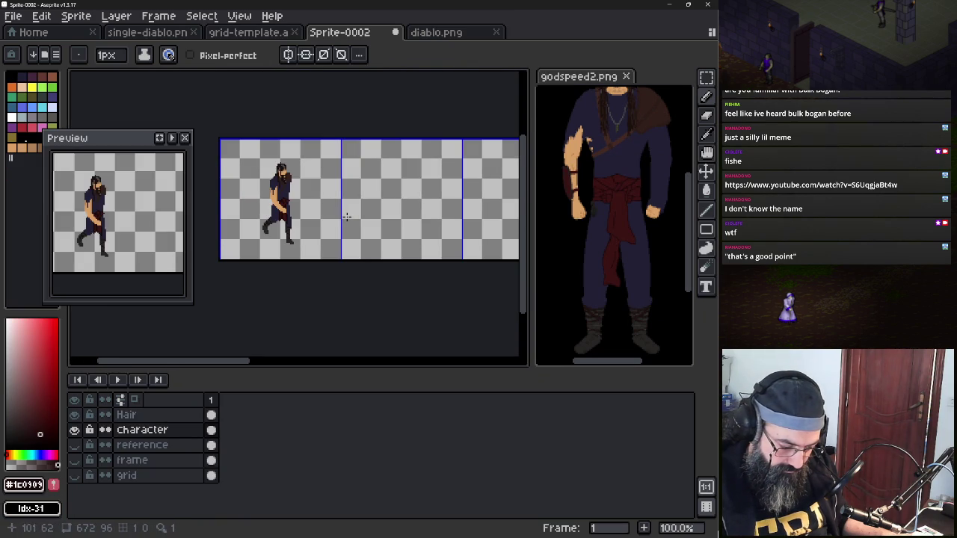
scroll(295, 196, up, 1)
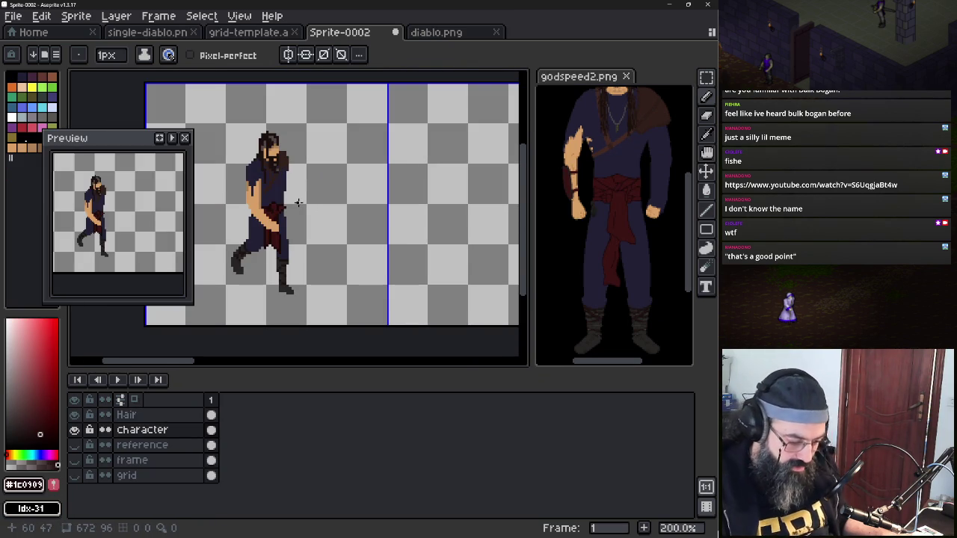
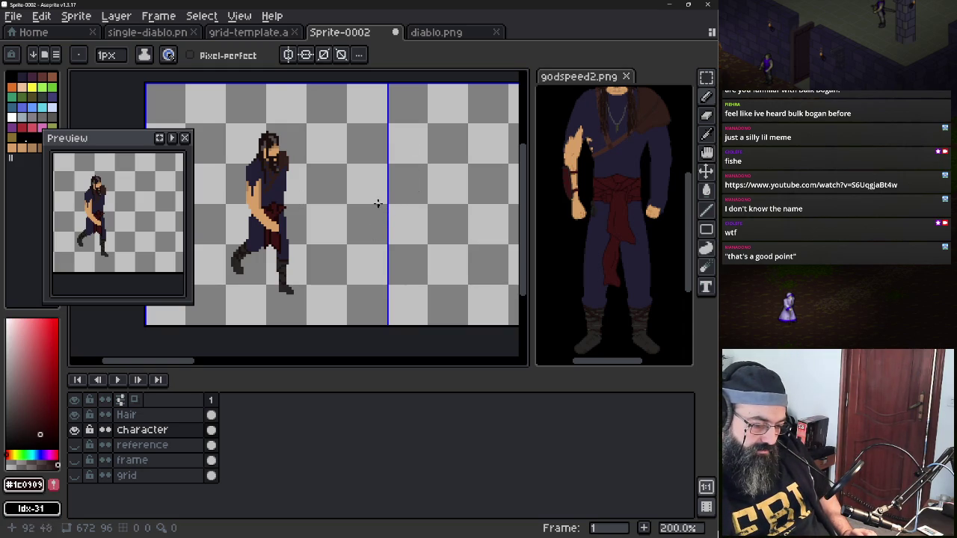
Try shifting the first cell's Hair and Character contents one cell right, then undo back to the selection
key(ctrl+a)
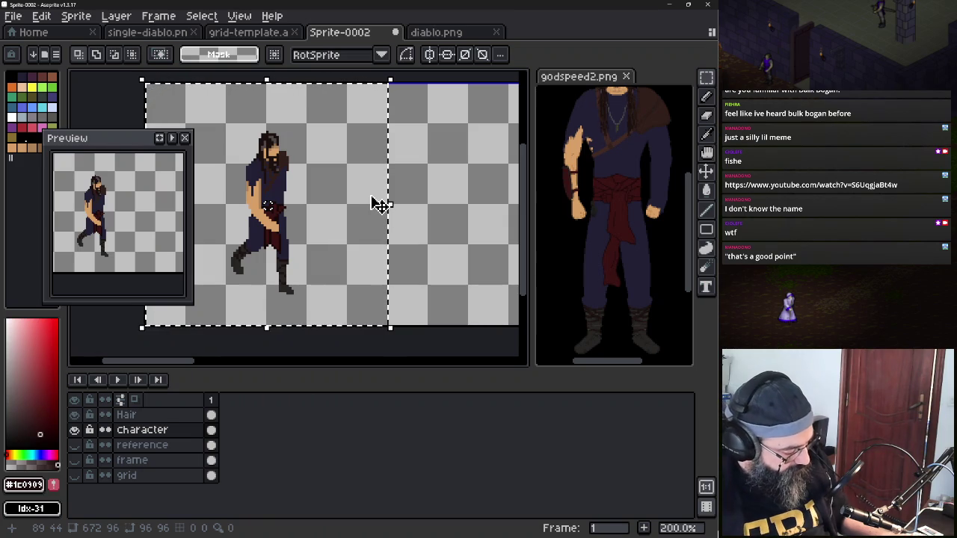
key(shift+Right)
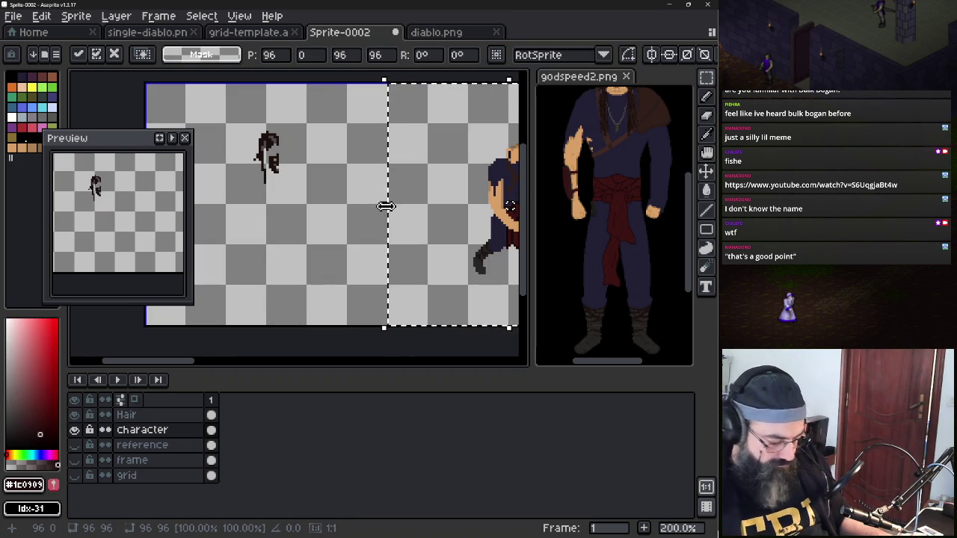
key(ctrl+z)
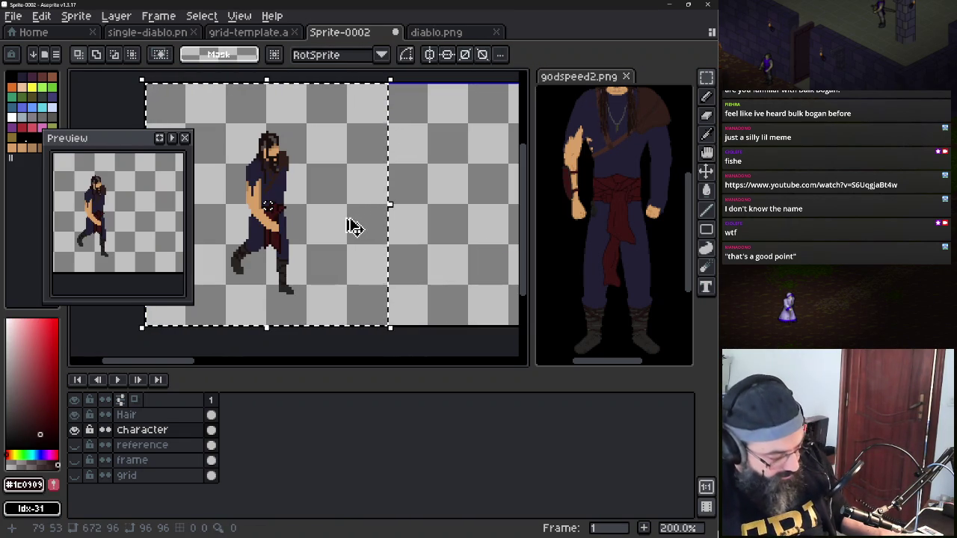
click(170, 415)
click(171, 429)
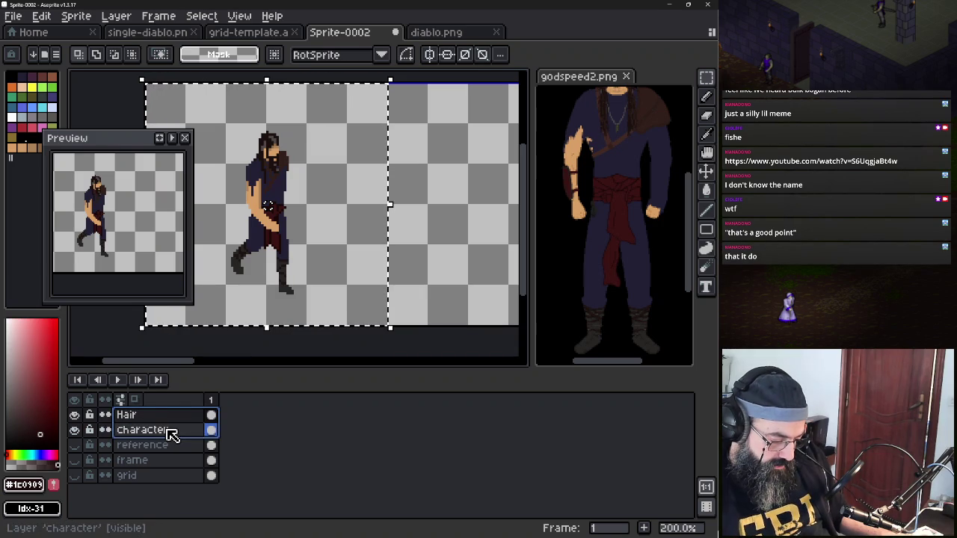
drag(171, 430, 176, 417)
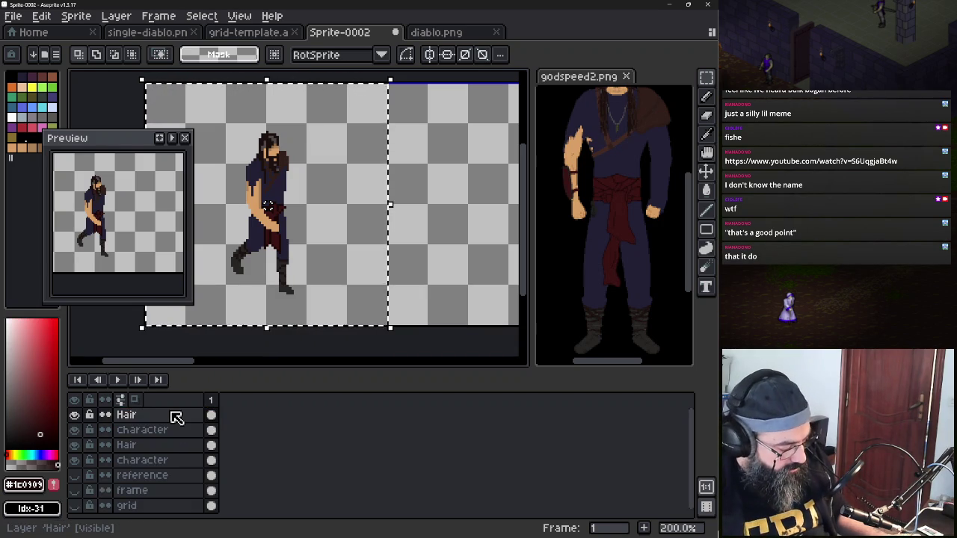
key(shift+Right)
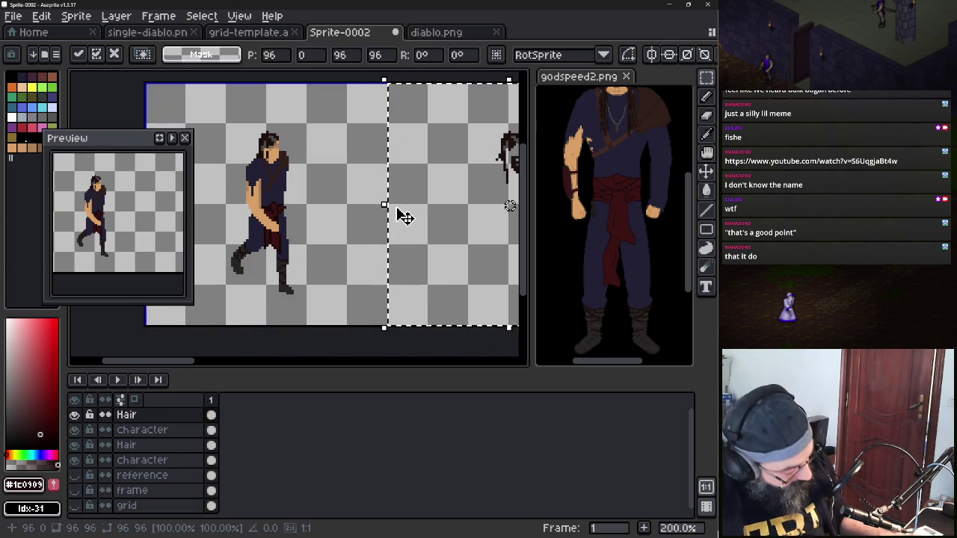
key(Escape)
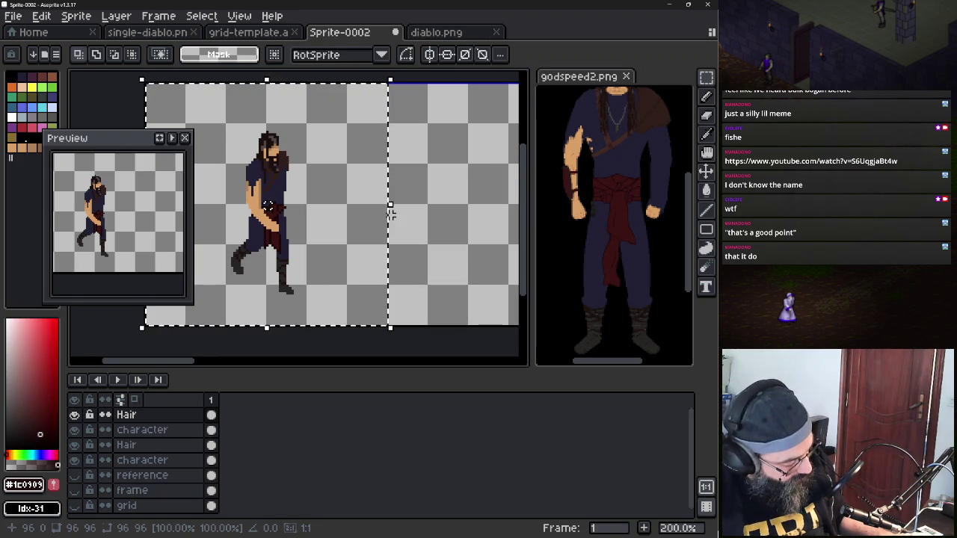
click(390, 214)
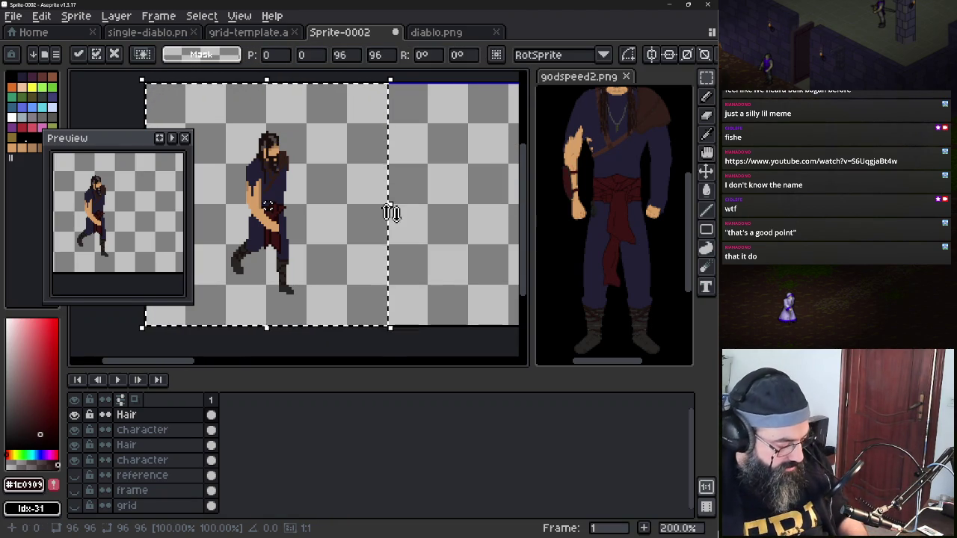
key(Return)
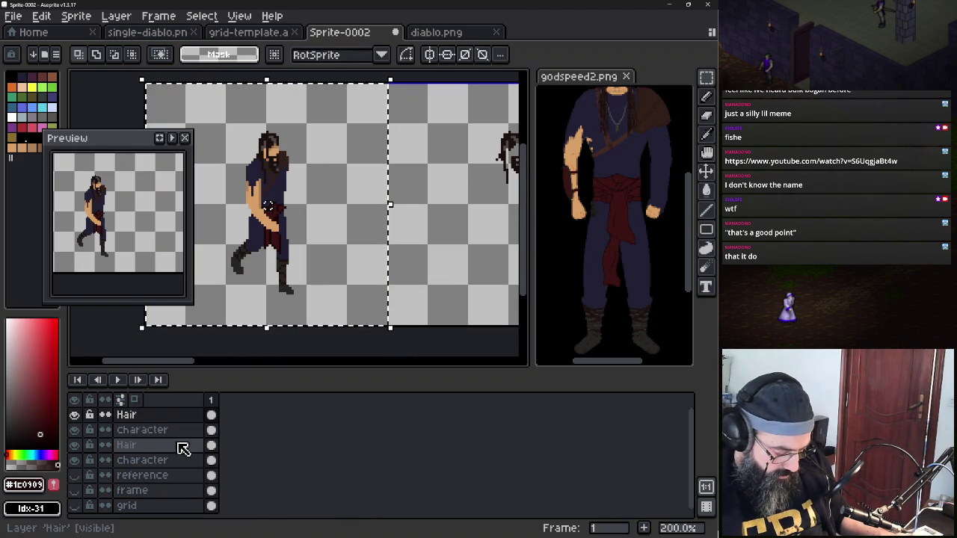
key(ctrl+z)
key(ctrl+z)
key(ctrl+z)
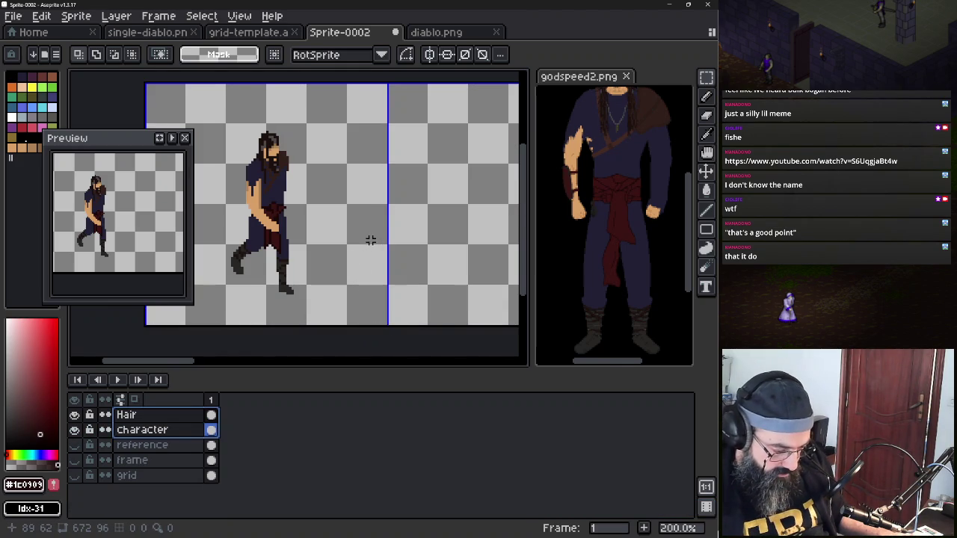
key(ctrl+y)
Try moving the Hair layer right and reordering Character above Hair, then revert those changes
click(193, 414)
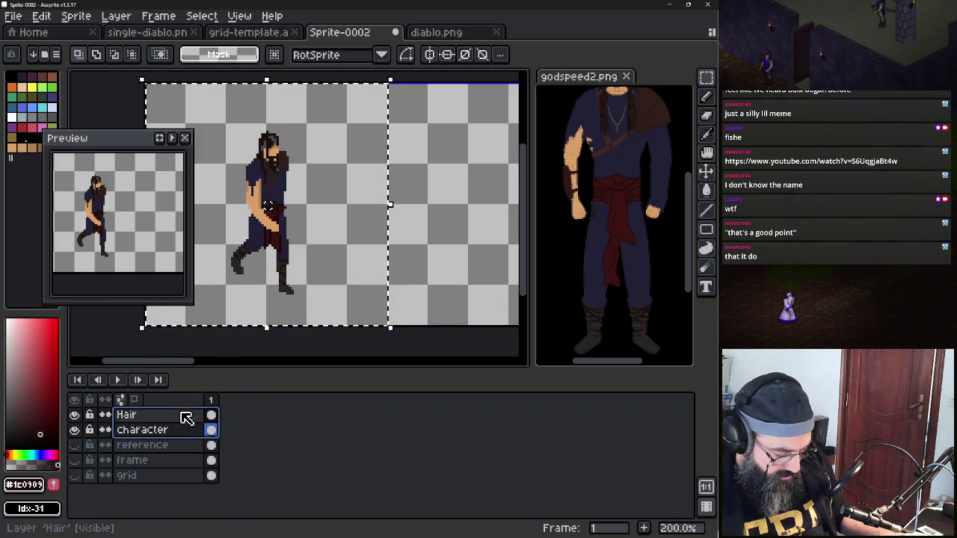
click(332, 255)
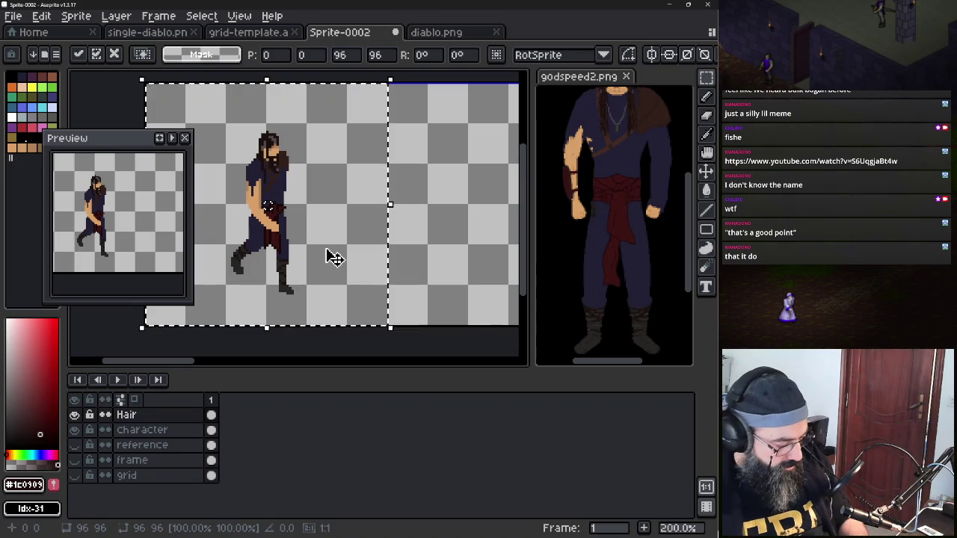
key(shift+Right)
click(196, 431)
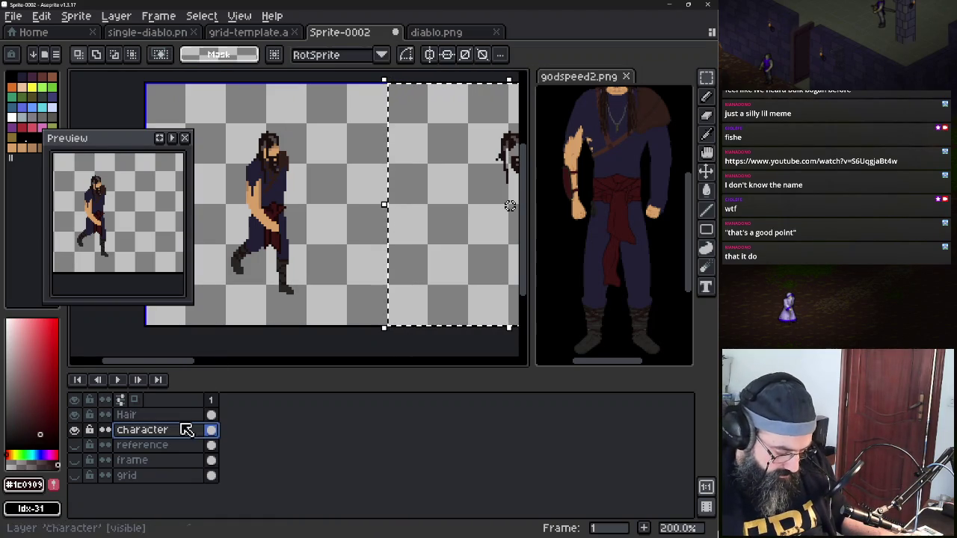
drag(202, 430, 212, 404)
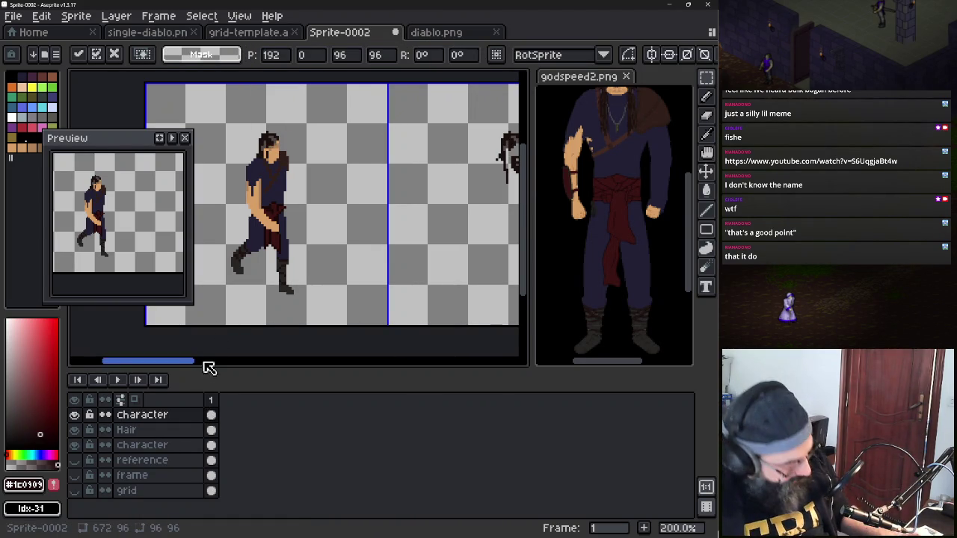
key(Escape)
key(ctrl+z)
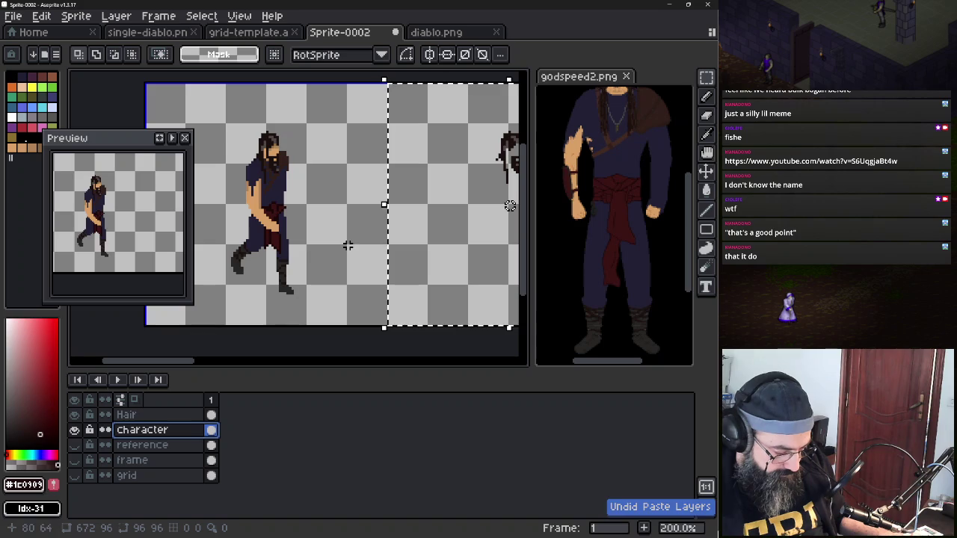
key(ctrl+shift+i)
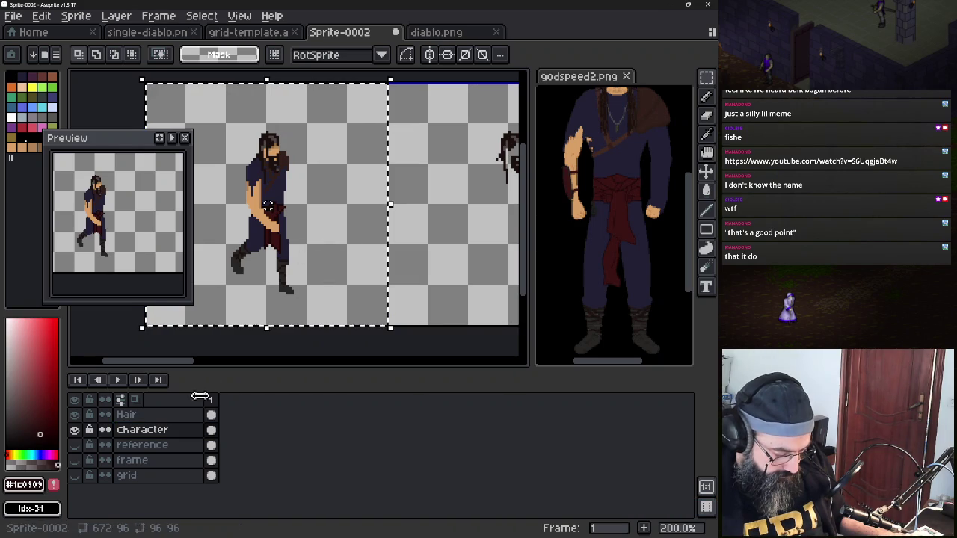
Copy the first cell's character and paste it, centring the pasted copy in view
key(ctrl+c)
key(ctrl+v)
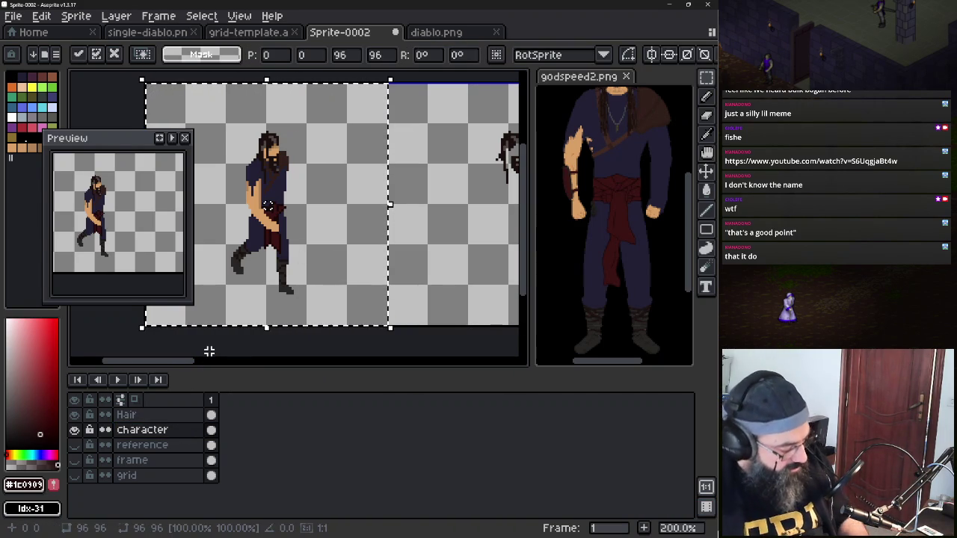
drag(395, 234, 279, 216)
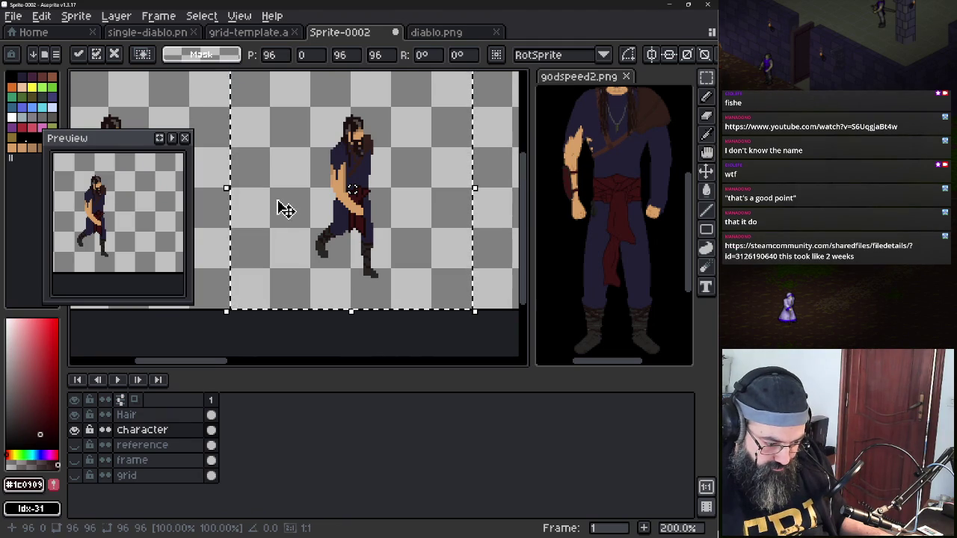
Switch to the diablo.png reference sheet and look around its large Diablo sprites
click(441, 33)
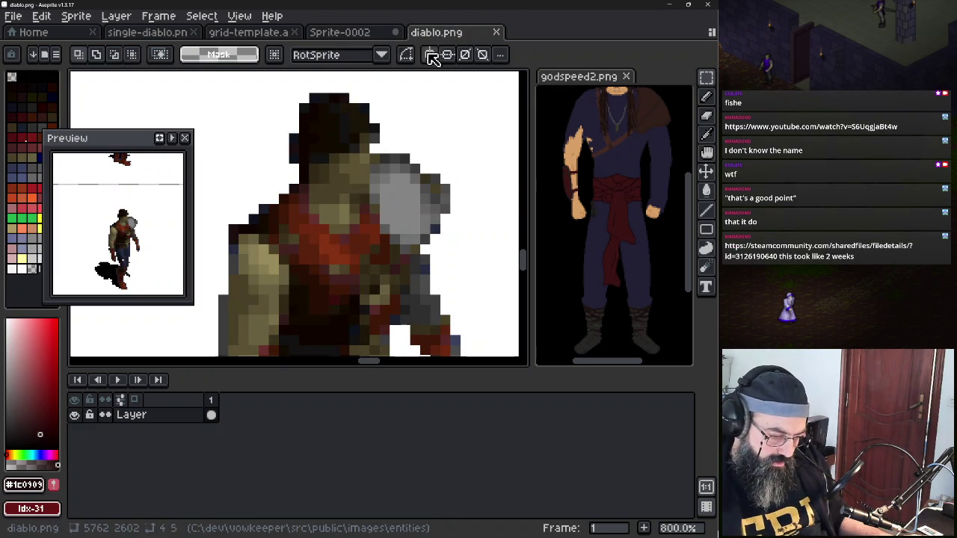
scroll(374, 205, down, 5)
scroll(377, 204, down, 1)
scroll(381, 216, down, 1)
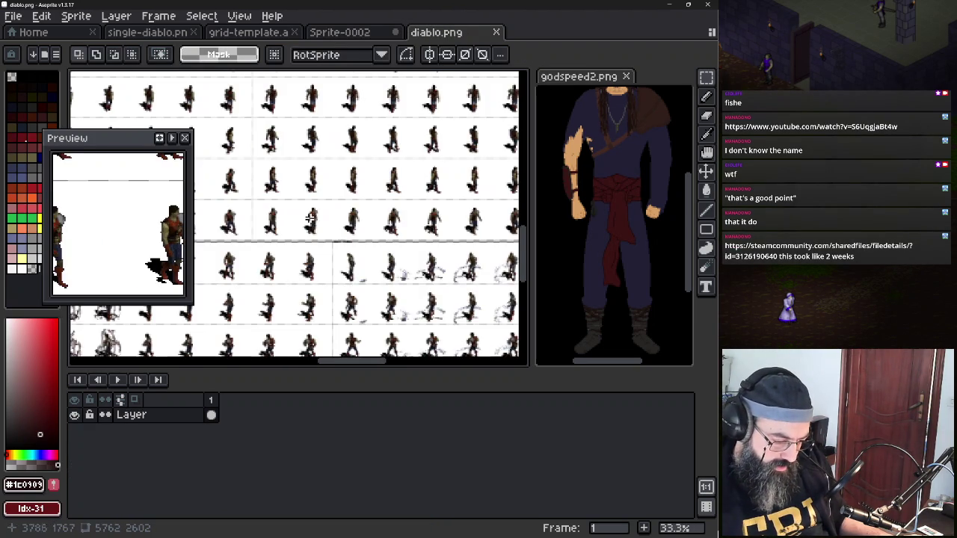
scroll(246, 236, up, 2)
scroll(319, 233, up, 1)
mouse_move(382, 207)
mouse_down()
mouse_move(281, 234)
mouse_move(313, 239)
mouse_up()
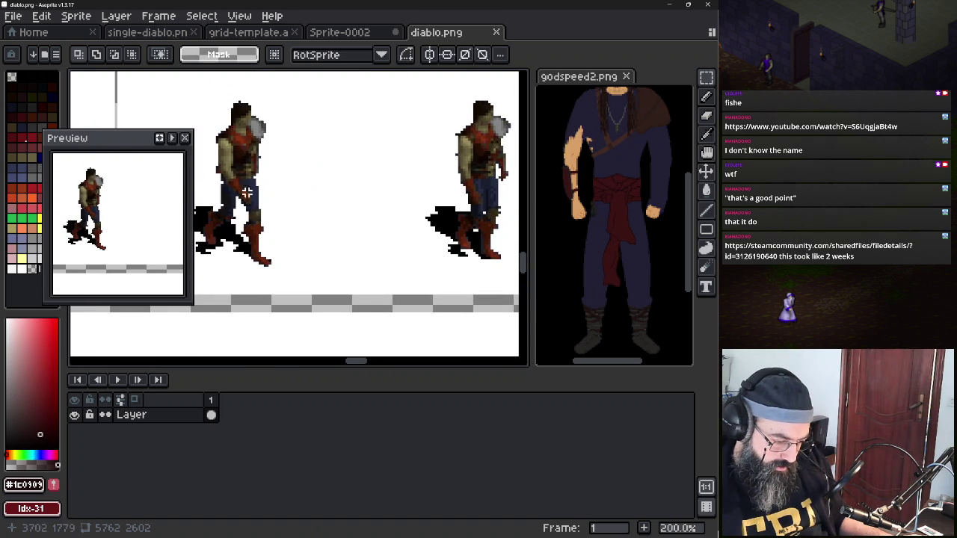
drag(256, 228, 331, 199)
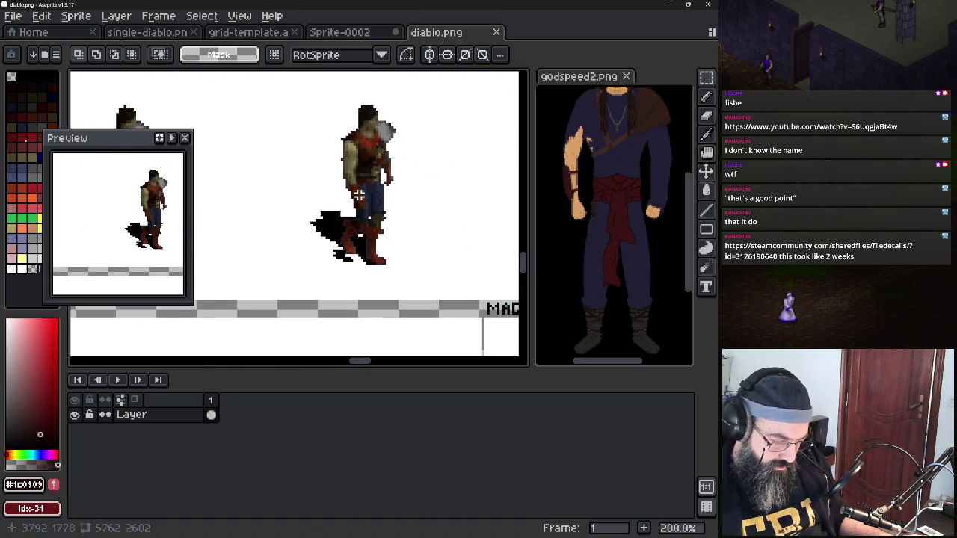
scroll(359, 196, down, 1)
scroll(360, 196, down, 1)
scroll(362, 194, down, 1)
scroll(363, 194, up, 1)
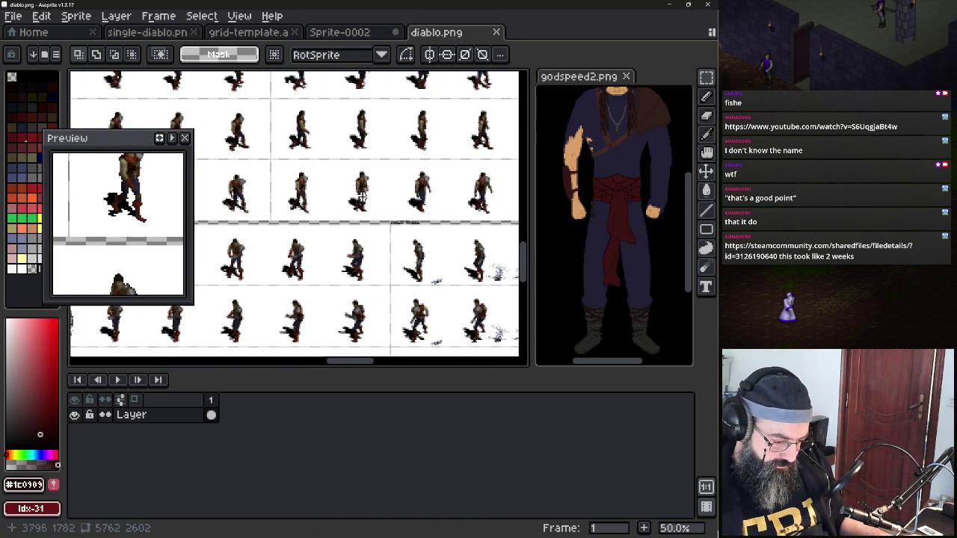
scroll(390, 190, down, 1)
scroll(359, 190, right, 3)
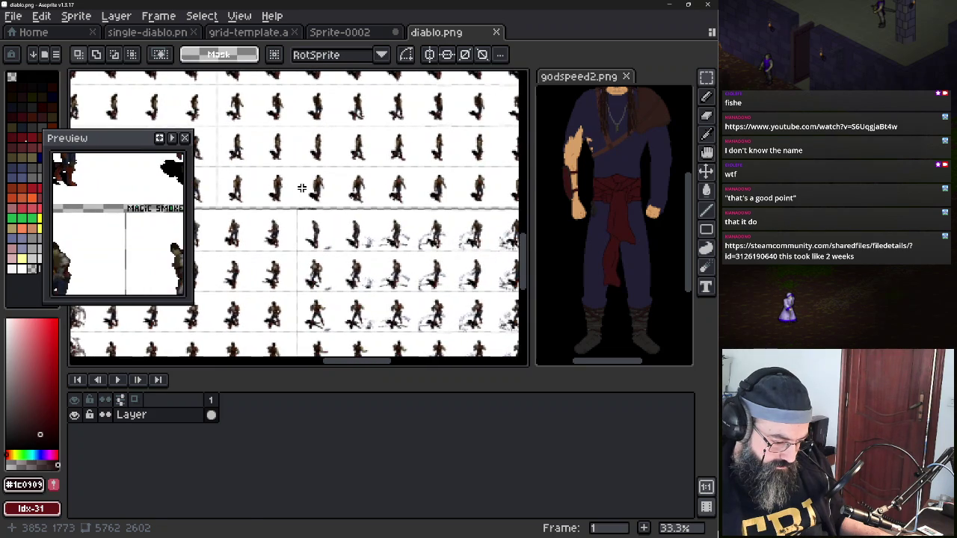
Move the Preview window down over the timeline and pan across the sprite sheet grid
mouse_move(139, 153)
mouse_down()
mouse_move(166, 272)
mouse_move(127, 293)
mouse_up()
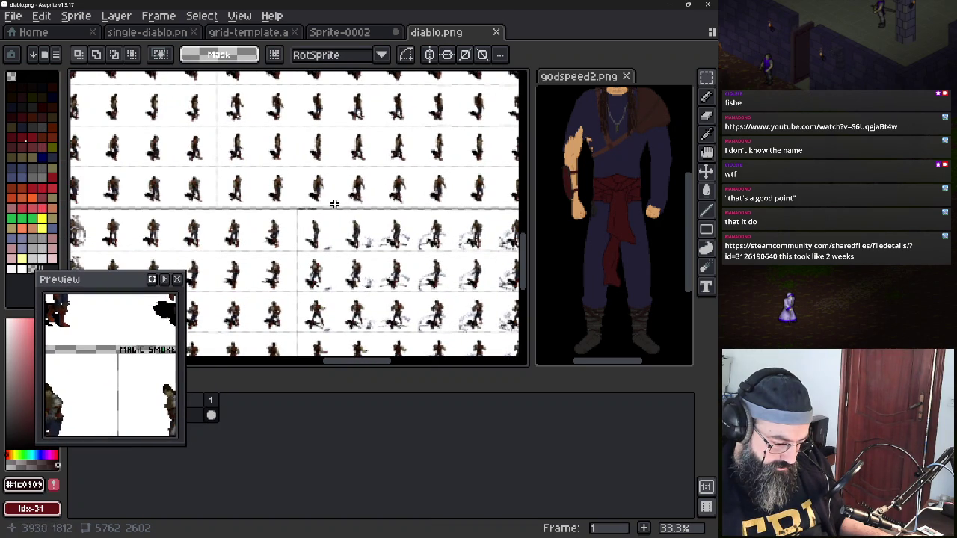
scroll(316, 208, up, 1)
drag(269, 197, 253, 219)
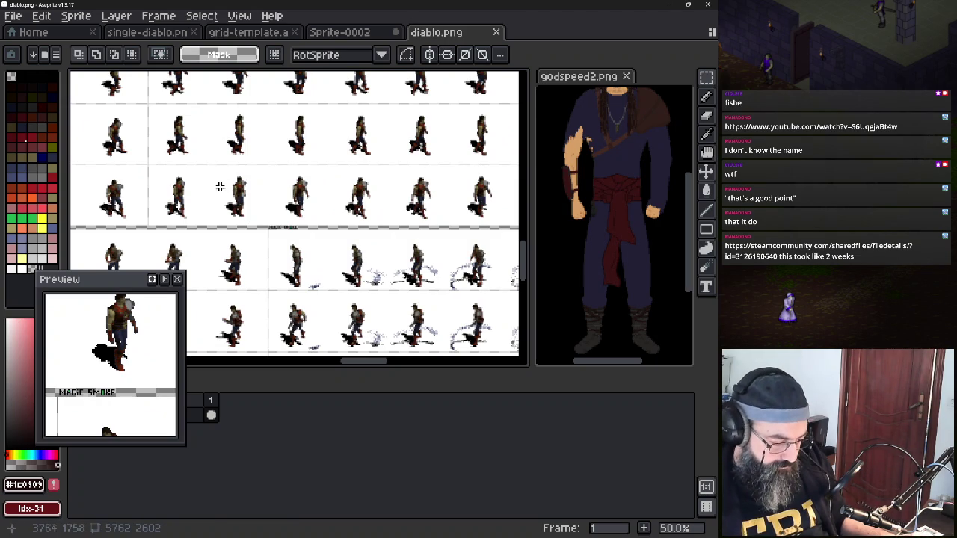
scroll(213, 182, up, 2)
scroll(213, 181, down, 1)
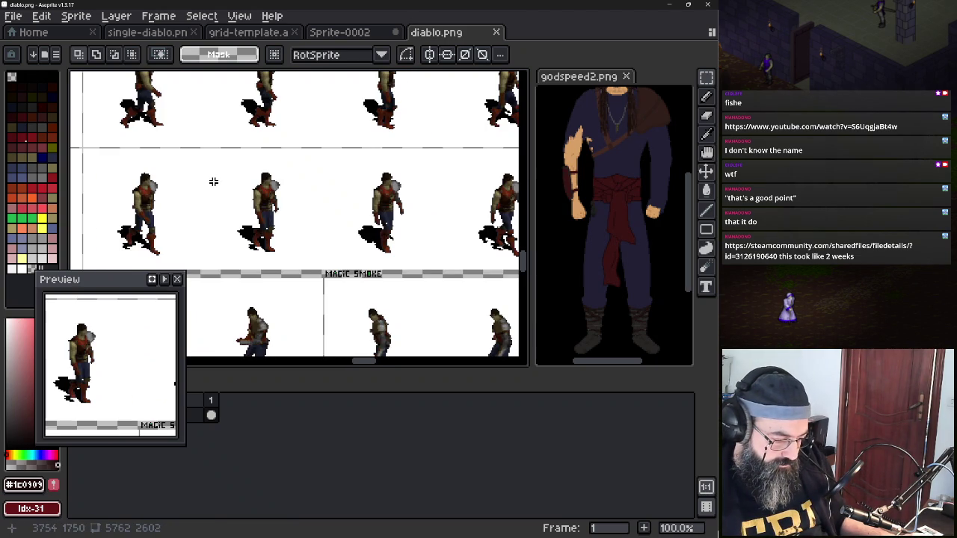
scroll(89, 158, up, 2)
scroll(89, 158, up, 1)
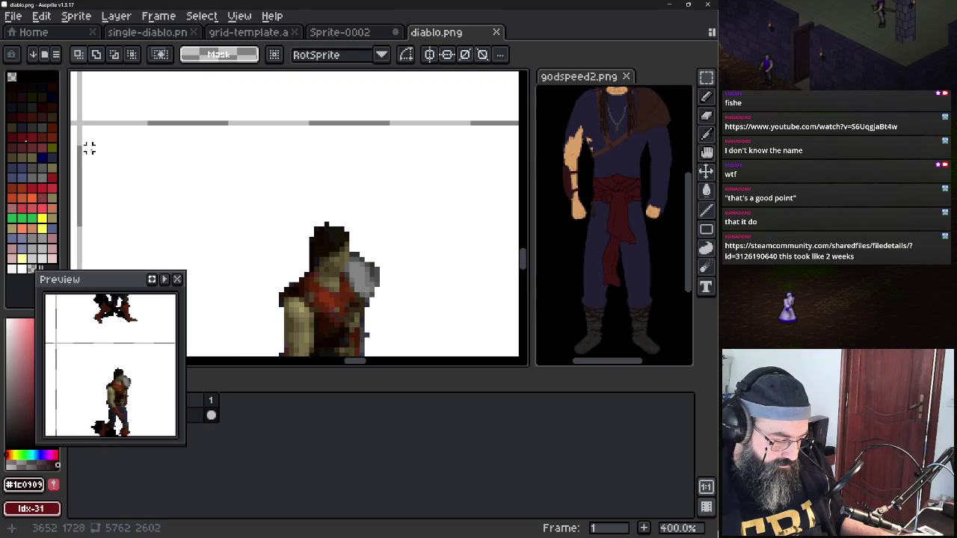
scroll(213, 163, down, 1)
scroll(387, 229, down, 1)
scroll(394, 246, down, 1)
scroll(372, 231, down, 2)
drag(371, 231, 129, 202)
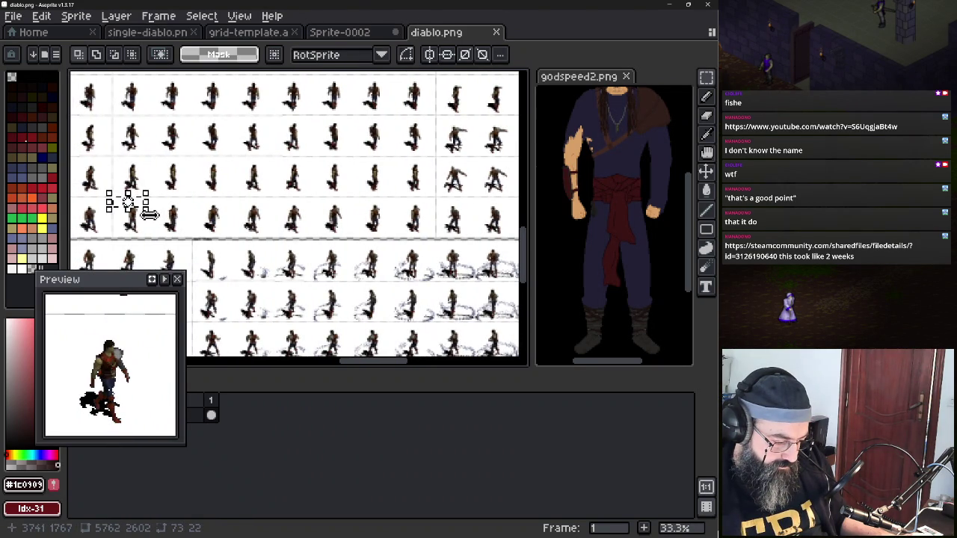
Shift the selection box down-right, undoing the stray stretched and redrawn rectangles
drag(144, 210, 457, 226)
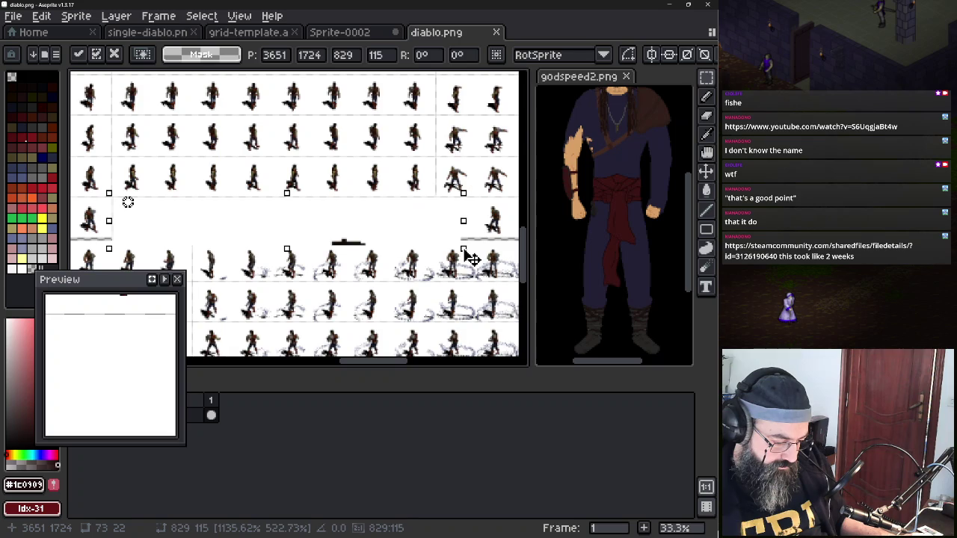
key(Escape)
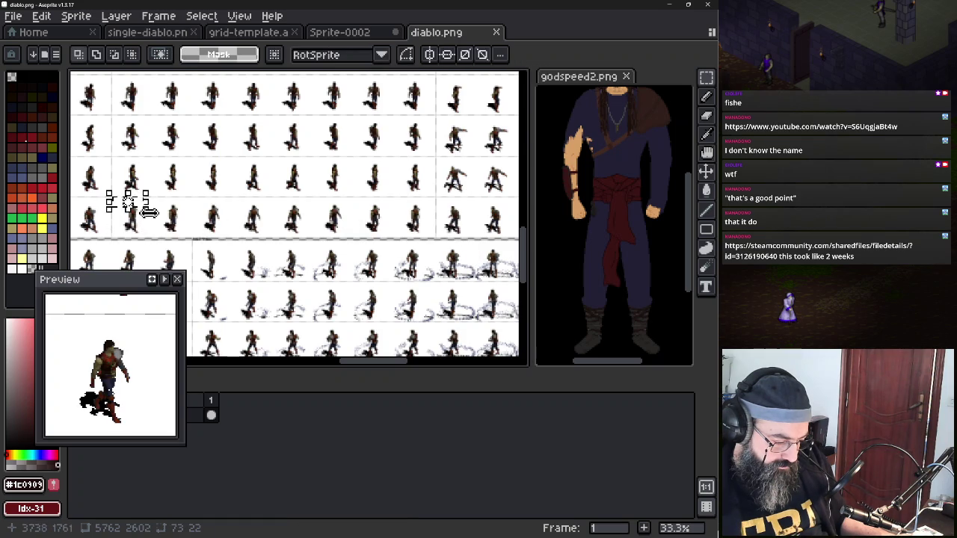
drag(148, 215, 165, 226)
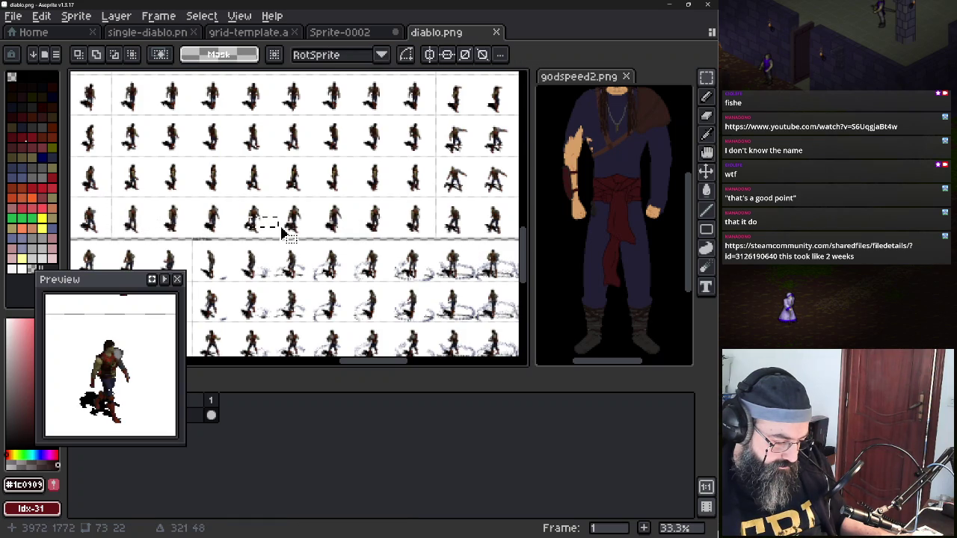
scroll(161, 221, up, 2)
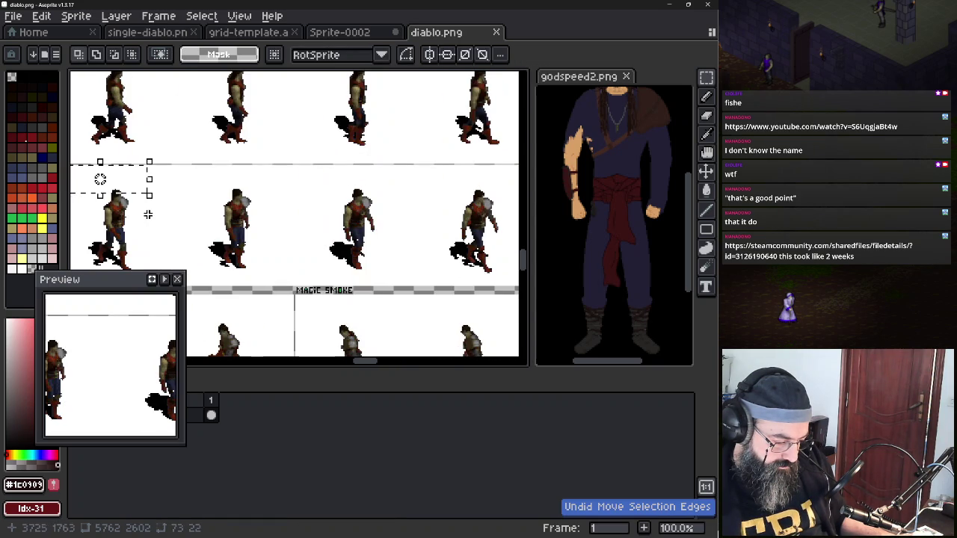
drag(150, 199, 216, 221)
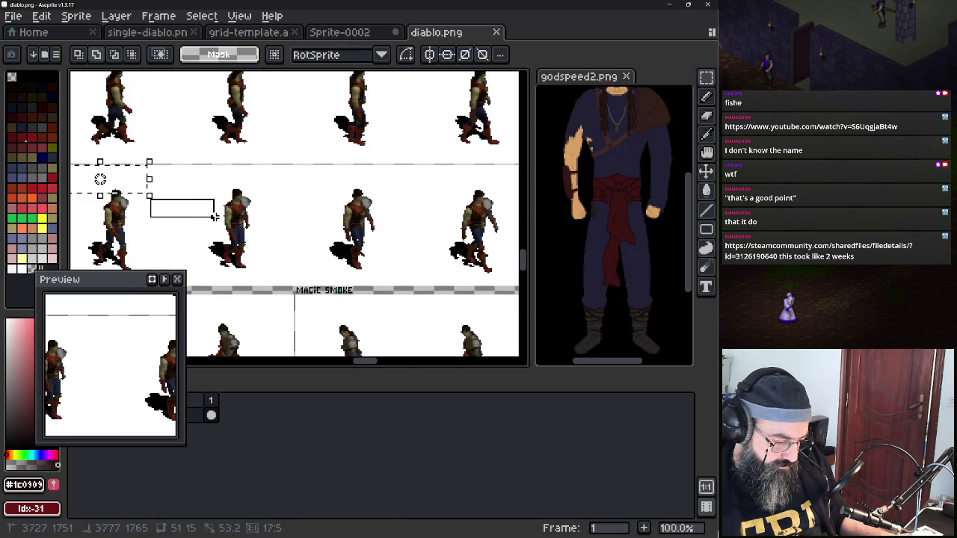
key(ctrl+z)
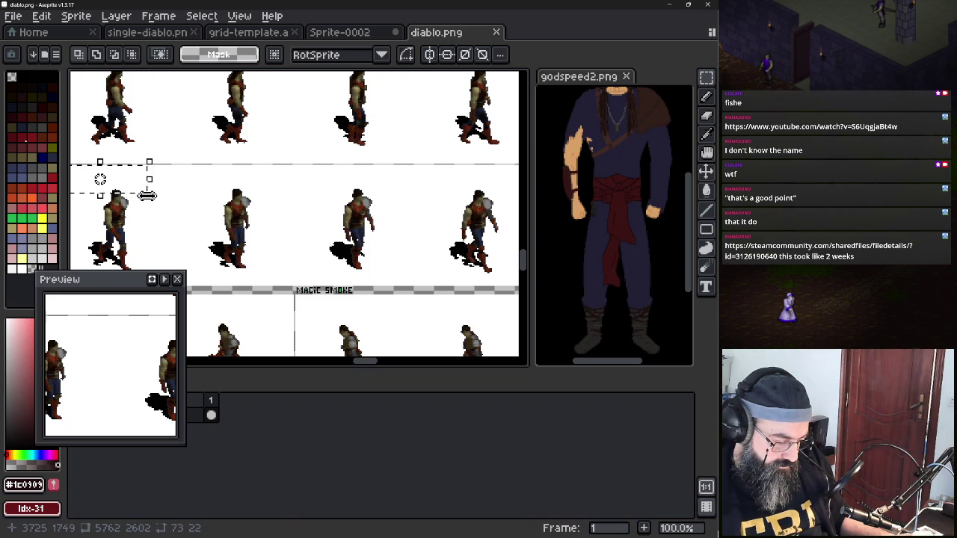
drag(147, 196, 205, 220)
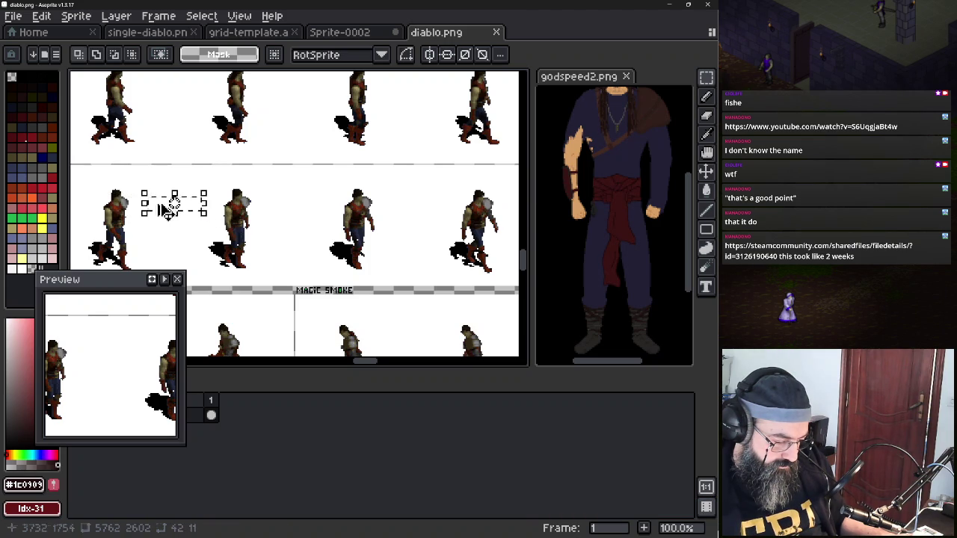
key(ctrl+z)
Grab the selection at 96,0, pan the sheet right, and switch to the browser
ctrl+click(147, 196)
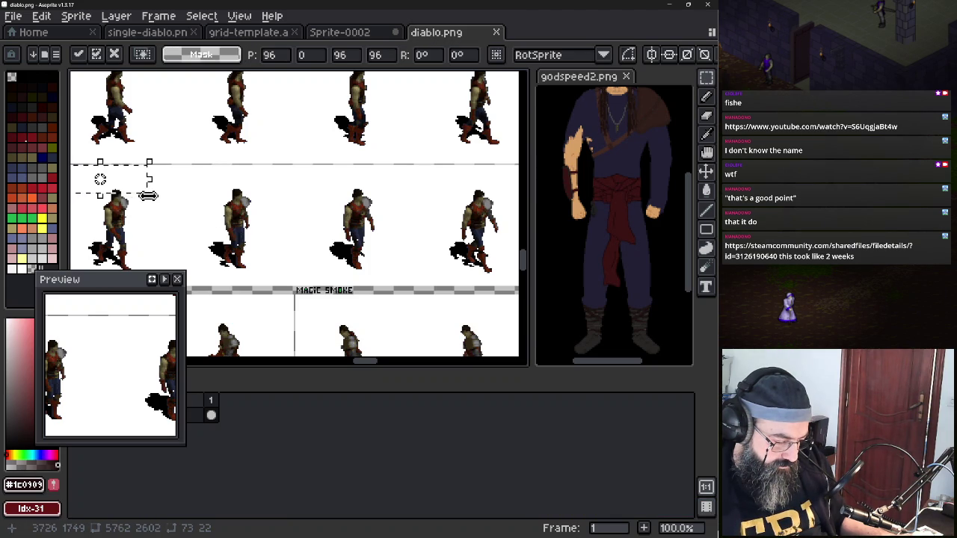
drag(149, 196, 241, 193)
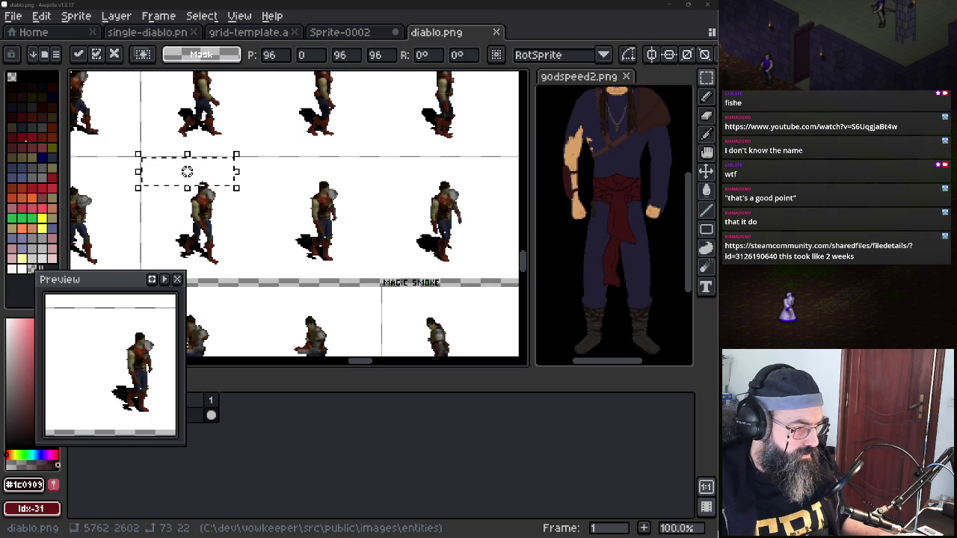
key(alt+Tab)
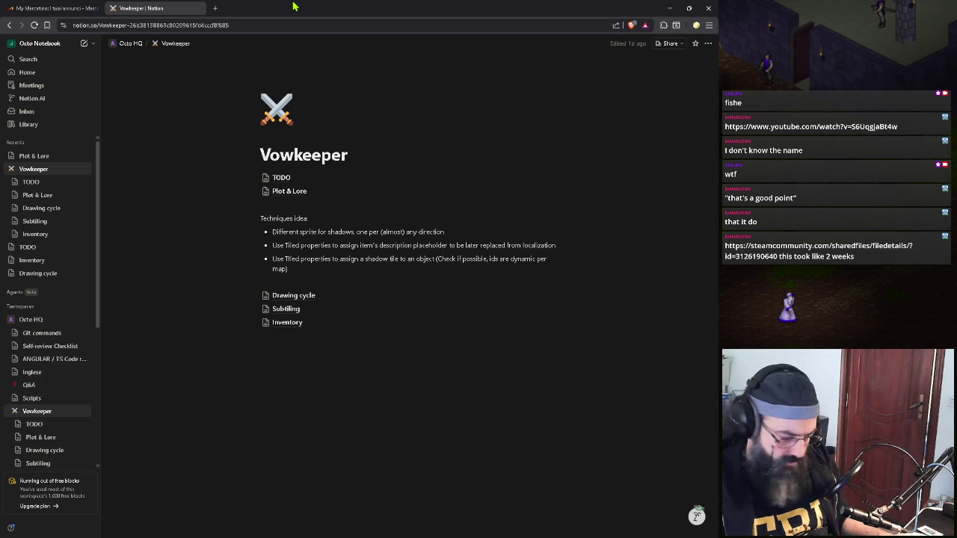
Open the shared Steam pixel-art artwork link in a new browser tab
key(ctrl+t)
key(ctrl+v)
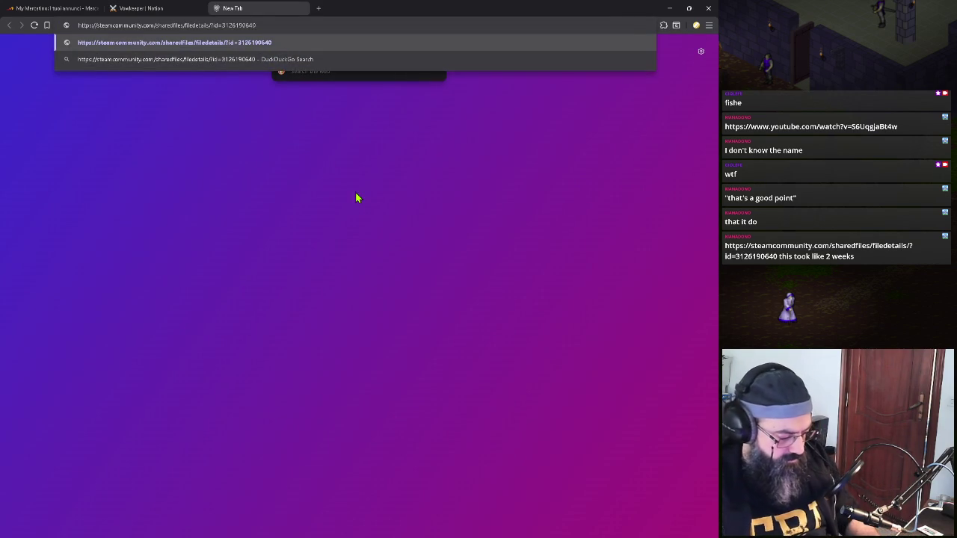
key(Return)
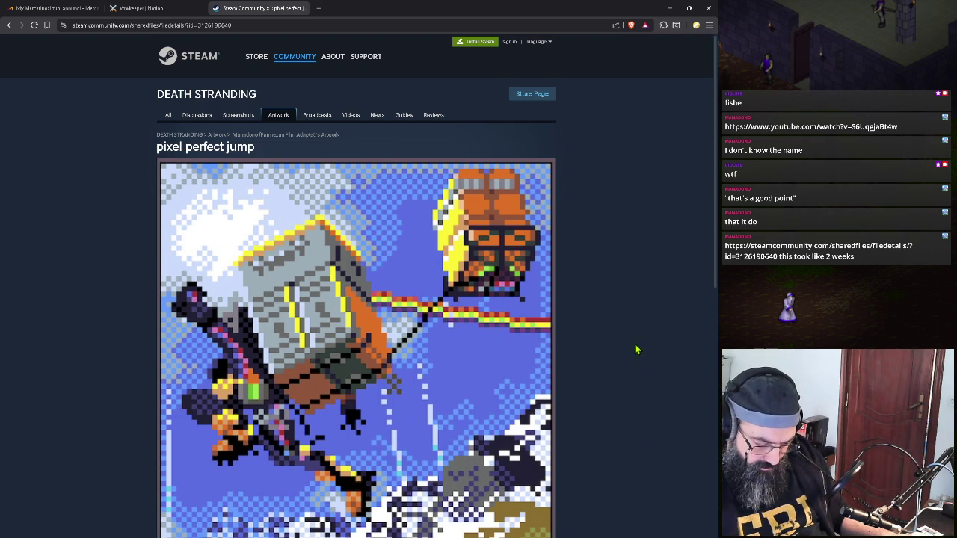
Scroll through the whole pixel-art artwork, then minimize the browser to return to Aseprite
scroll(636, 349, down, 1)
scroll(603, 363, down, 1)
scroll(580, 367, down, 2)
scroll(581, 367, down, 1)
scroll(581, 367, down, 2)
scroll(581, 367, up, 1)
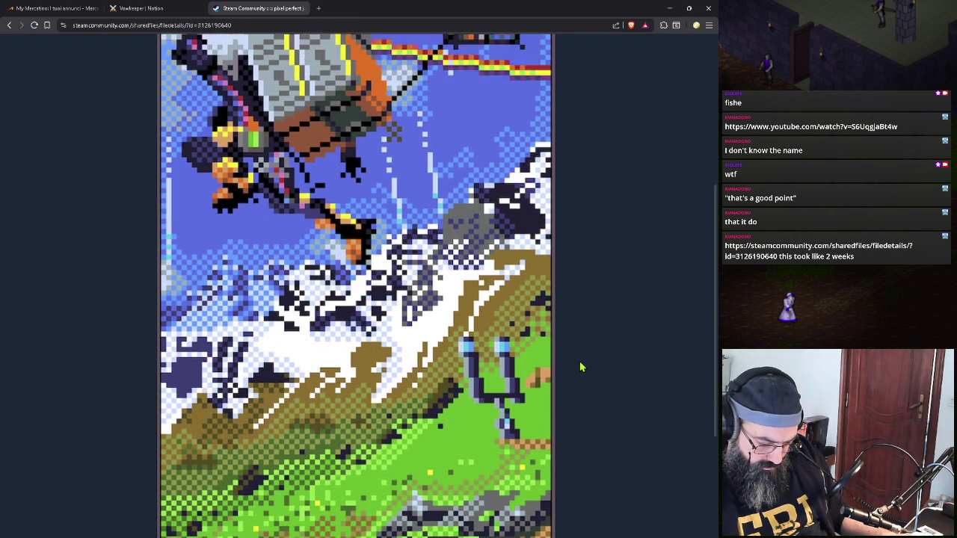
scroll(580, 367, down, 2)
scroll(581, 367, up, 3)
scroll(579, 368, up, 1)
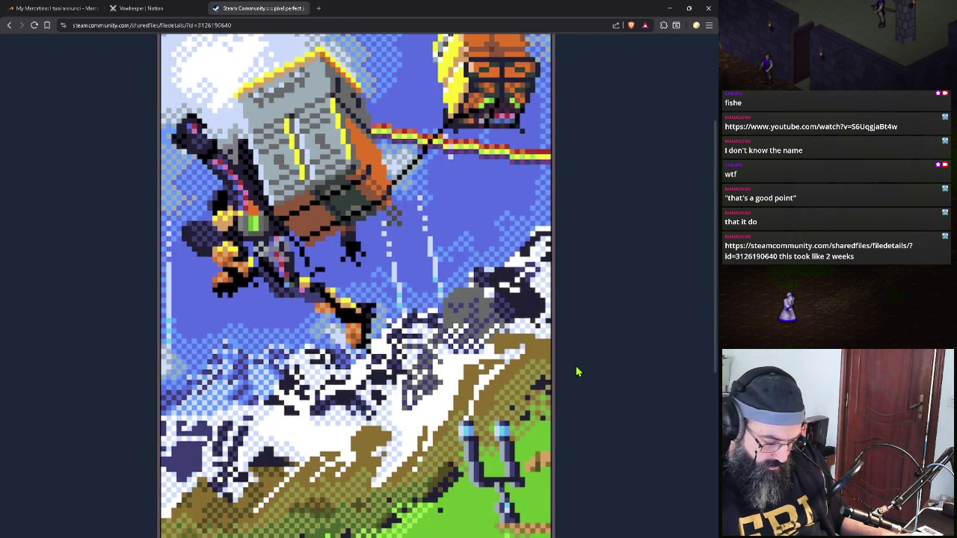
scroll(576, 371, up, 1)
scroll(565, 383, up, 1)
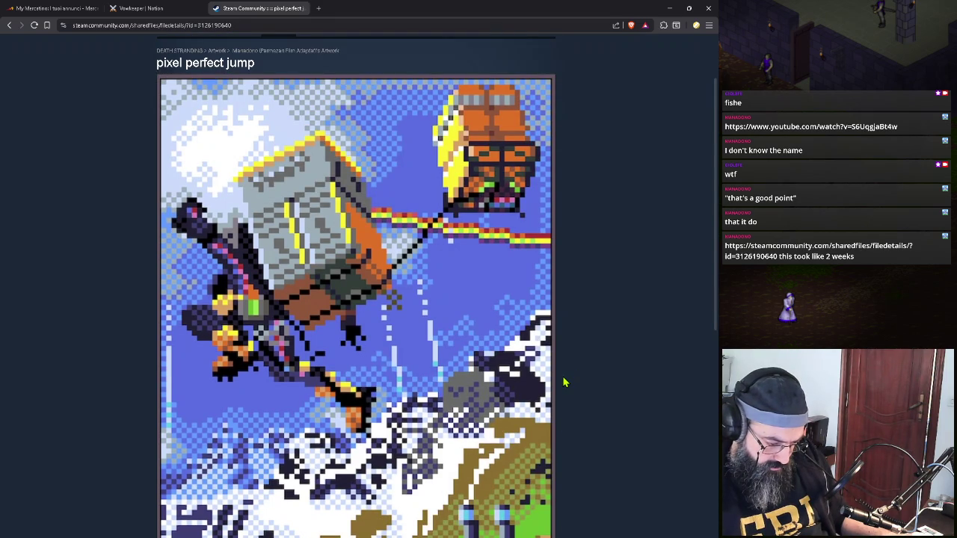
scroll(564, 382, down, 1)
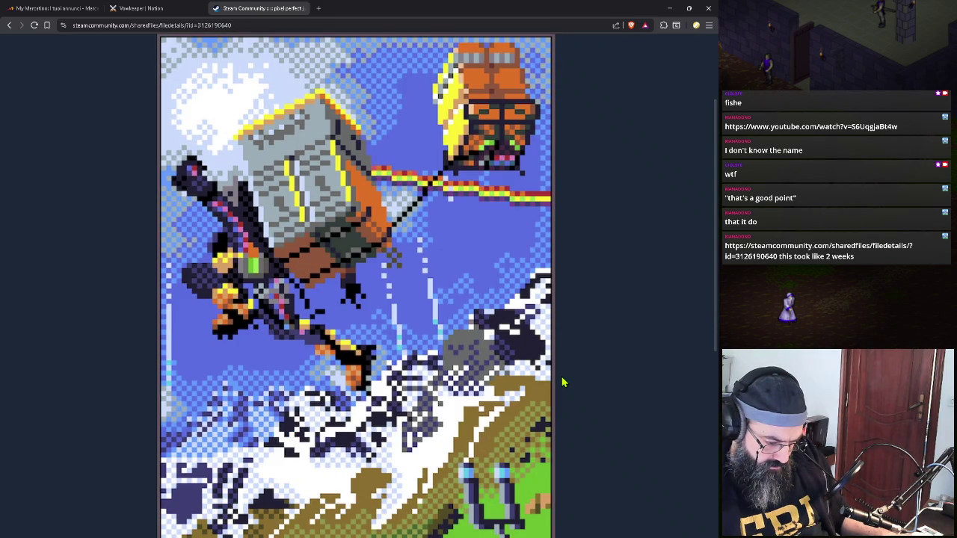
scroll(557, 383, down, 1)
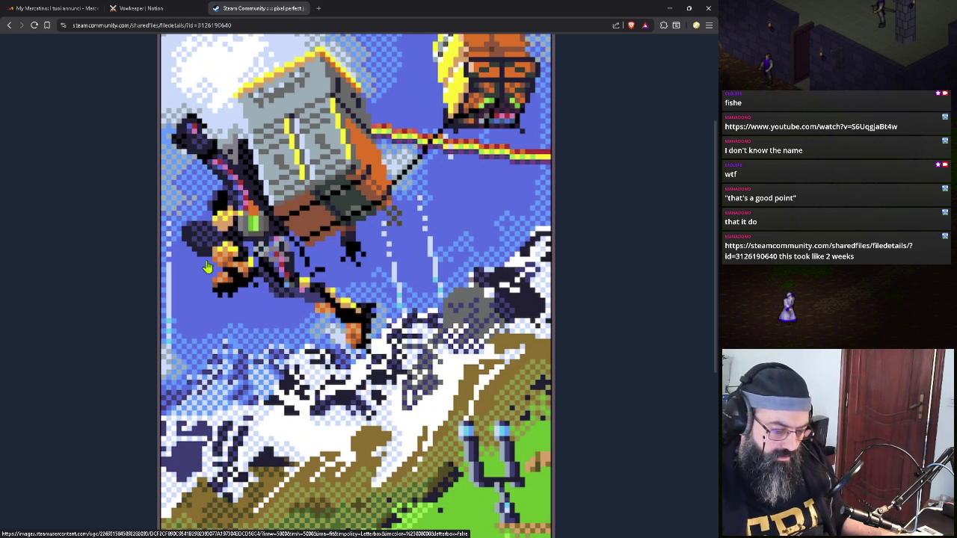
scroll(322, 257, down, 2)
scroll(307, 255, down, 1)
scroll(301, 253, up, 1)
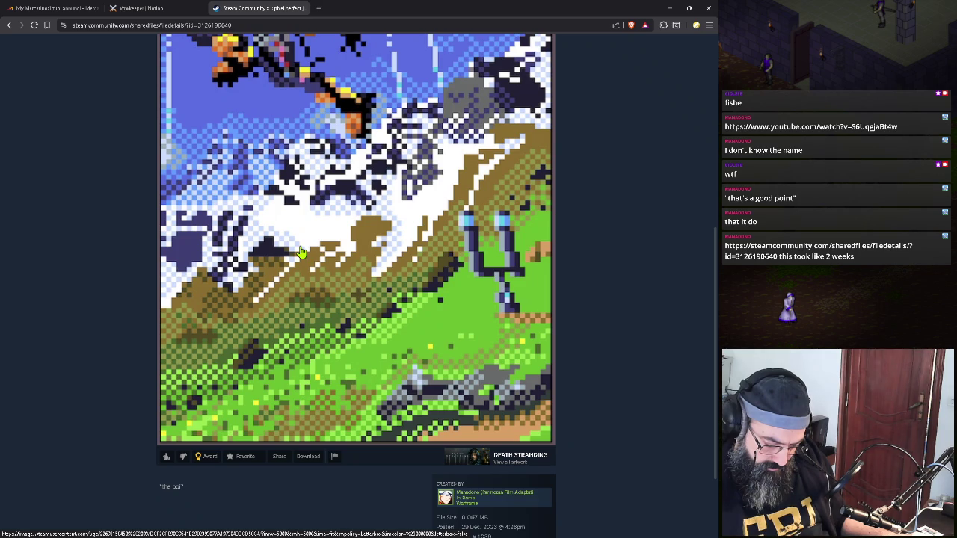
scroll(299, 253, up, 3)
scroll(298, 255, up, 6)
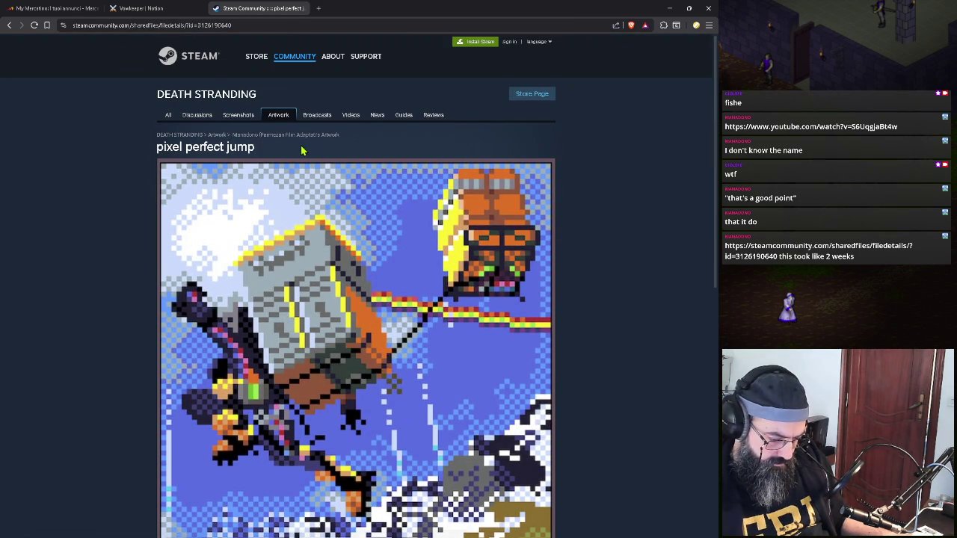
scroll(273, 235, down, 1)
scroll(284, 209, down, 1)
scroll(299, 164, down, 1)
scroll(301, 152, down, 1)
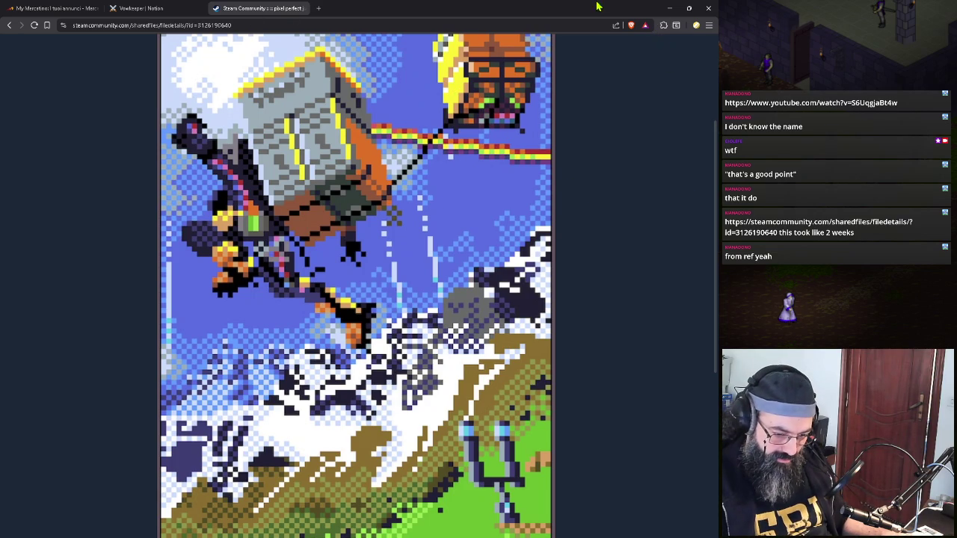
scroll(388, 206, down, 1)
scroll(346, 244, up, 1)
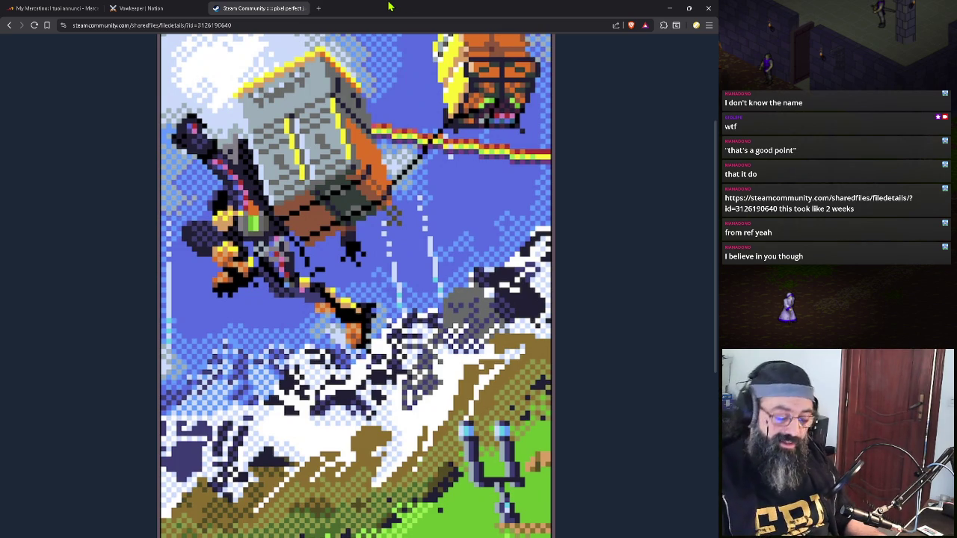
click(675, 10)
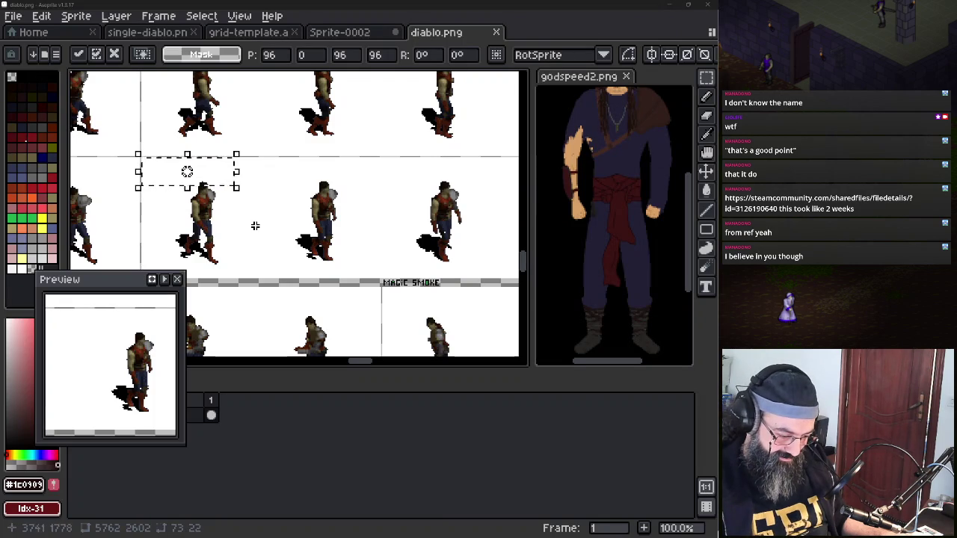
Center the walking character frame in view and try a couple of rough selections around it
drag(250, 222, 237, 214)
scroll(237, 214, down, 1)
scroll(224, 215, up, 1)
scroll(224, 216, left, 2)
scroll(224, 215, left, 2)
scroll(222, 240, up, 1)
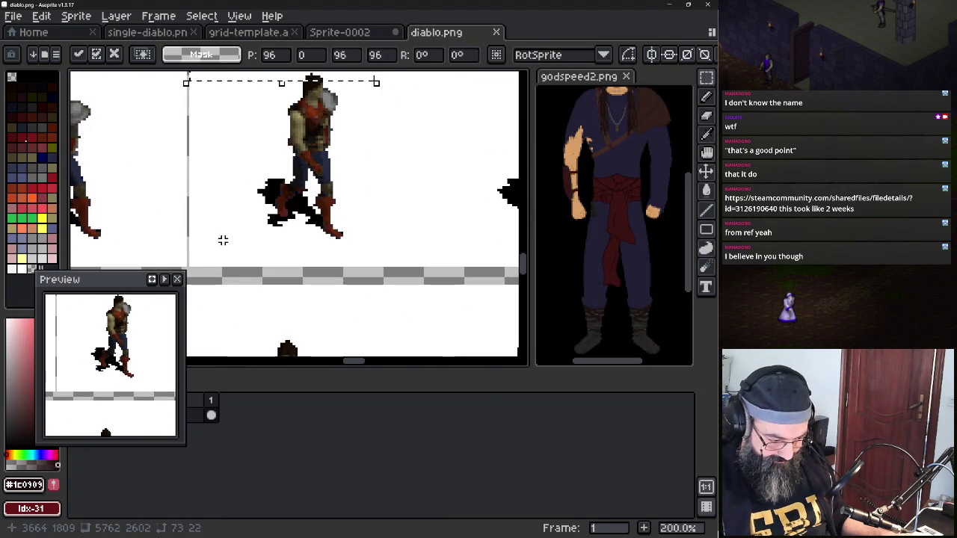
drag(217, 238, 211, 323)
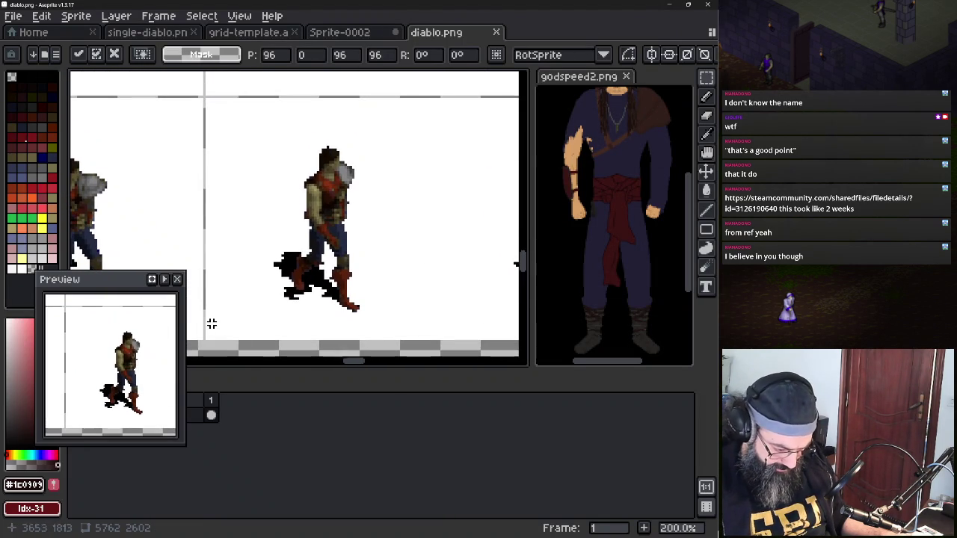
drag(206, 338, 440, 109)
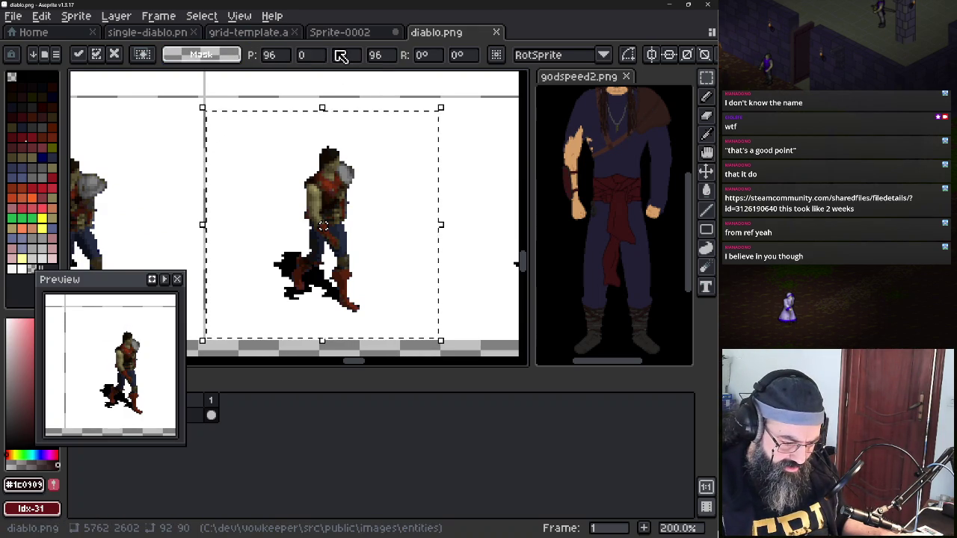
click(293, 78)
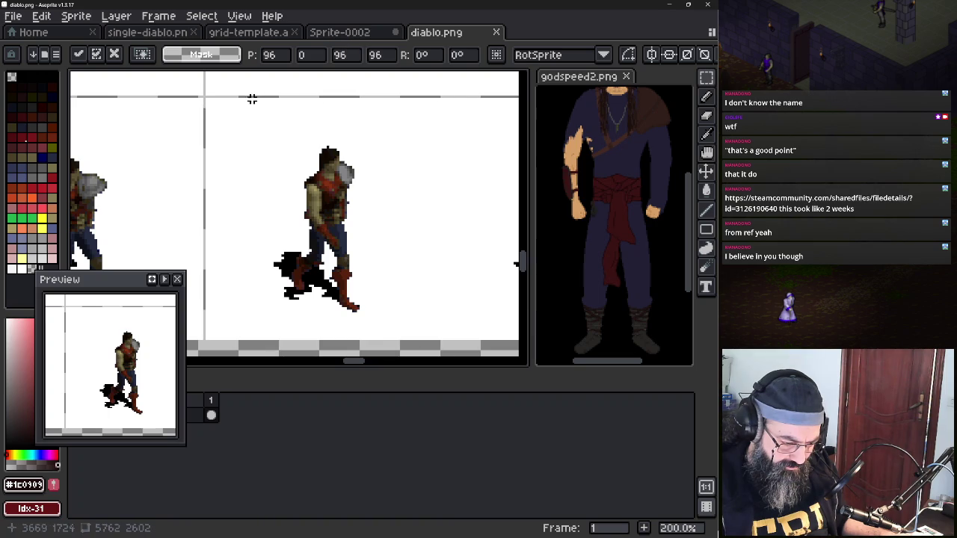
drag(210, 109, 290, 146)
click(252, 166)
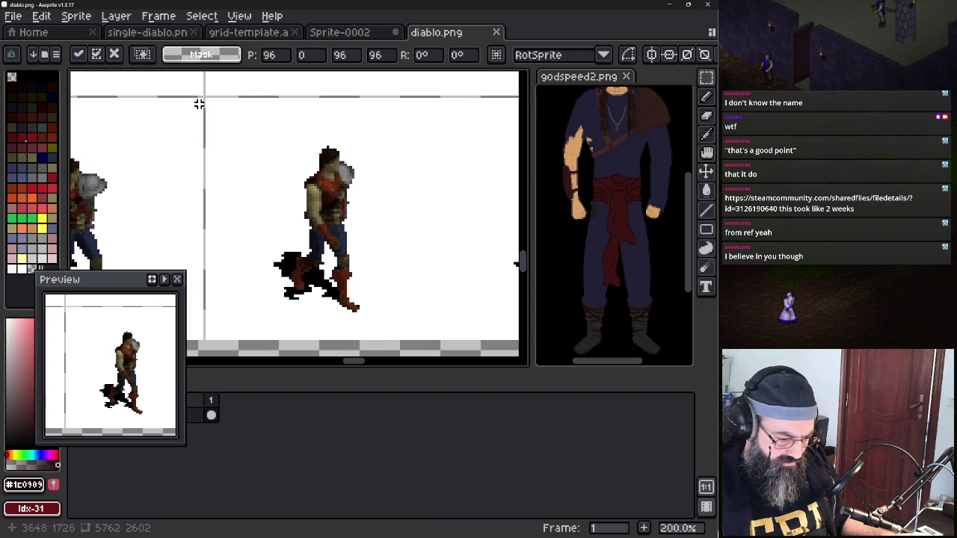
Draw a box around the character and adjust it to exactly 96×96, then zoom out
drag(206, 98, 461, 331)
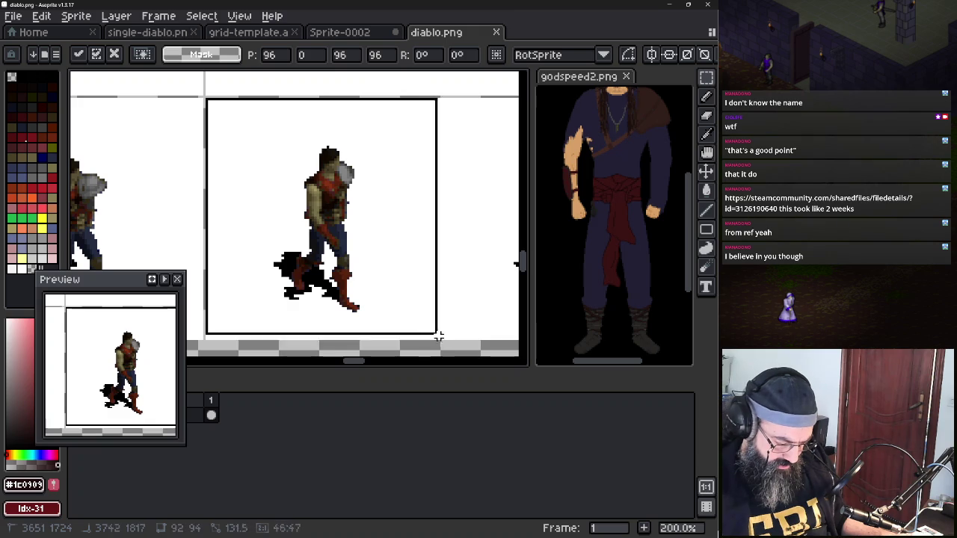
drag(461, 331, 445, 343)
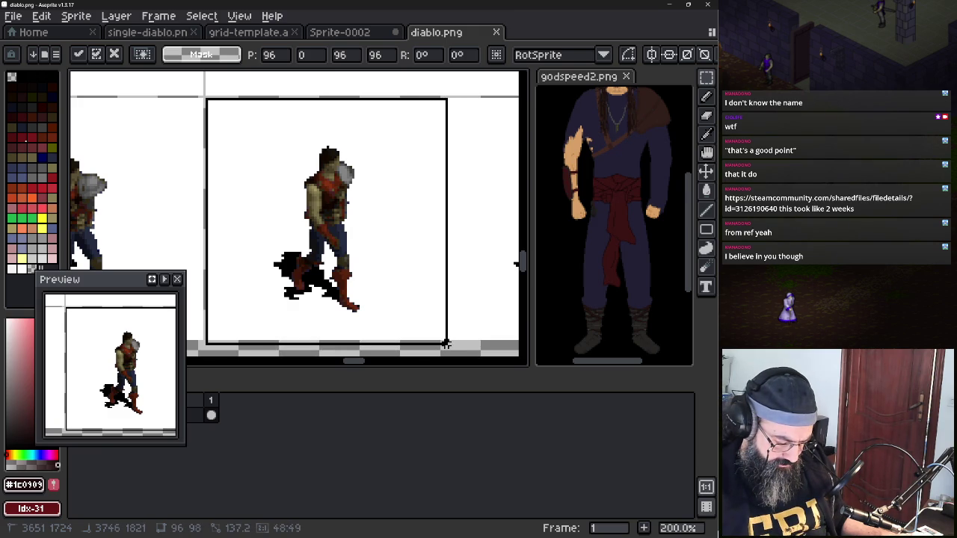
drag(445, 343, 445, 338)
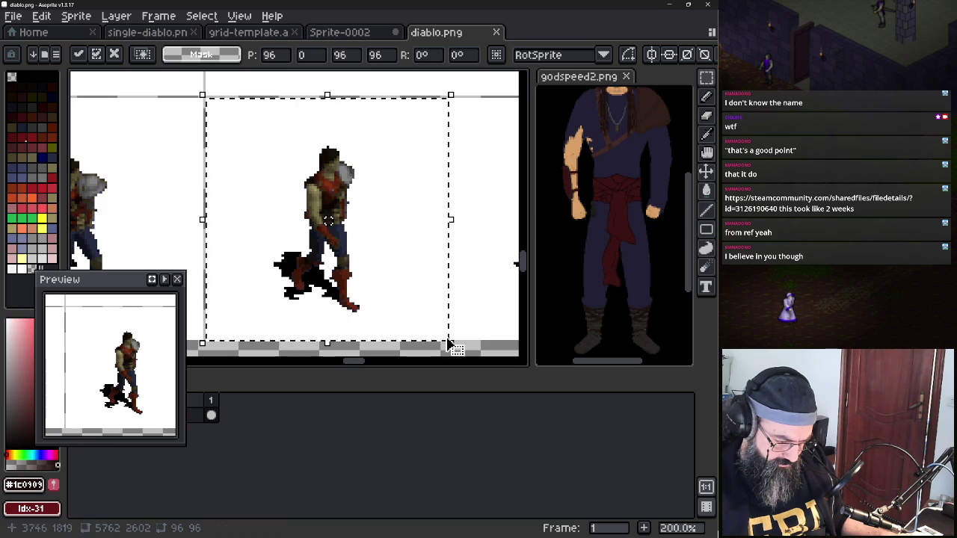
drag(433, 301, 316, 265)
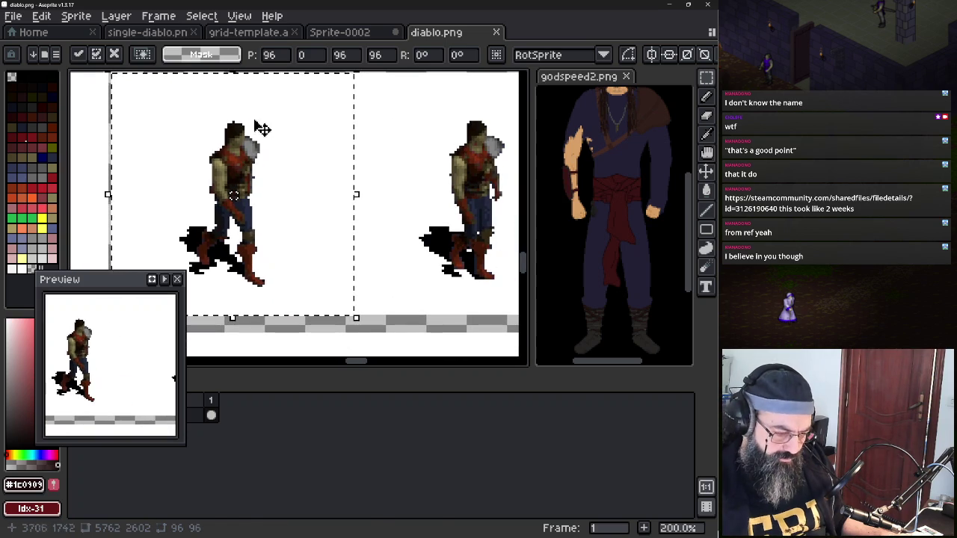
scroll(334, 157, down, 2)
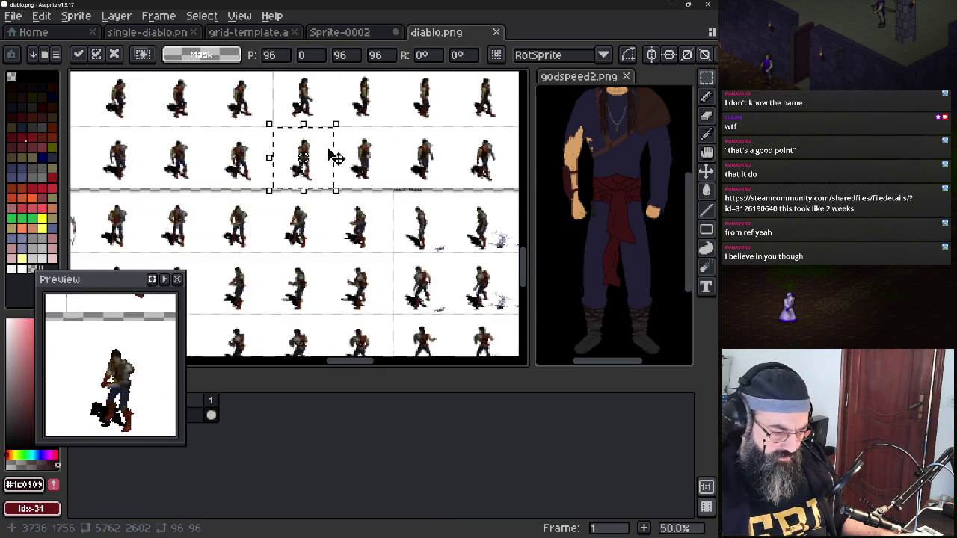
scroll(336, 157, down, 1)
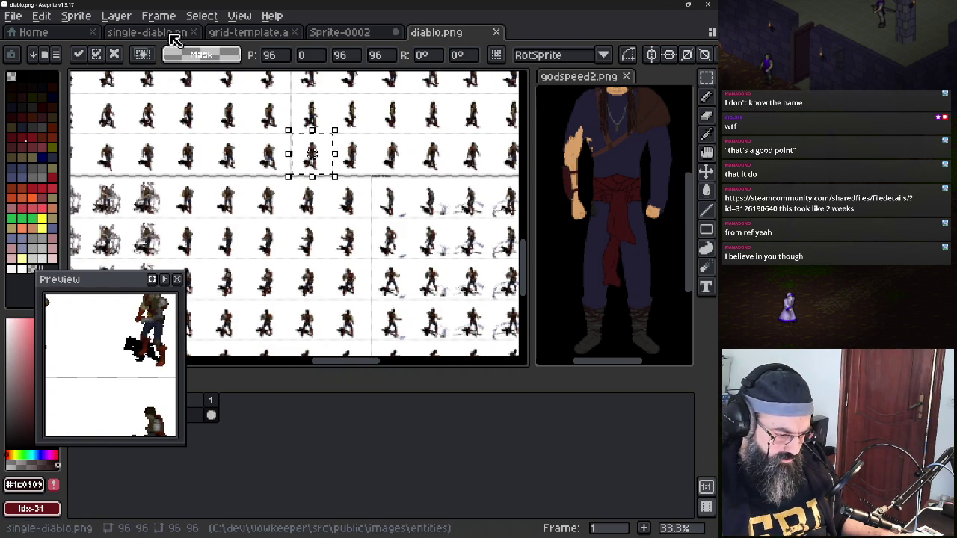
Cancel the Select > Modify > Expand prompt and a trial stretch, keeping the 96×96 selection
click(202, 16)
mouse_move(213, 109)
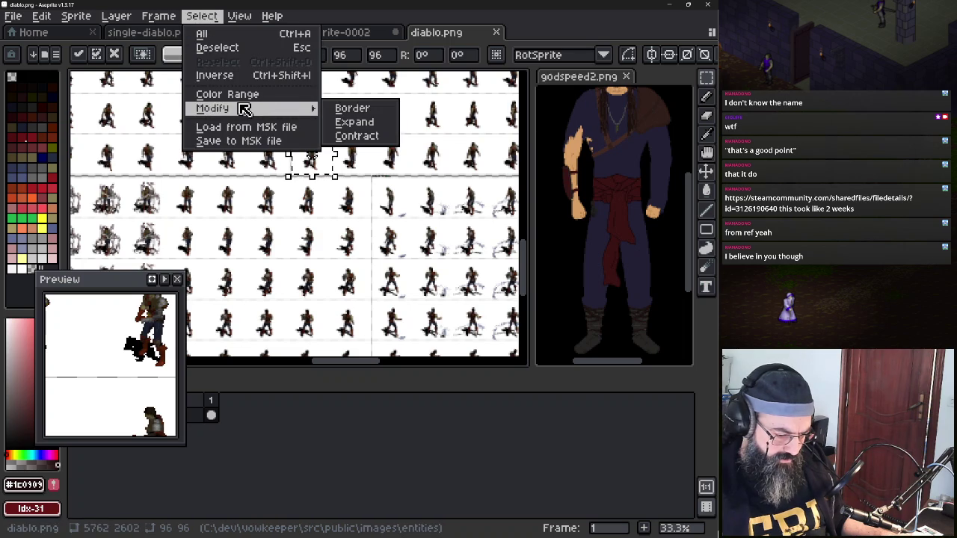
click(349, 124)
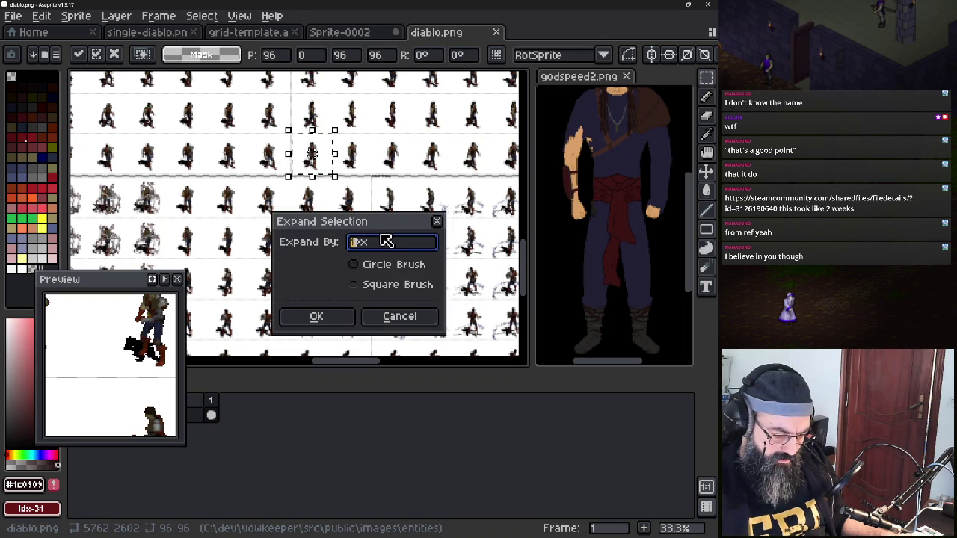
key(Escape)
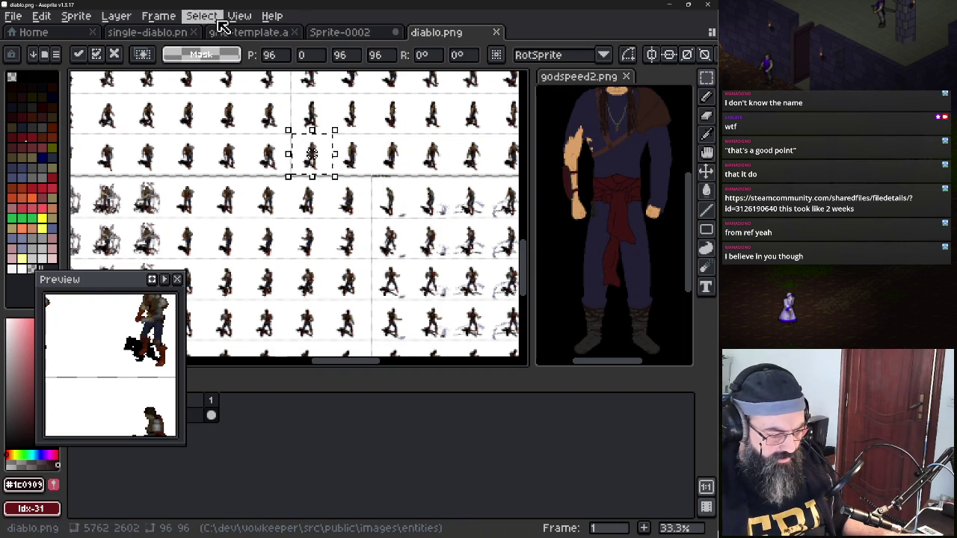
scroll(285, 170, up, 1)
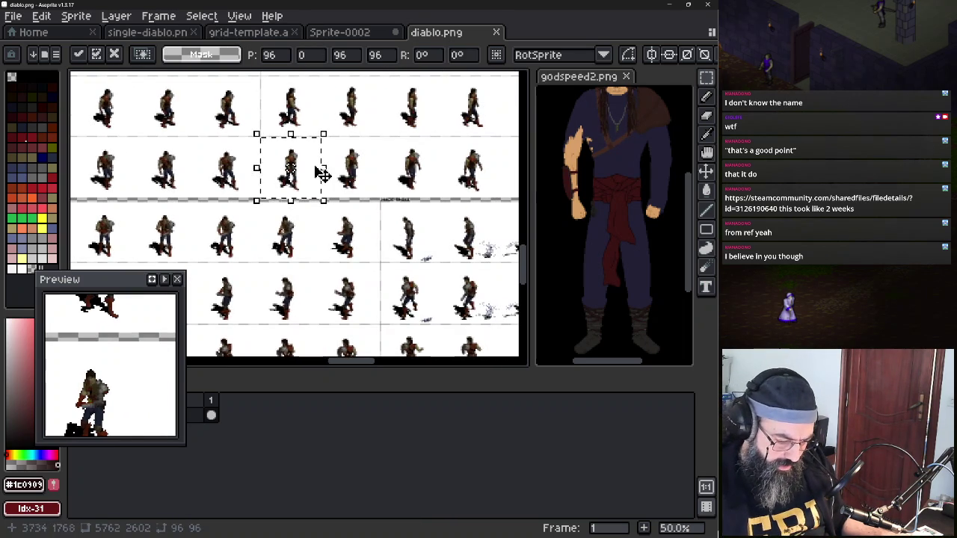
drag(320, 166, 407, 168)
key(Escape)
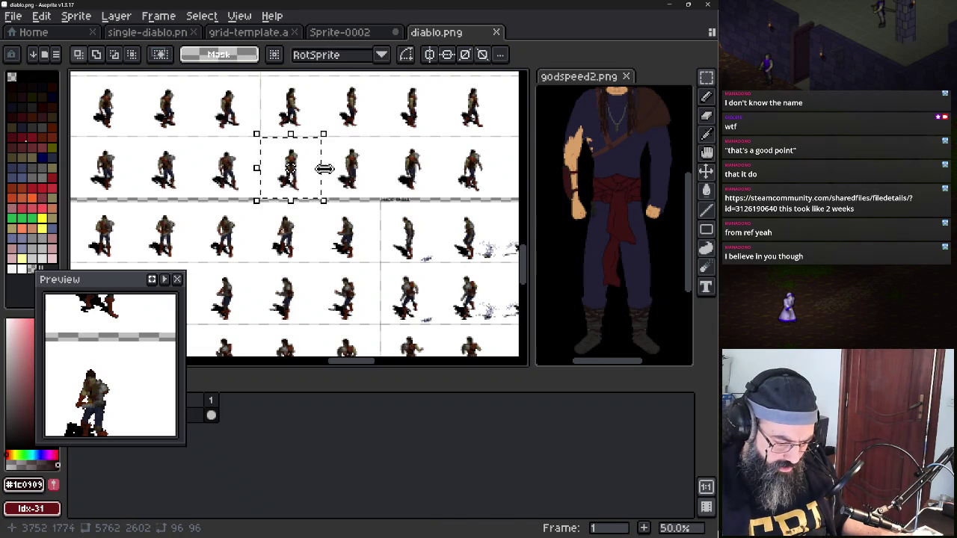
Browse the selection tool variants and menus without choosing anything, then enter transform mode on the selection
click(501, 55)
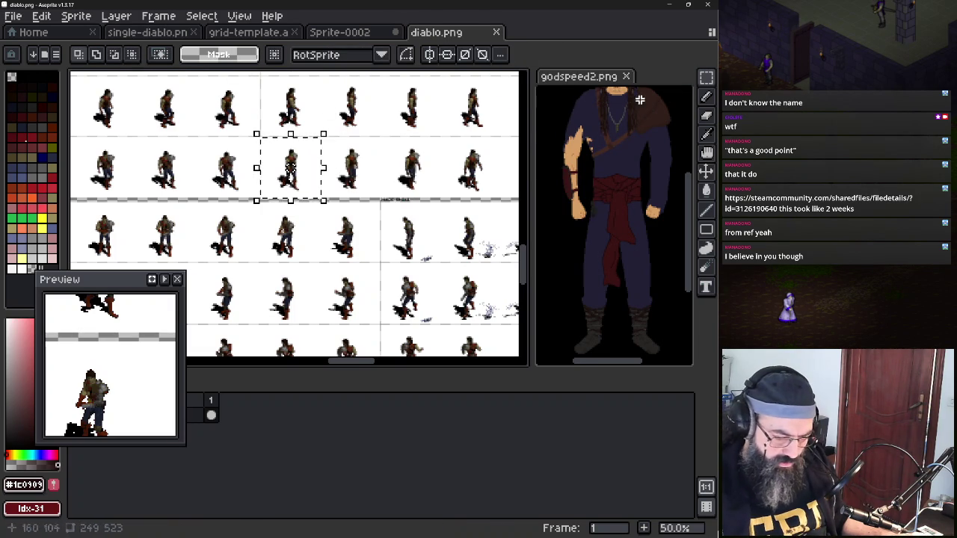
click(706, 78)
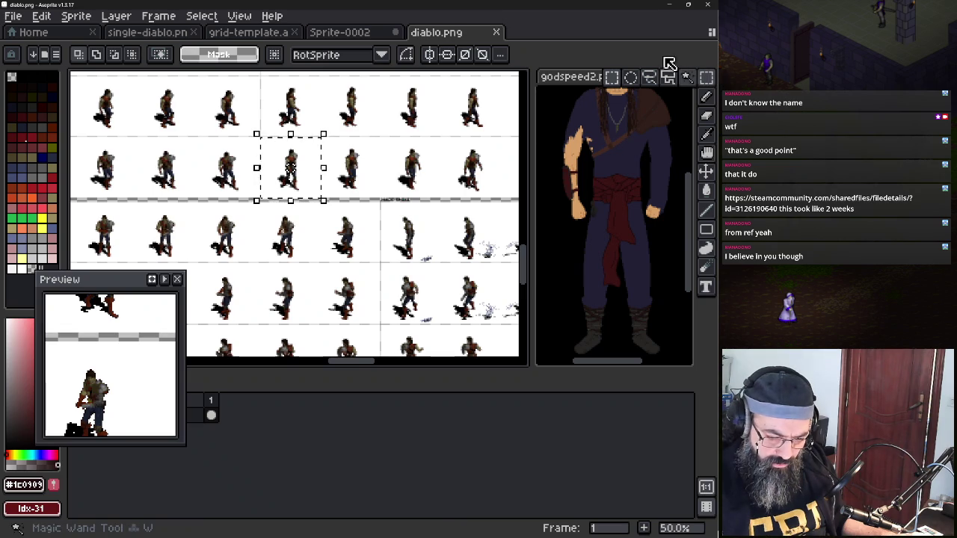
click(159, 16)
click(208, 20)
mouse_move(212, 108)
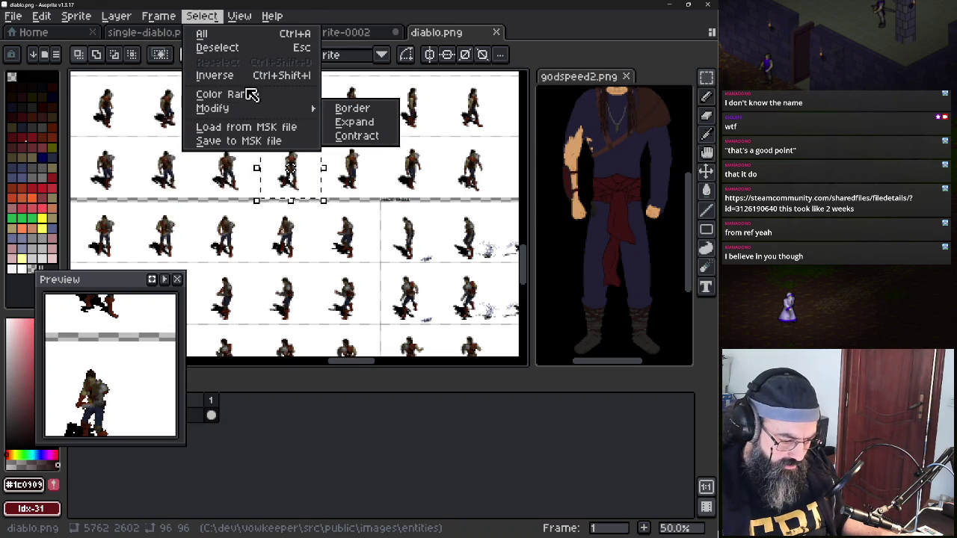
click(153, 16)
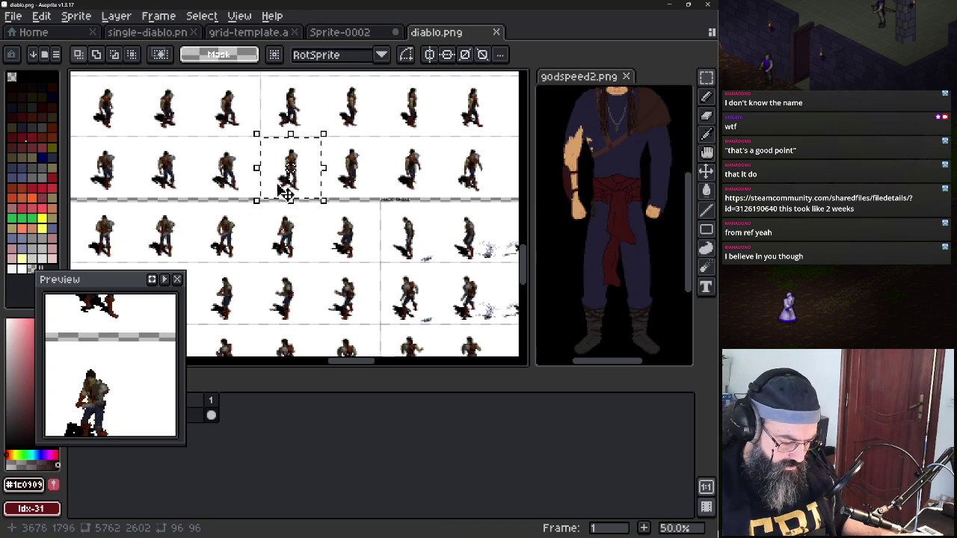
click(312, 188)
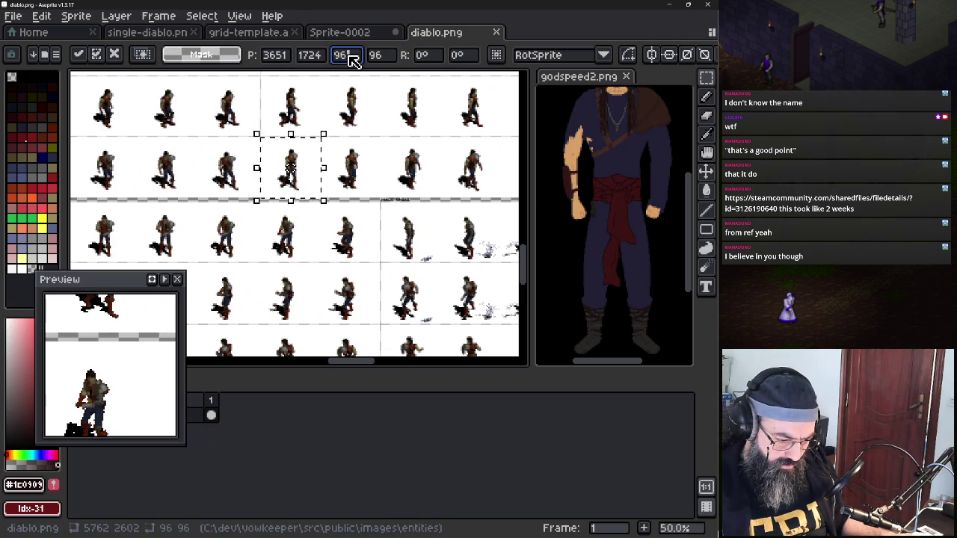
drag(357, 151, 241, 161)
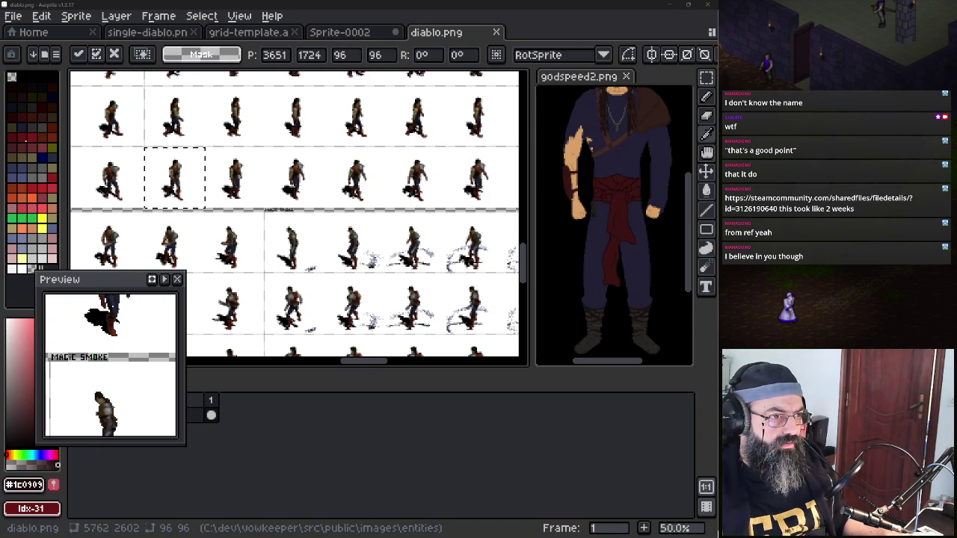
key(alt+Tab)
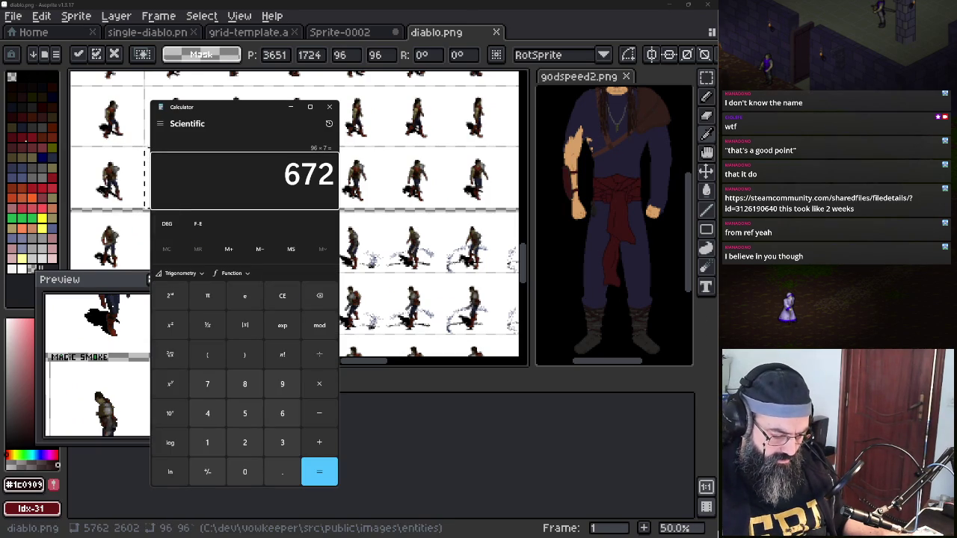
click(282, 384)
click(282, 414)
click(319, 383)
click(245, 383)
click(314, 467)
click(282, 6)
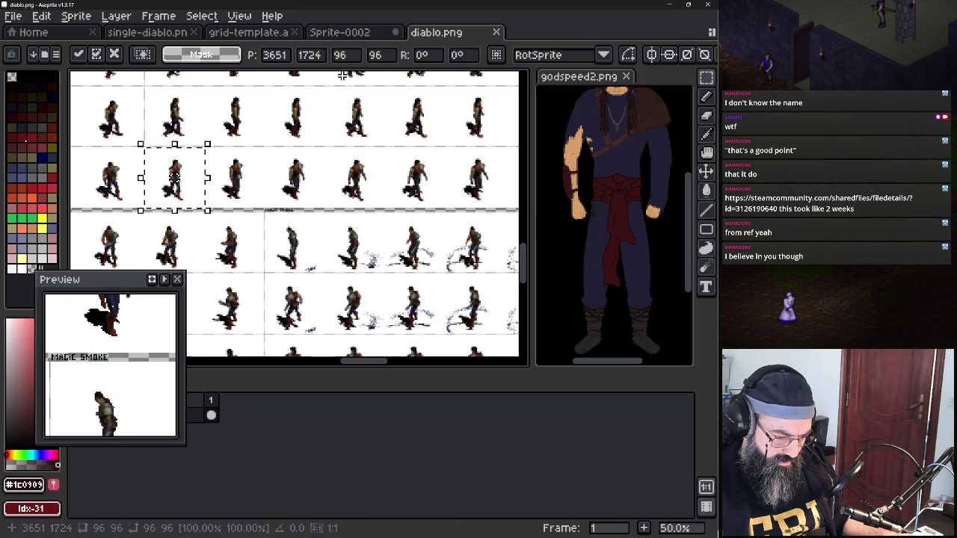
click(346, 56)
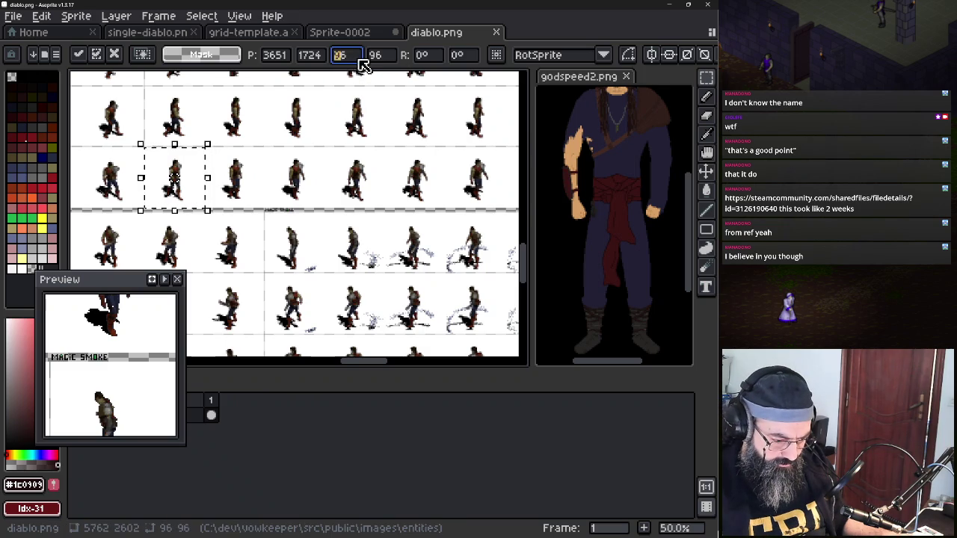
text(768)
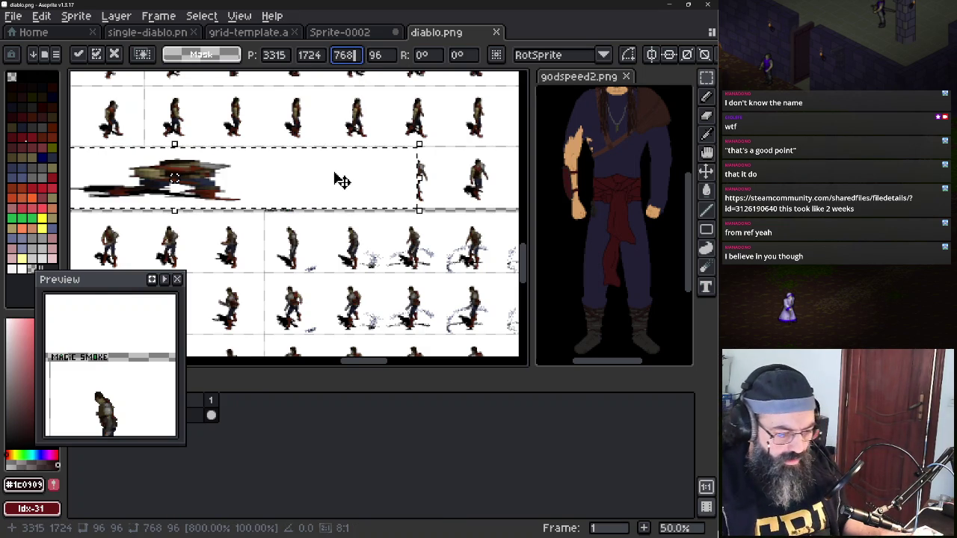
key(Return)
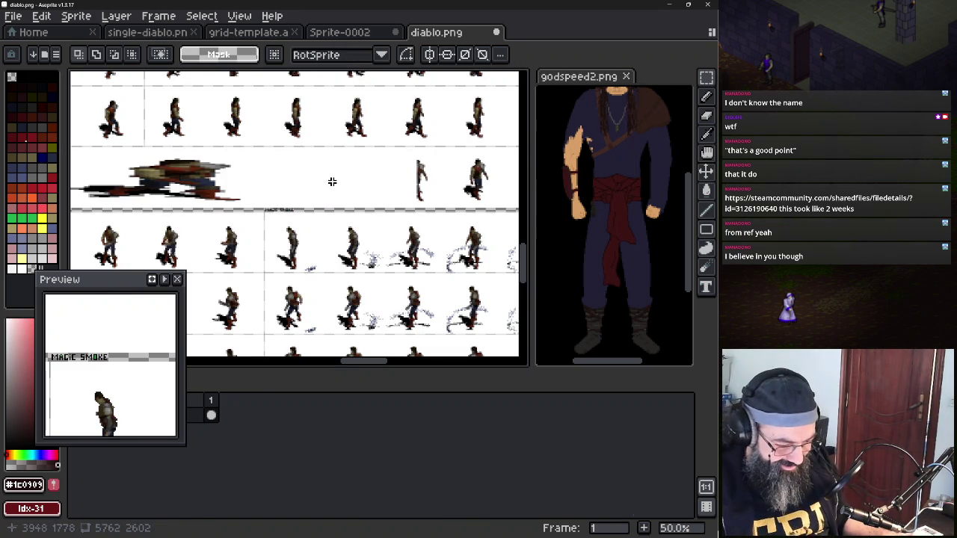
key(ctrl+z)
key(ctrl+z)
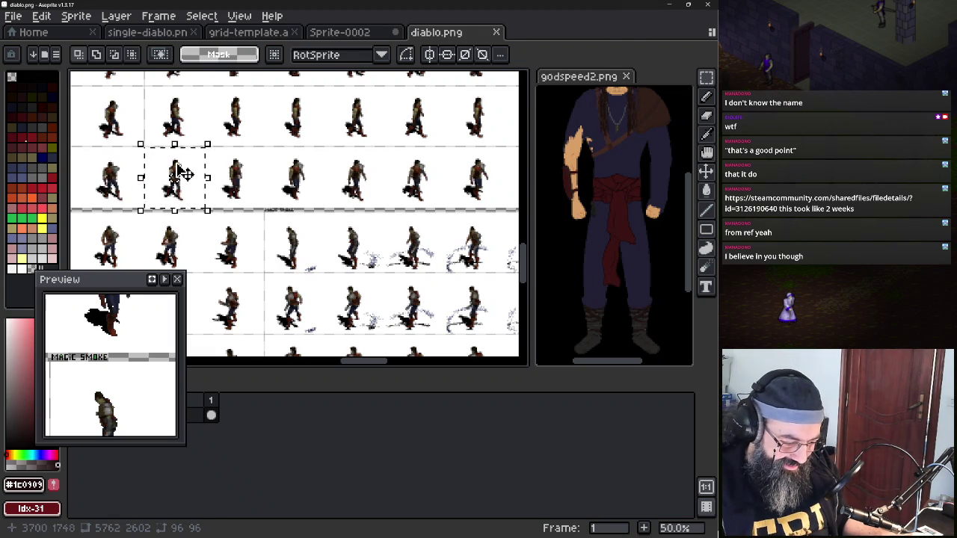
click(183, 174)
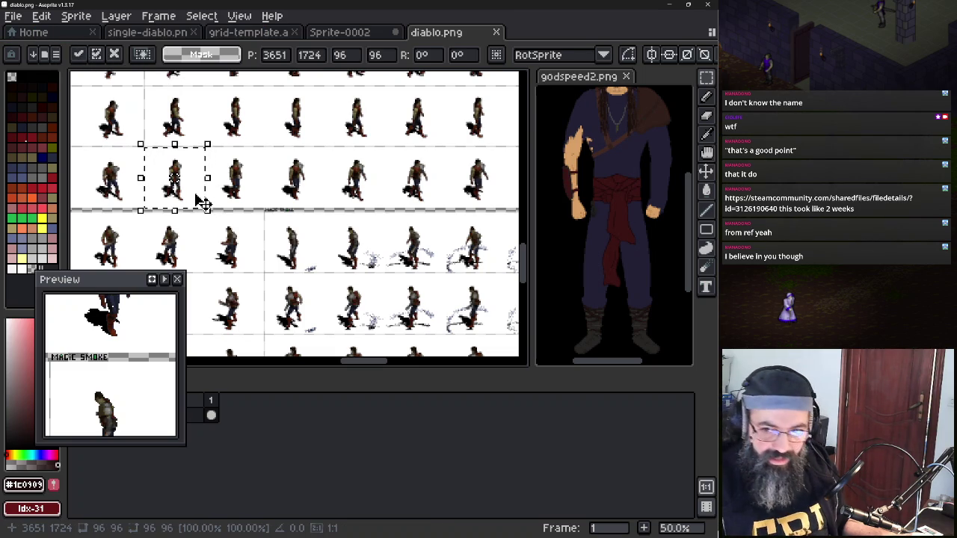
key(Return)
mouse_move(194, 196)
mouse_down()
mouse_move(216, 204)
mouse_move(262, 190)
mouse_up()
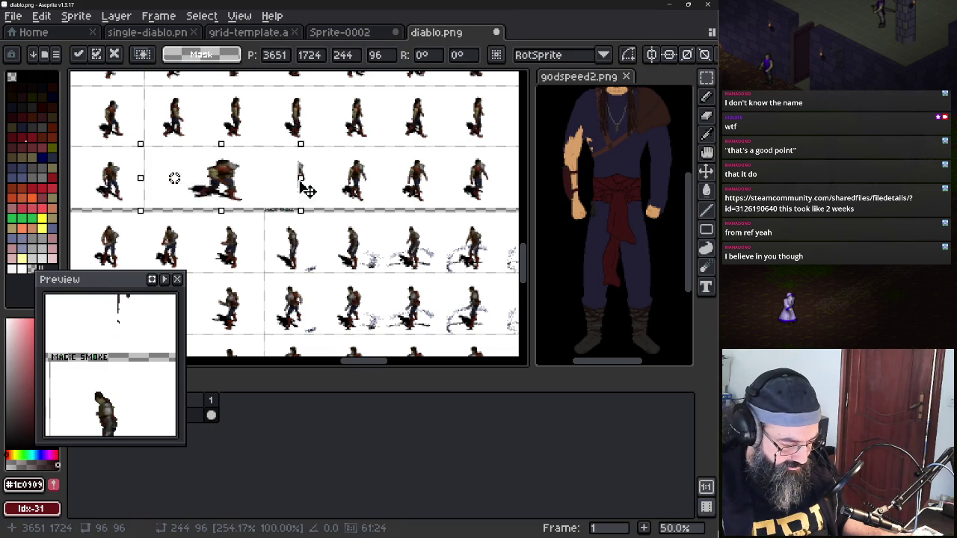
key(Escape)
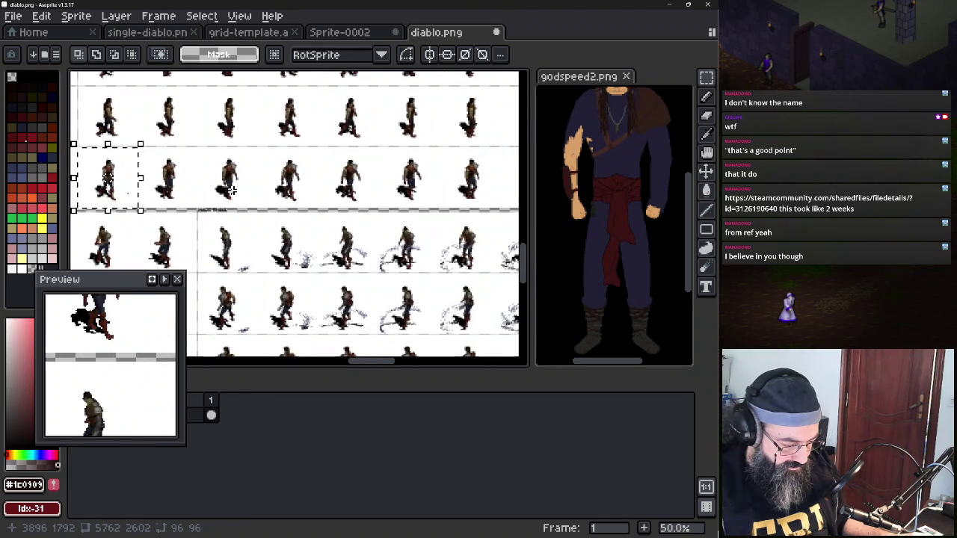
Zoom out to earlier sprite rows and browse the Select, Sprite and rotation algorithm options
scroll(229, 189, down, 1)
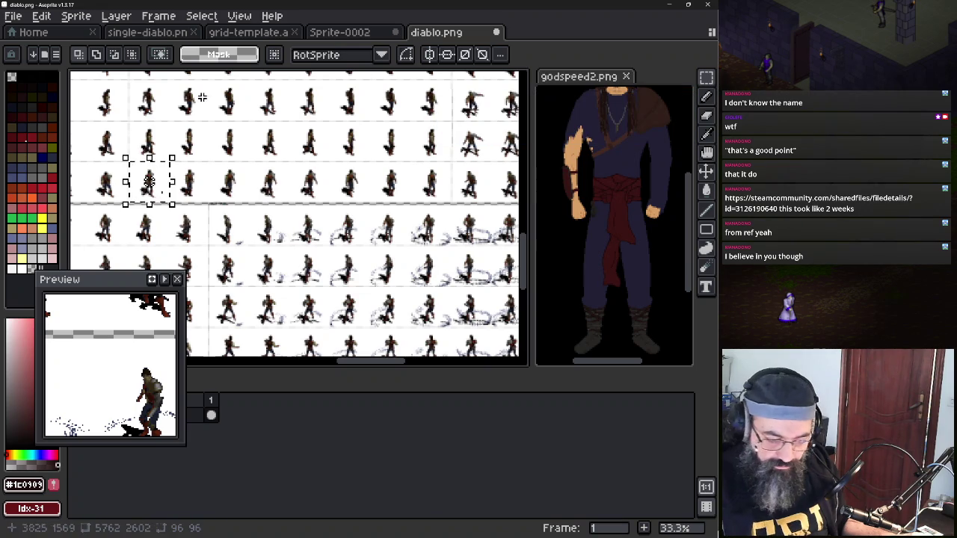
mouse_move(194, 199)
mouse_down()
mouse_move(233, 221)
mouse_move(318, 194)
mouse_up()
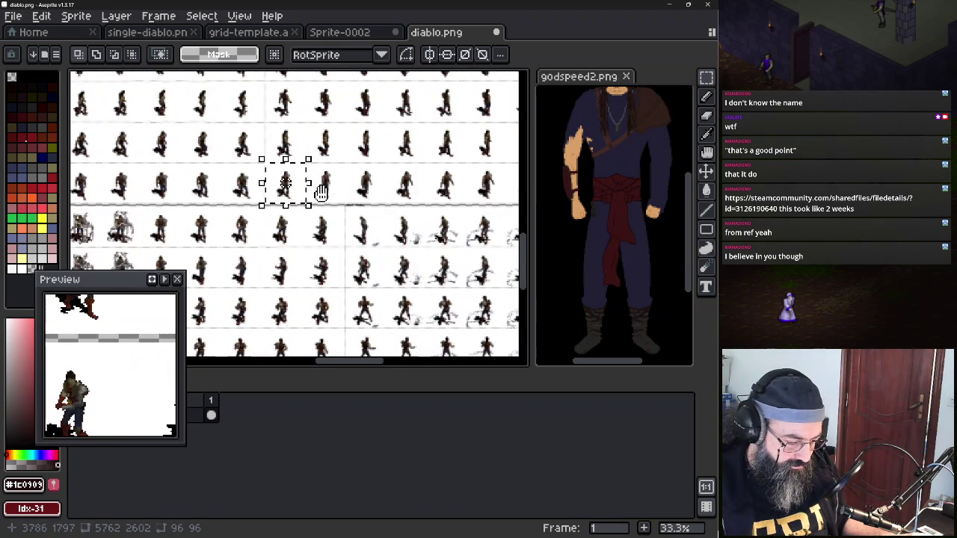
click(192, 17)
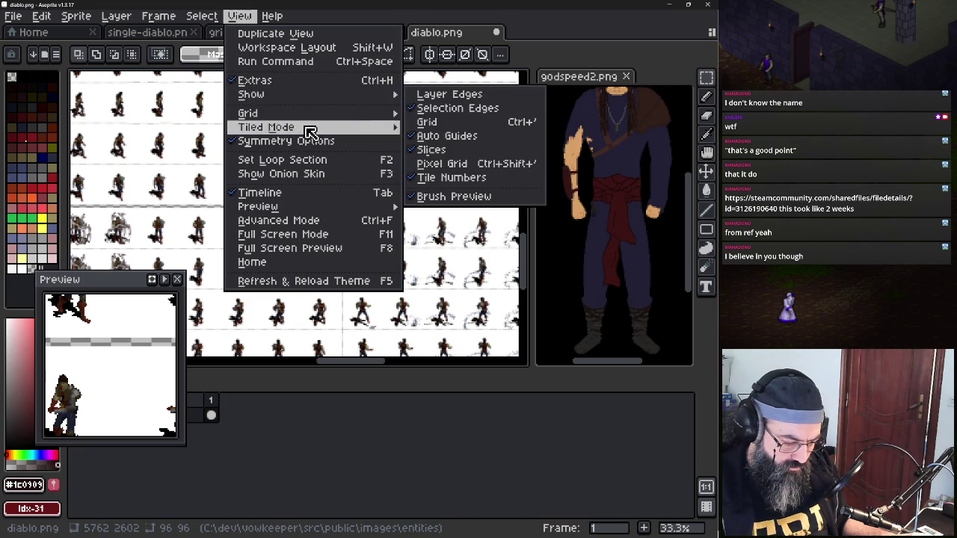
mouse_move(77, 16)
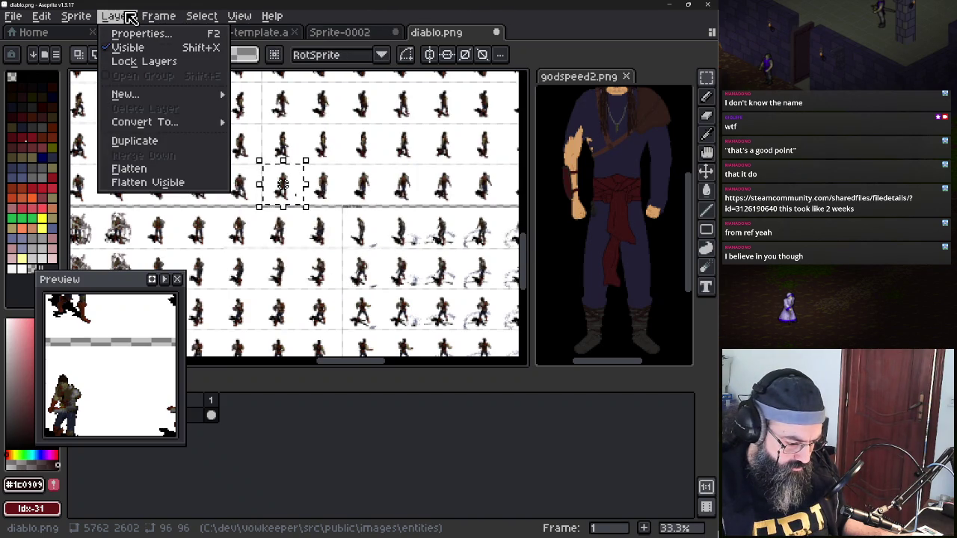
click(85, 16)
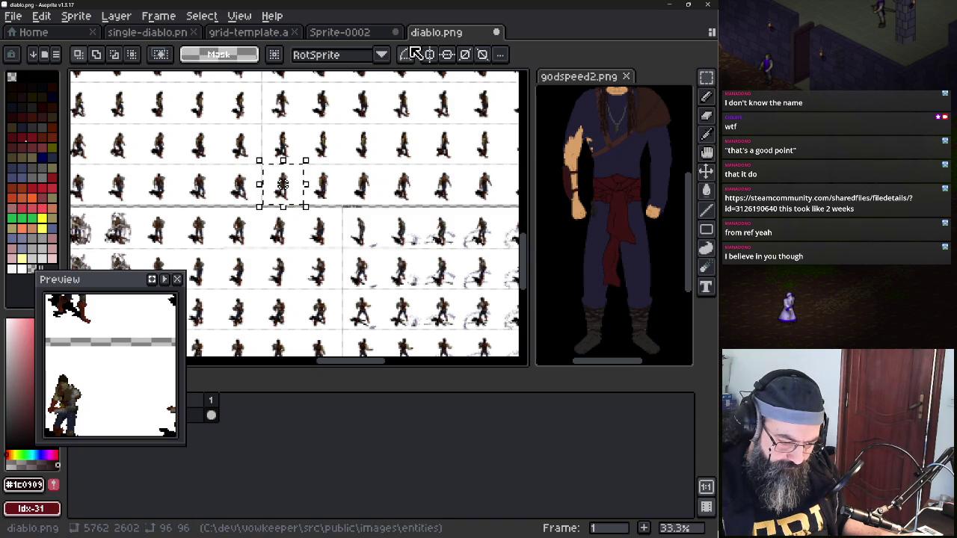
click(381, 55)
click(381, 55)
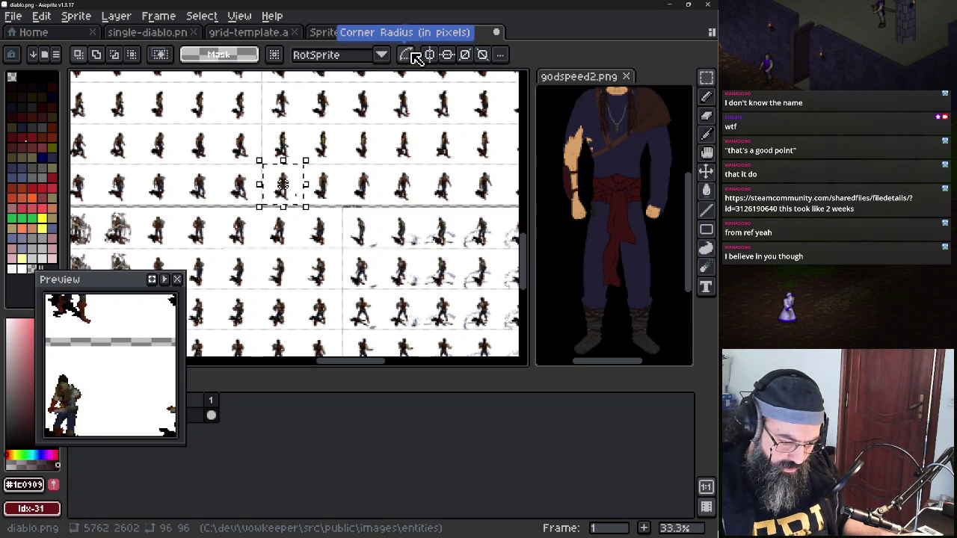
click(502, 58)
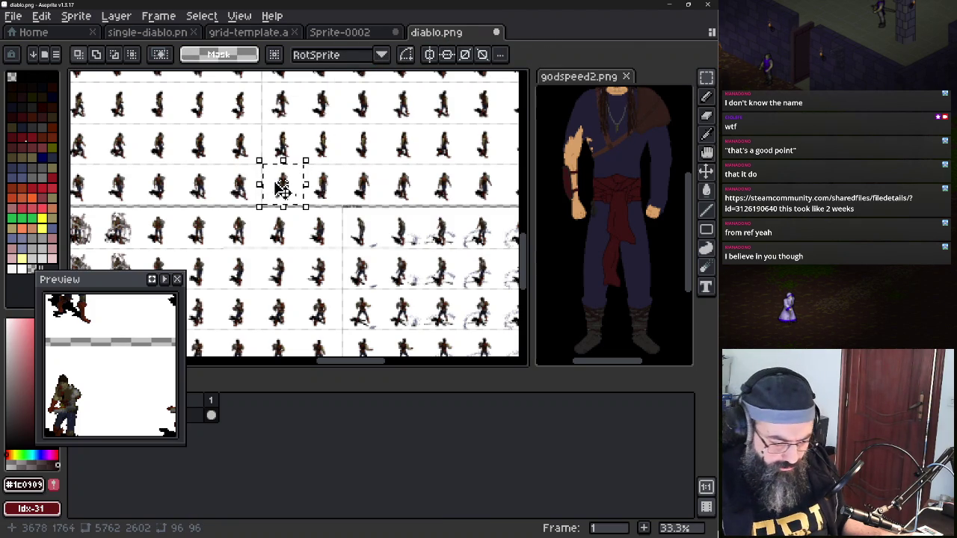
Cancel a trial move of the selected cell, deselect it, and switch to the browser
click(282, 190)
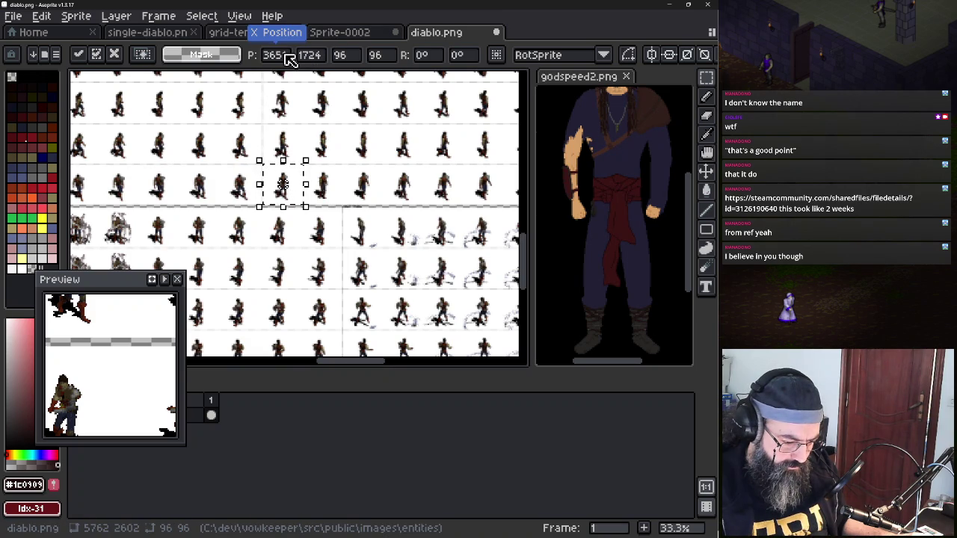
drag(308, 187, 335, 182)
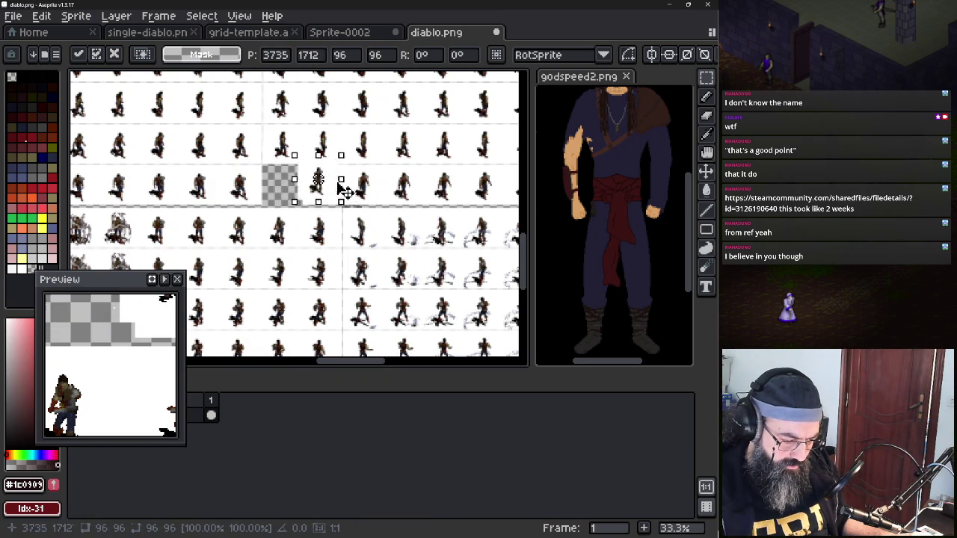
key(Escape)
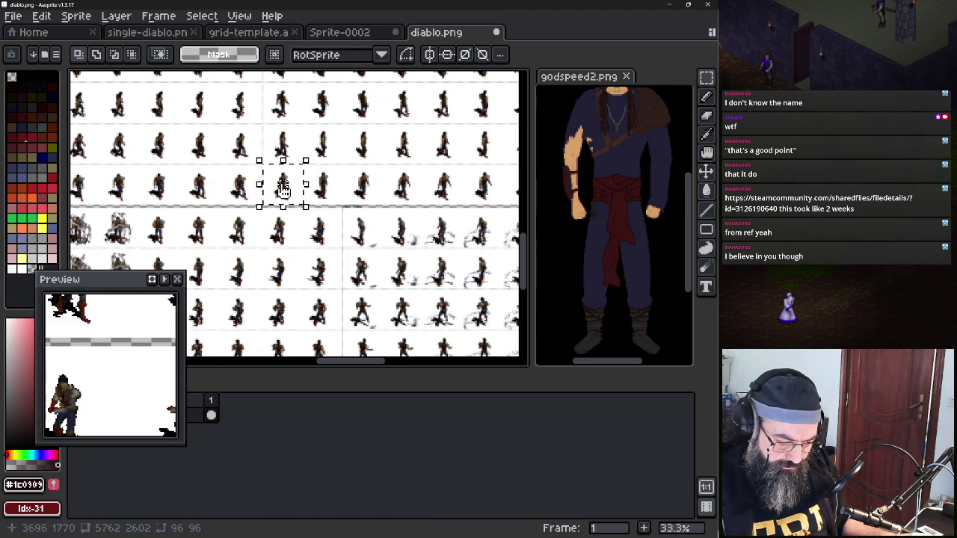
click(283, 189)
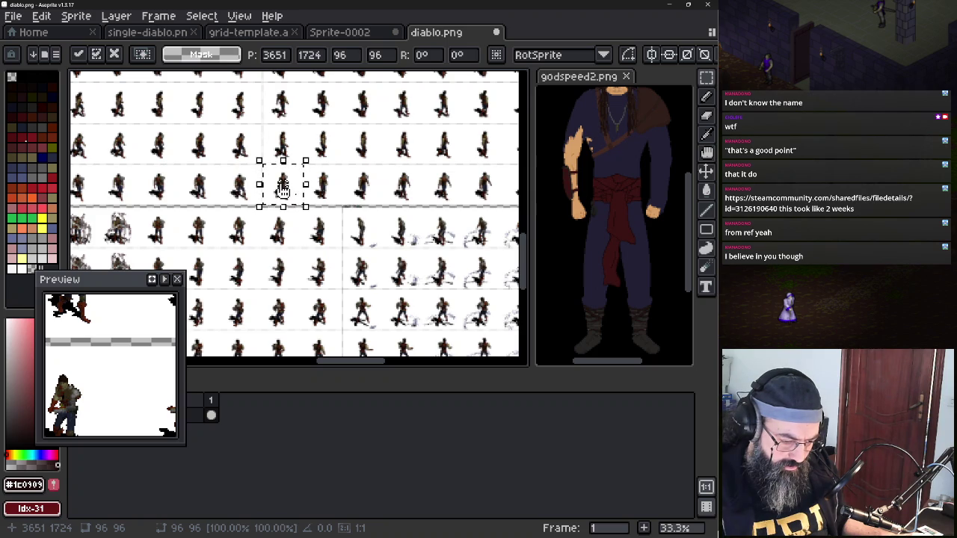
click(416, 183)
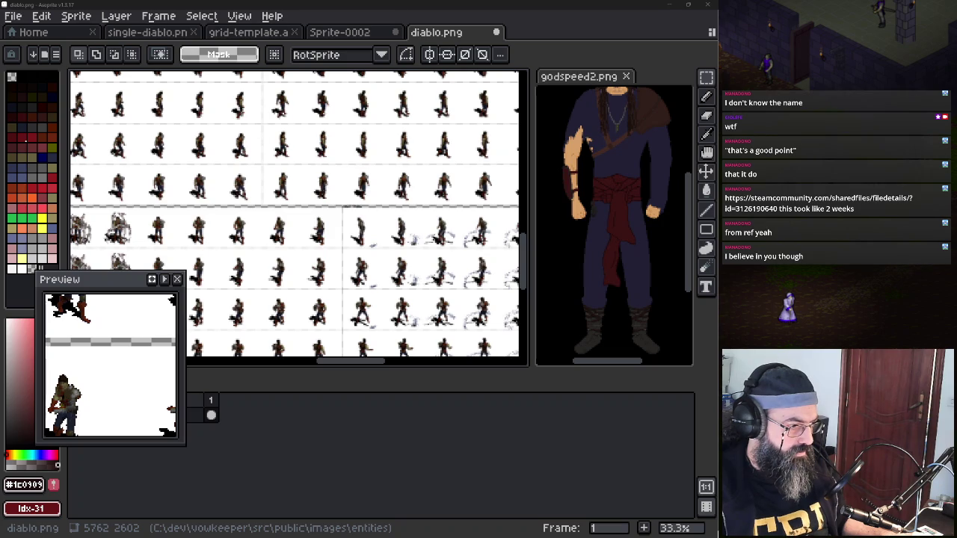
key(alt+Tab)
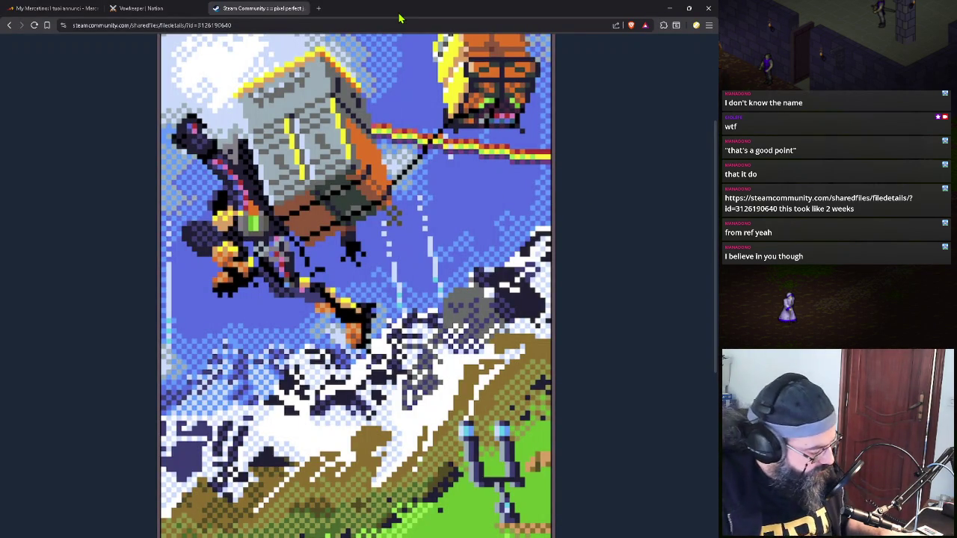
Search 'aseprite selection size change' in a new tab and open the Aseprite Docs Basics page
key(ctrl+t)
text(aseprite )
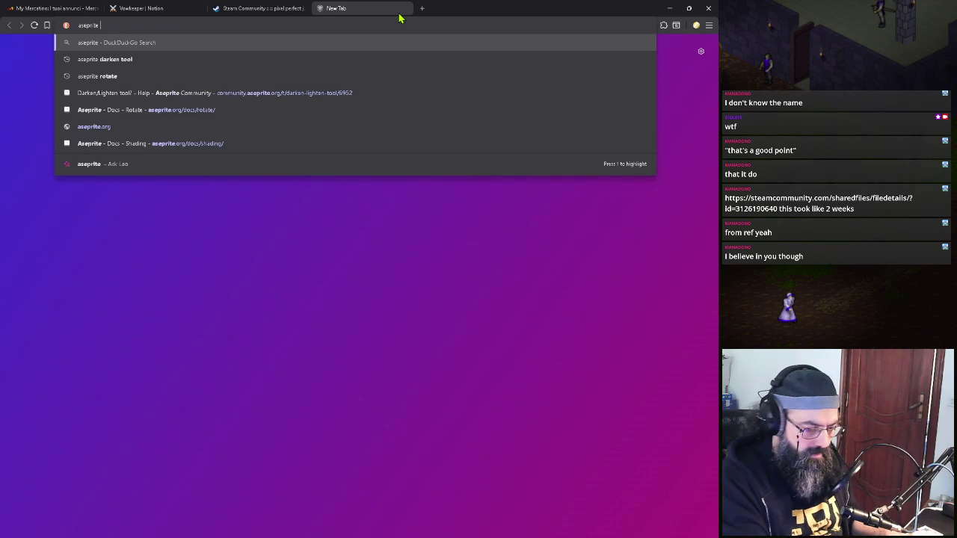
text(select with)
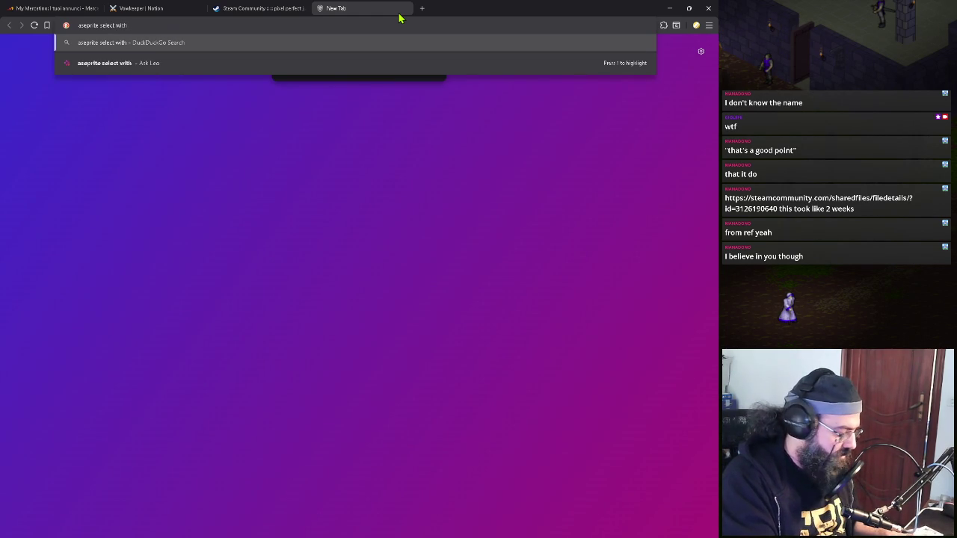
key(BackSpace)
key(BackSpace)
key(BackSpace)
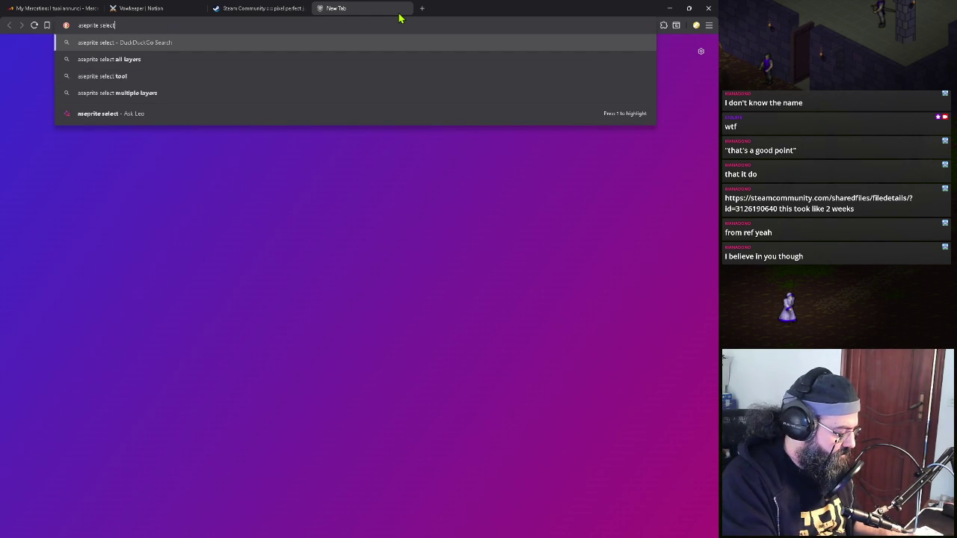
text(i)
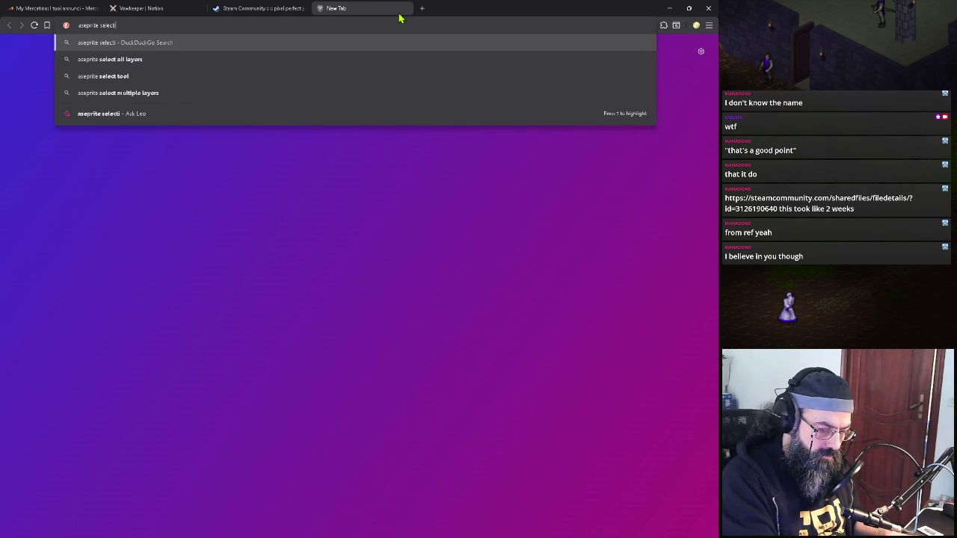
text(on )
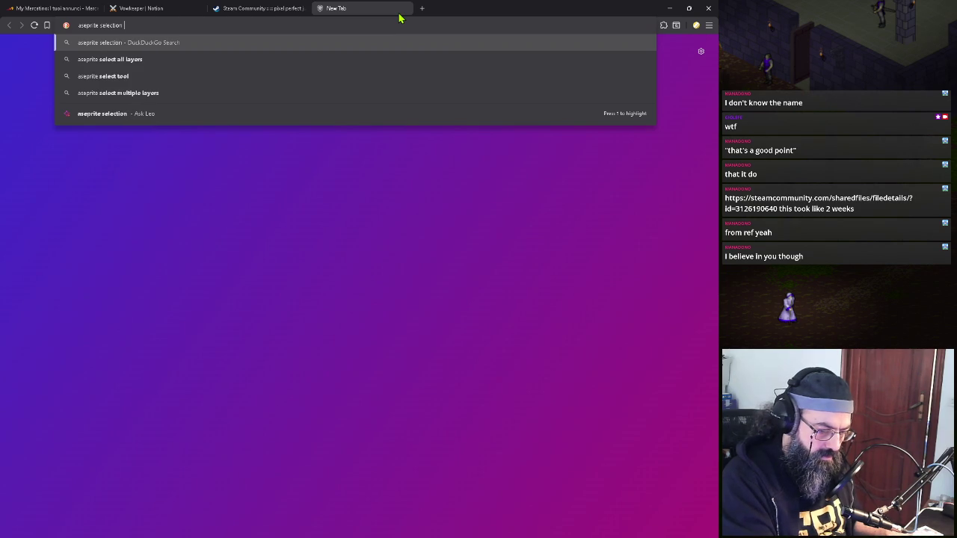
text(size change)
key(Return)
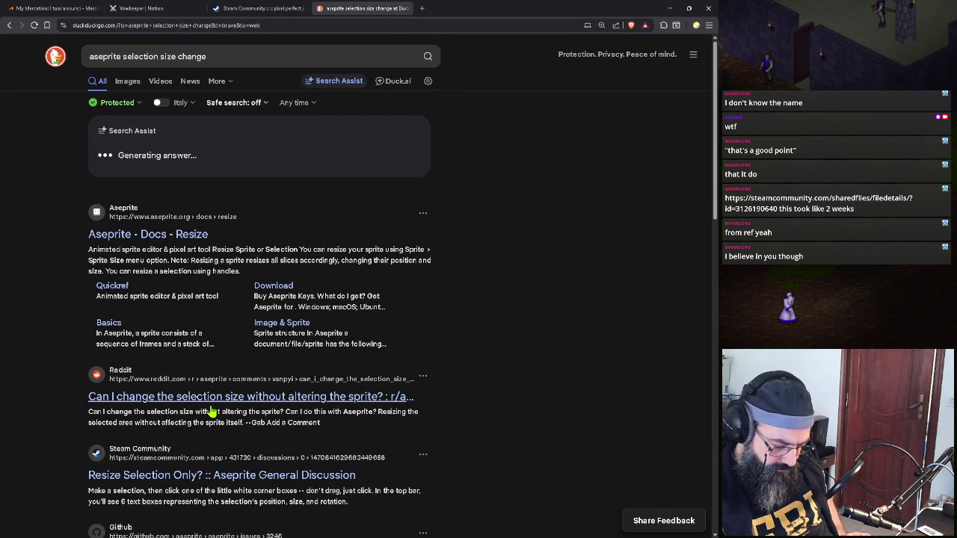
click(228, 470)
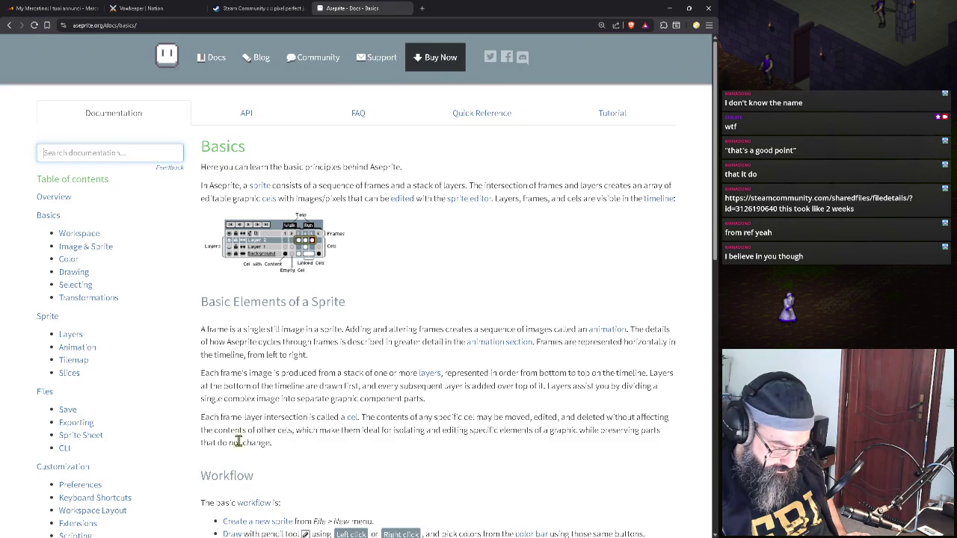
scroll(345, 291, down, 1)
scroll(345, 314, down, 2)
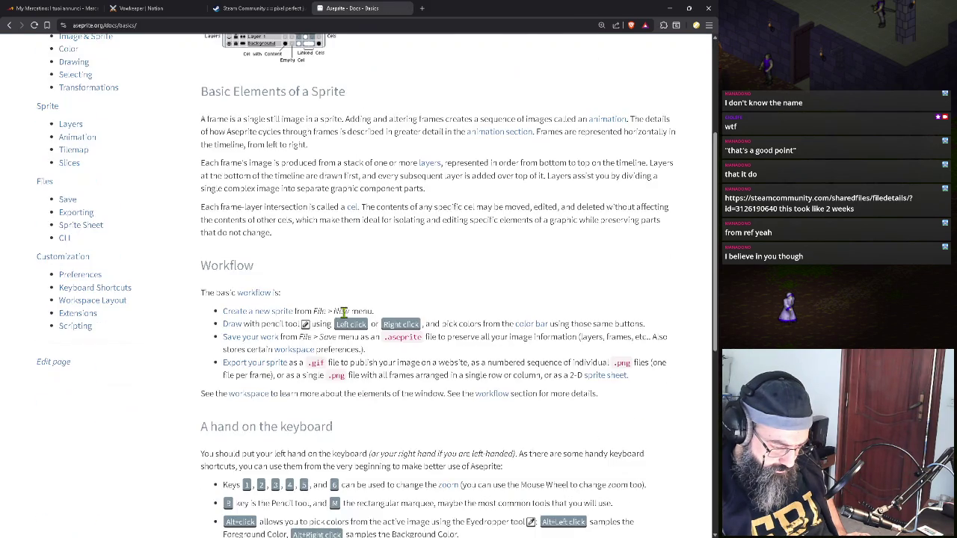
scroll(345, 315, down, 2)
key(alt+Left)
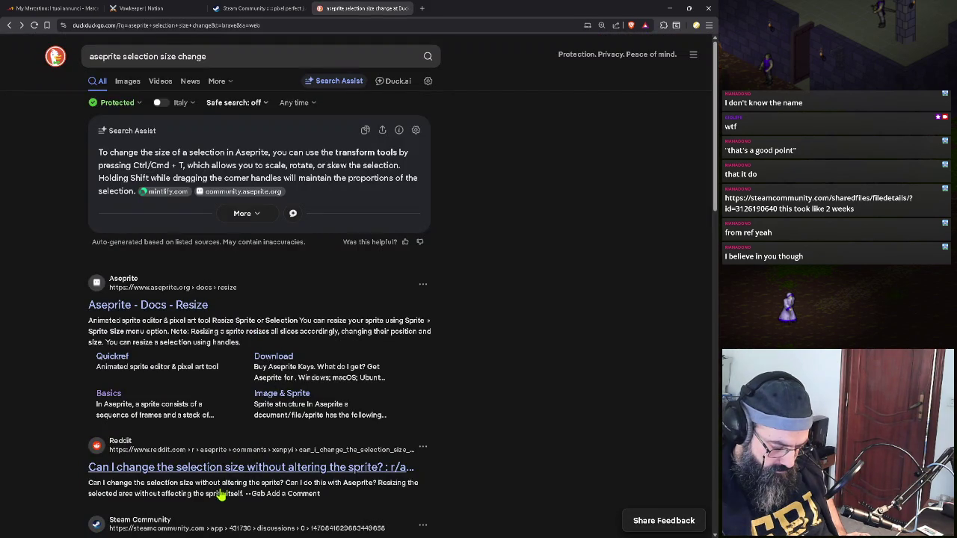
click(226, 466)
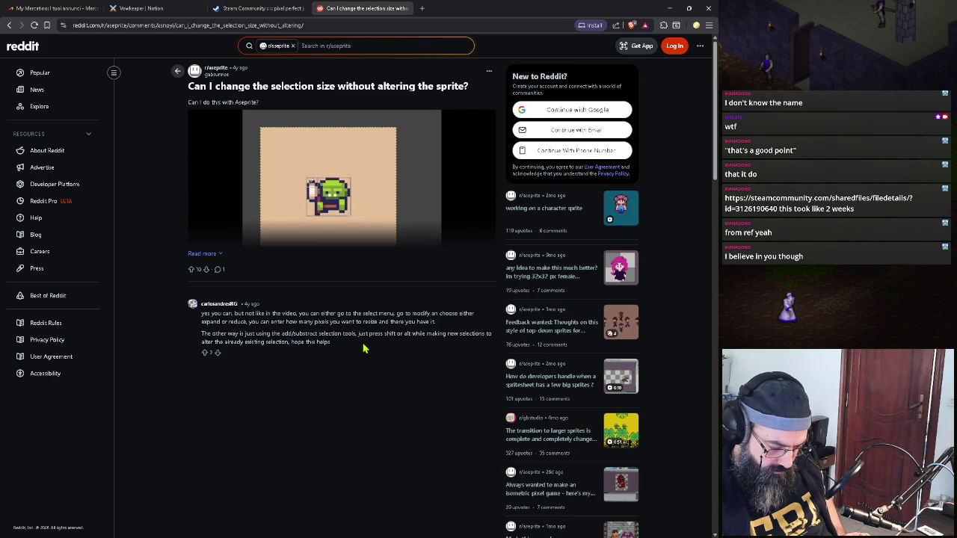
key(alt+Left)
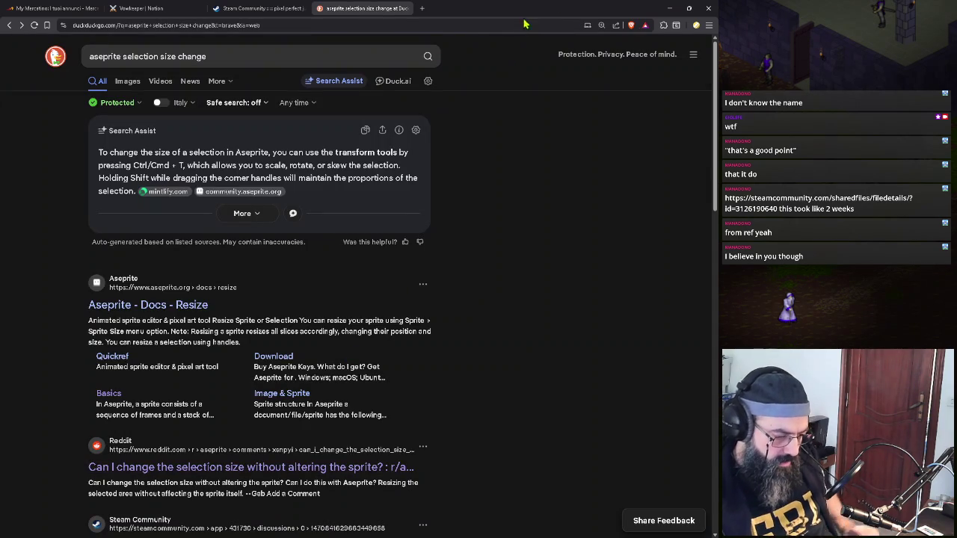
scroll(229, 393, down, 1)
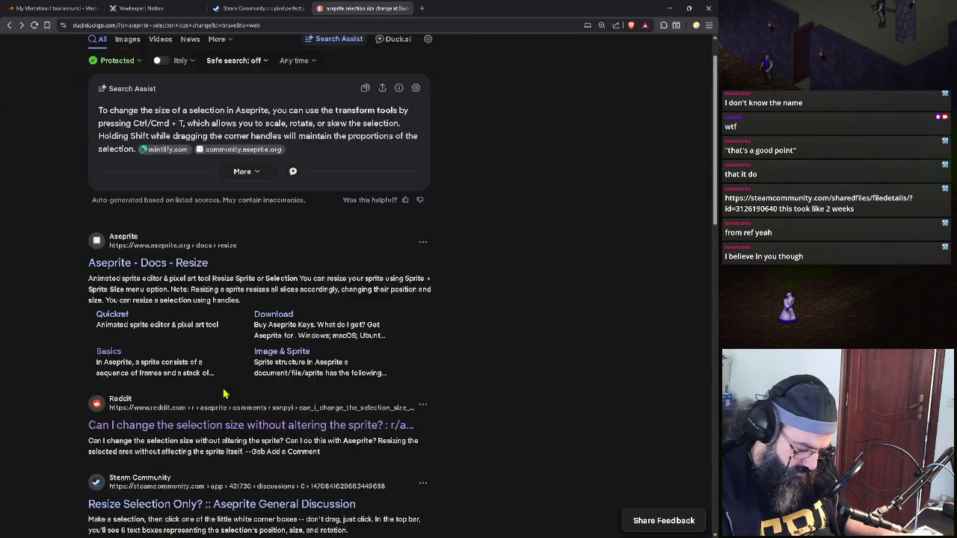
scroll(229, 393, down, 2)
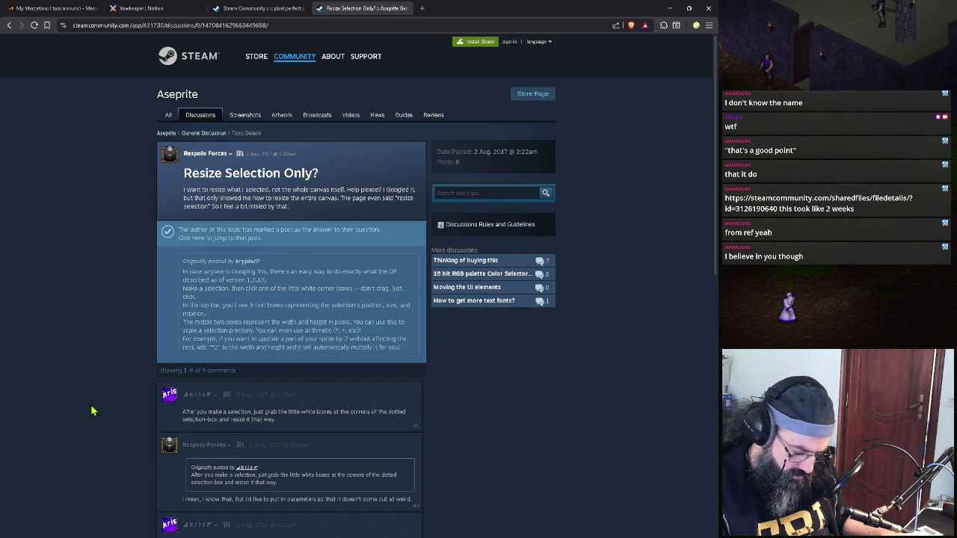
key(alt+Left)
scroll(233, 366, down, 2)
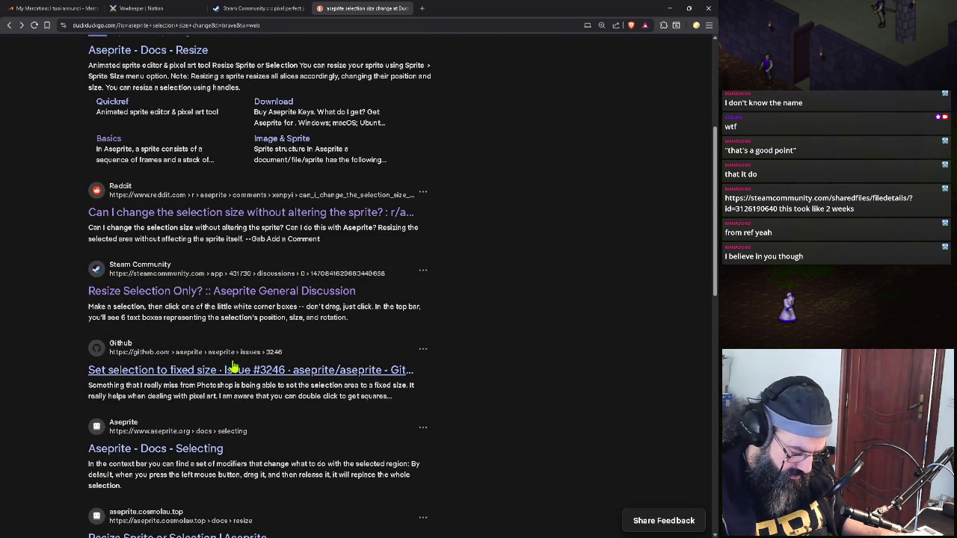
Read GitHub issue #3246 'Set selection to fixed size' enlarged, scrolling through all its comments
click(192, 373)
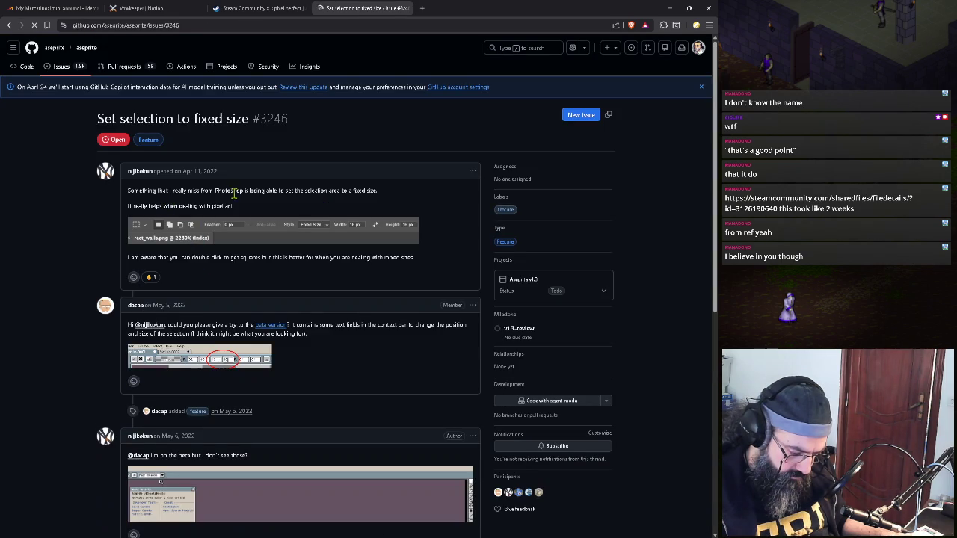
key(ctrl+plus)
key(ctrl+plus)
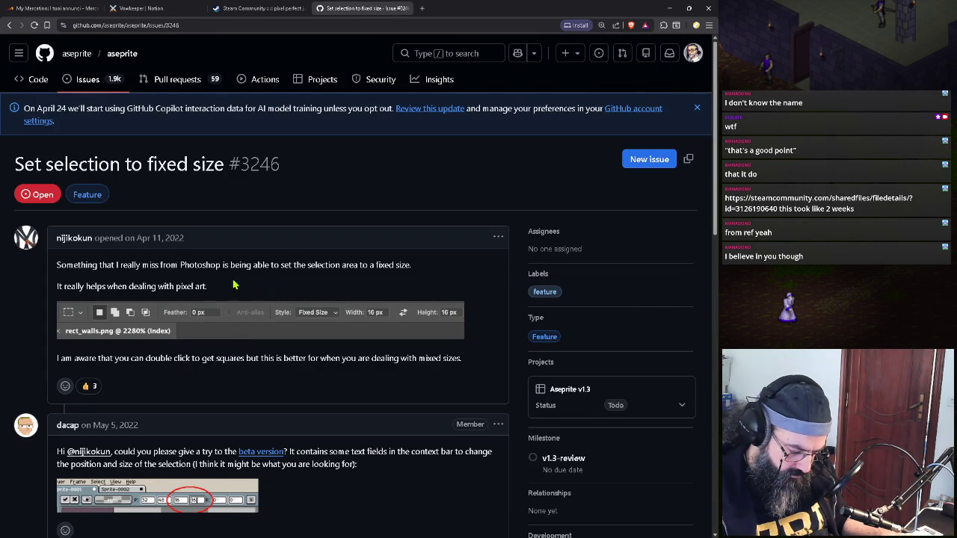
scroll(119, 321, down, 3)
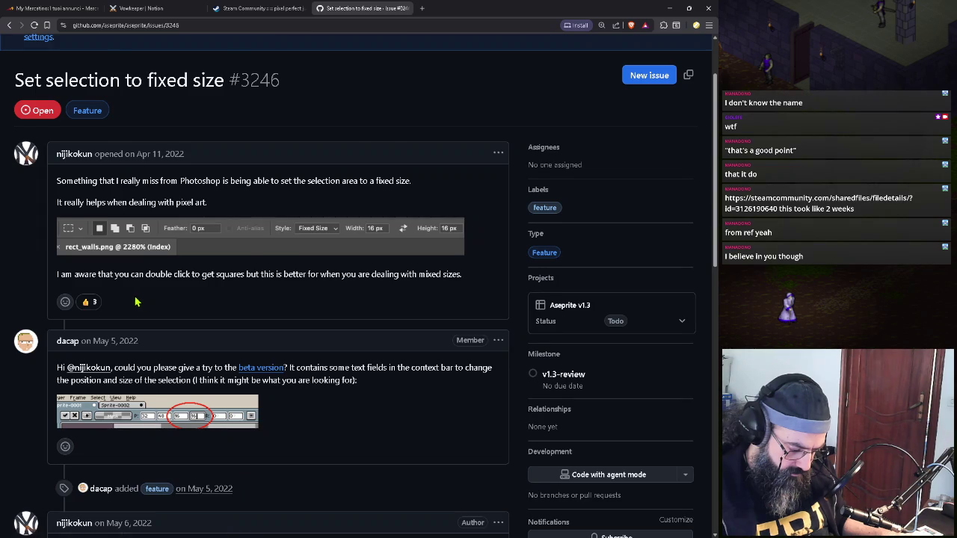
scroll(111, 368, down, 1)
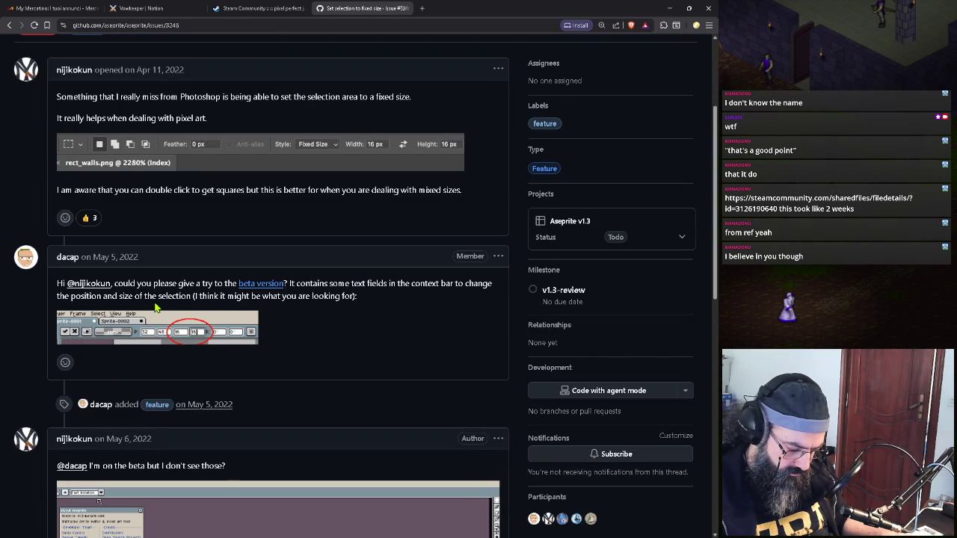
scroll(326, 323, down, 3)
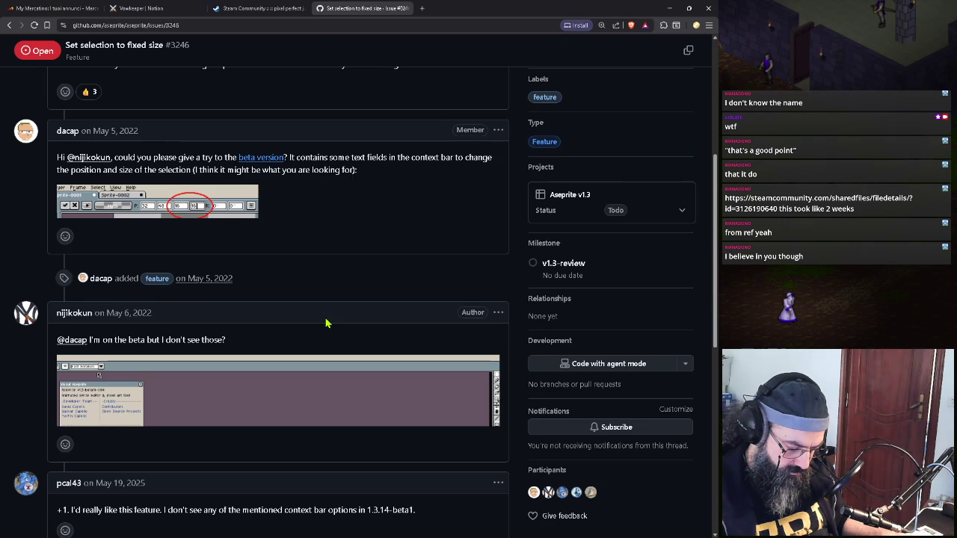
scroll(325, 322, down, 3)
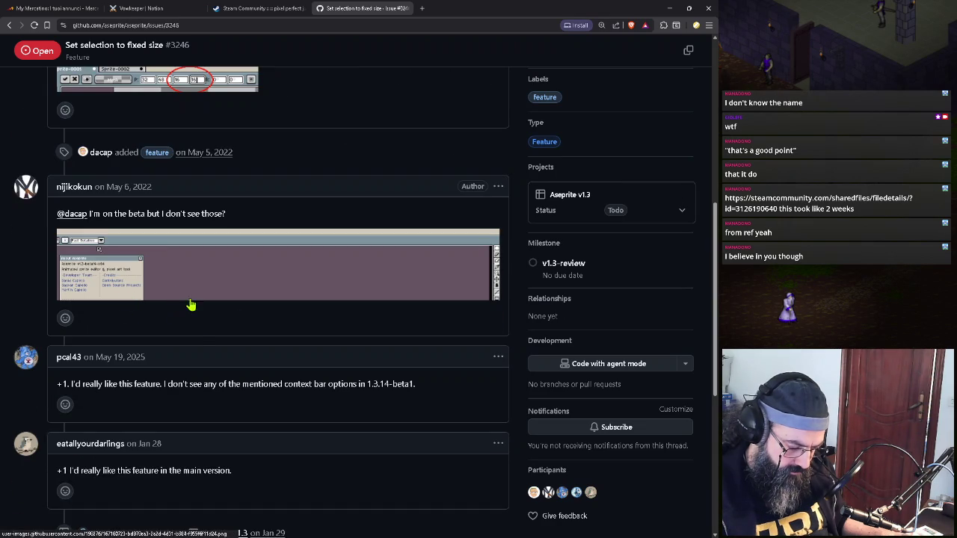
scroll(202, 332, down, 3)
scroll(195, 366, down, 3)
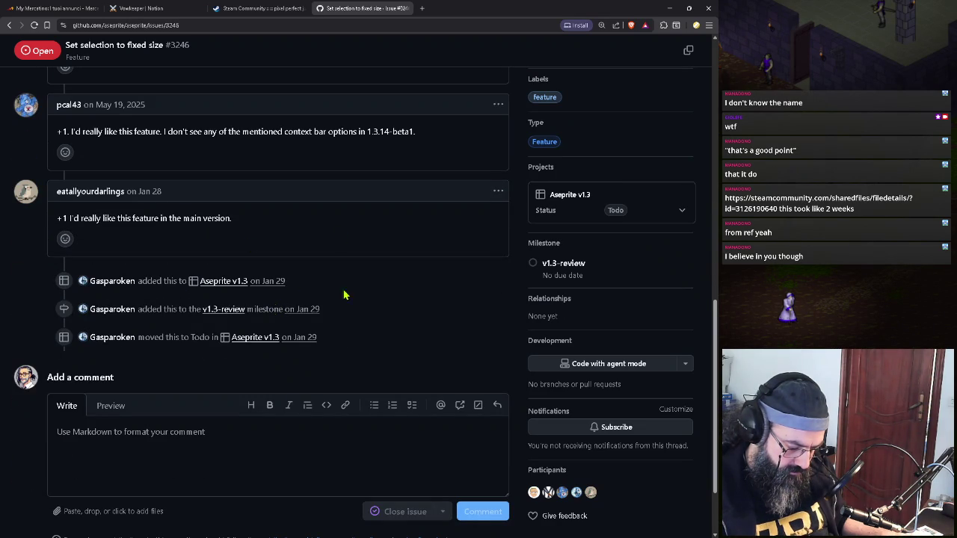
click(669, 8)
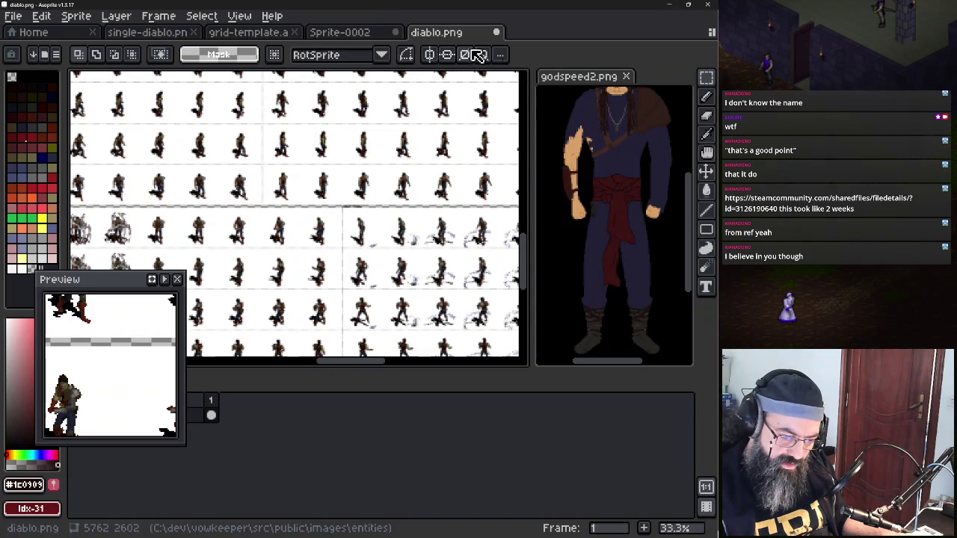
With the Rectangular Marquee, draw a roughly 102×97 selection around the left walking frame
drag(449, 213, 304, 212)
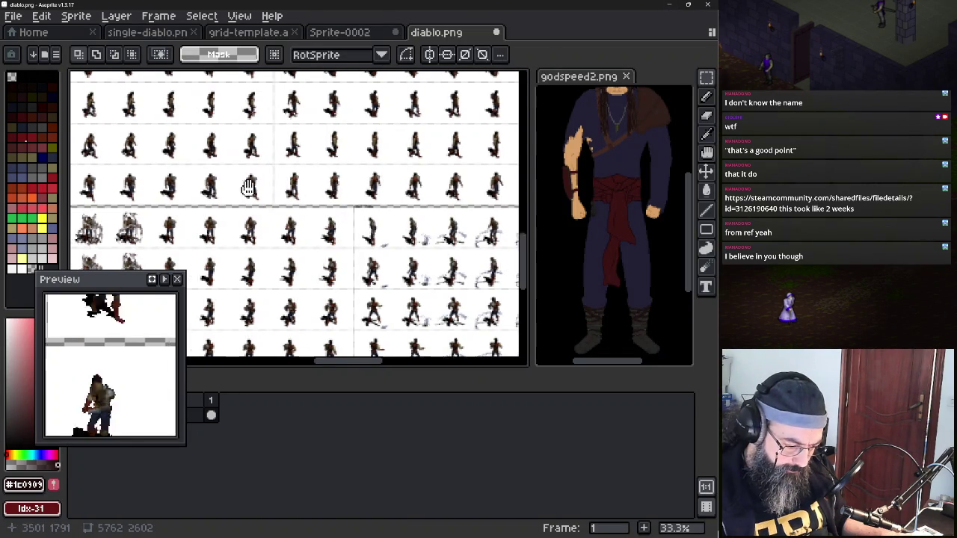
scroll(224, 217, down, 1)
scroll(254, 231, down, 1)
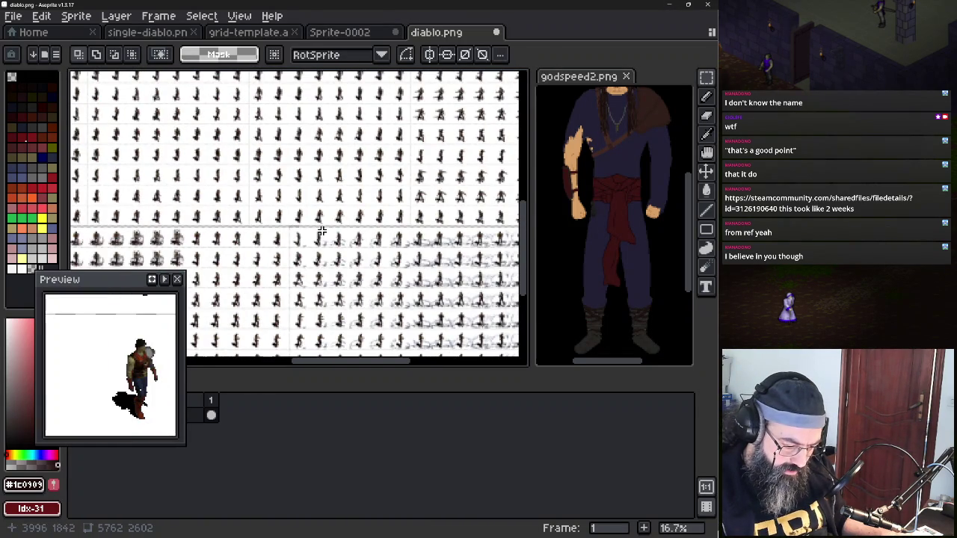
scroll(279, 217, up, 3)
scroll(262, 222, up, 1)
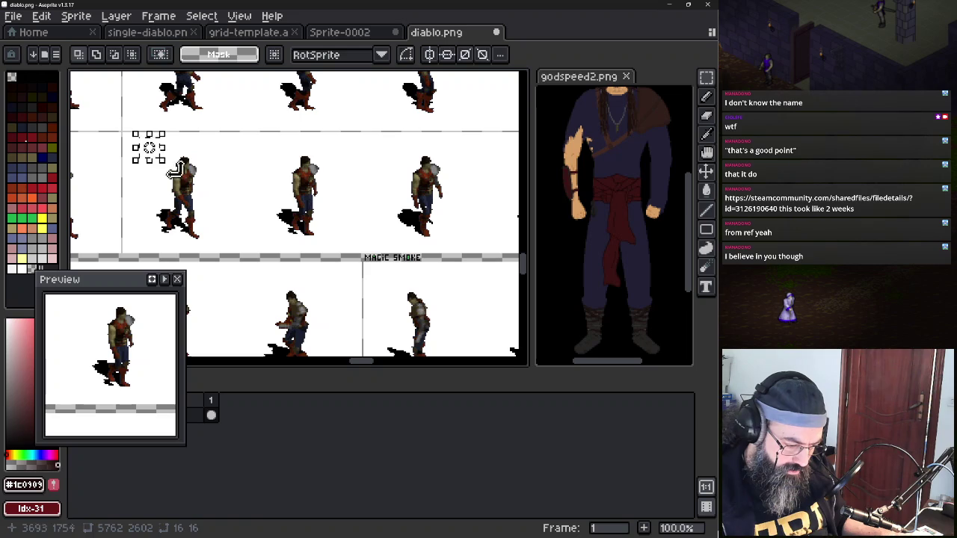
click(705, 77)
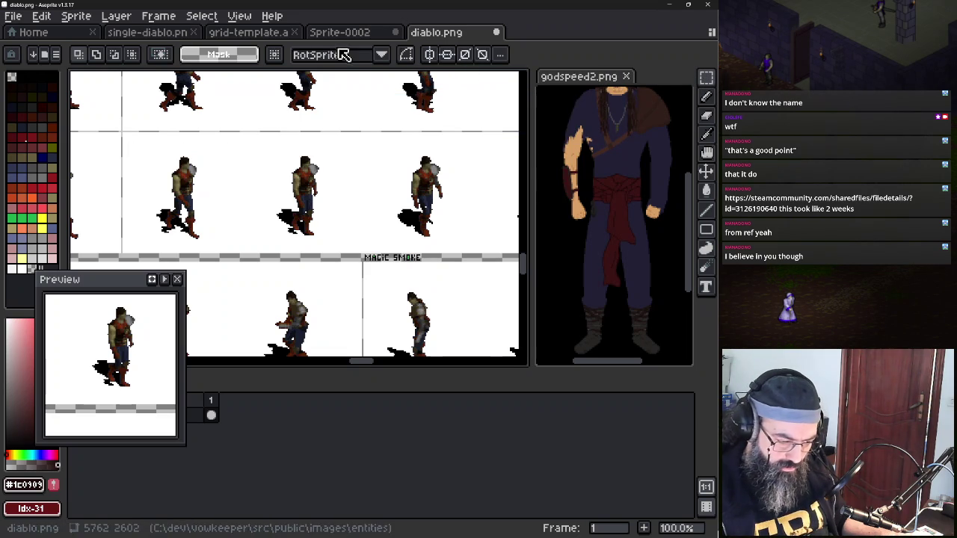
click(120, 15)
mouse_move(201, 16)
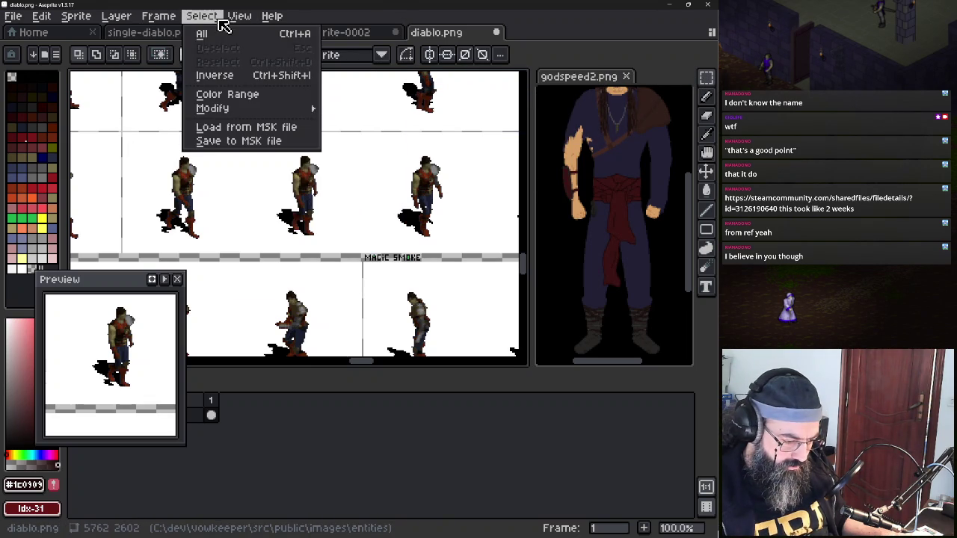
click(217, 33)
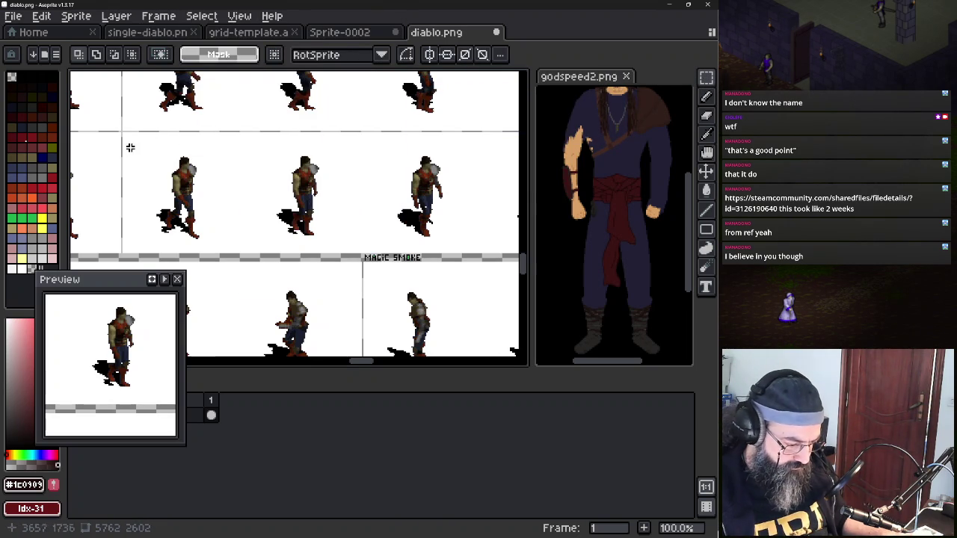
drag(257, 259, 122, 131)
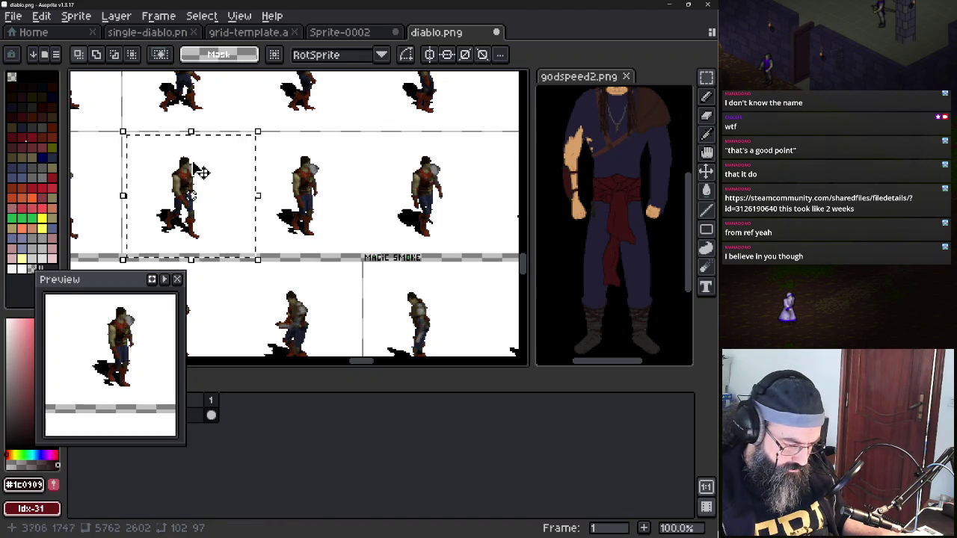
Start transforming the frame selection and cancel an accidental 9px width change
click(239, 171)
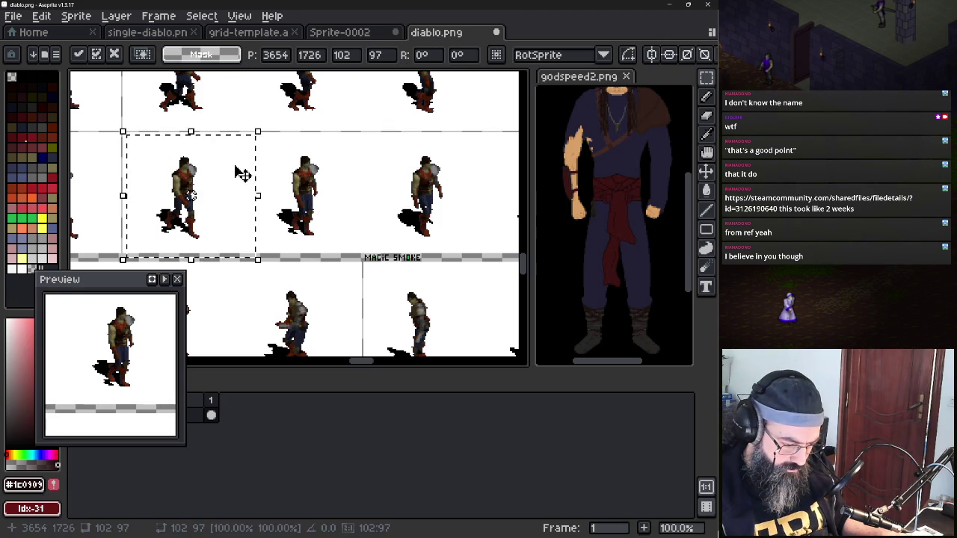
click(341, 54)
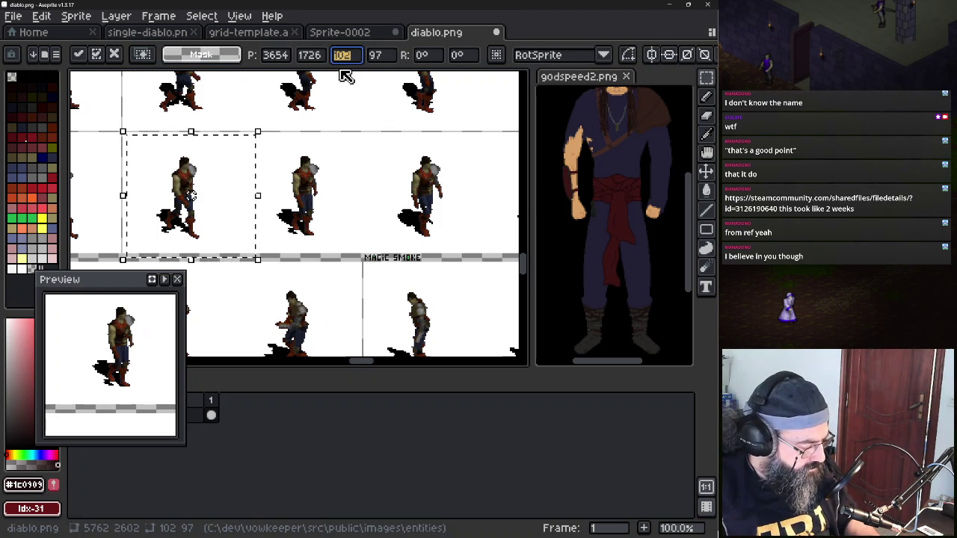
text(9)
key(Escape)
Review the transform's rotation algorithm options, then bring up Select > Modify > Expand
click(257, 154)
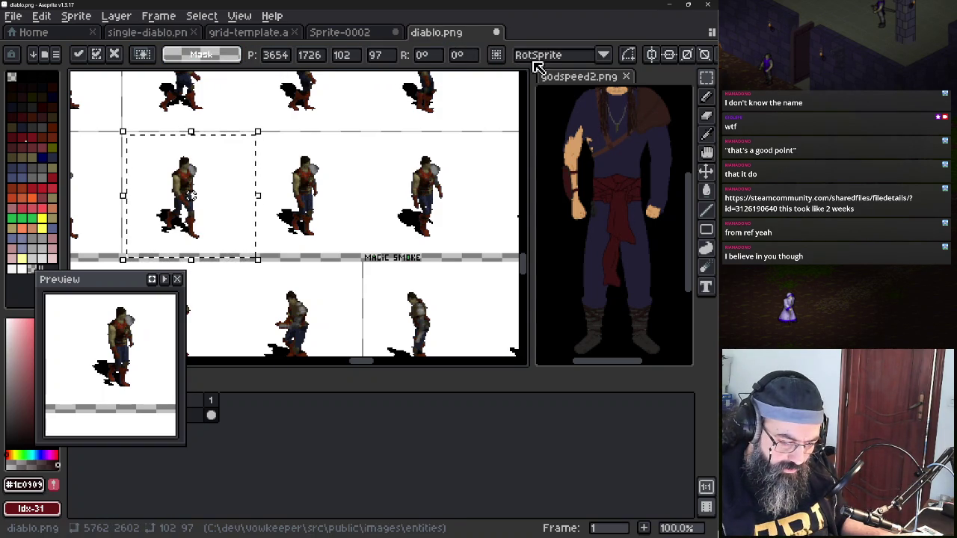
click(607, 55)
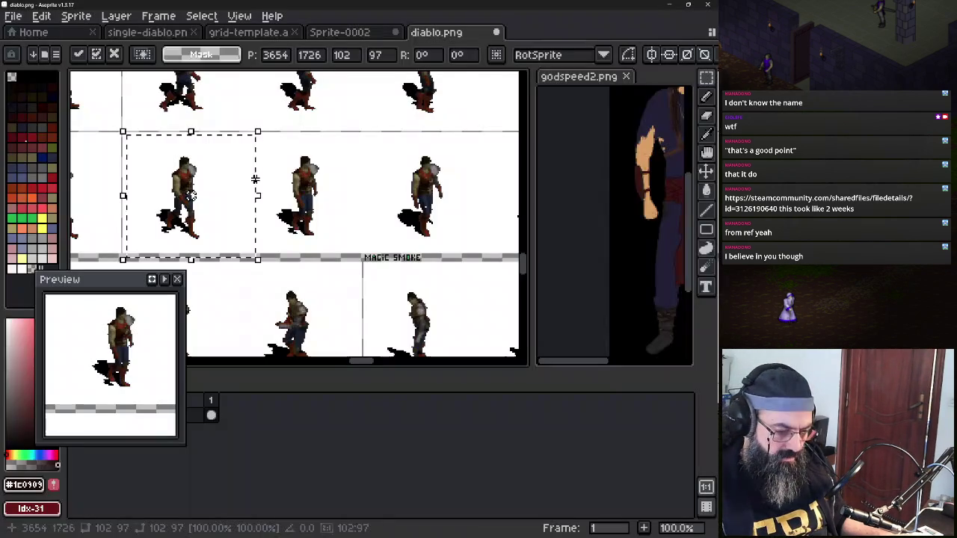
click(200, 17)
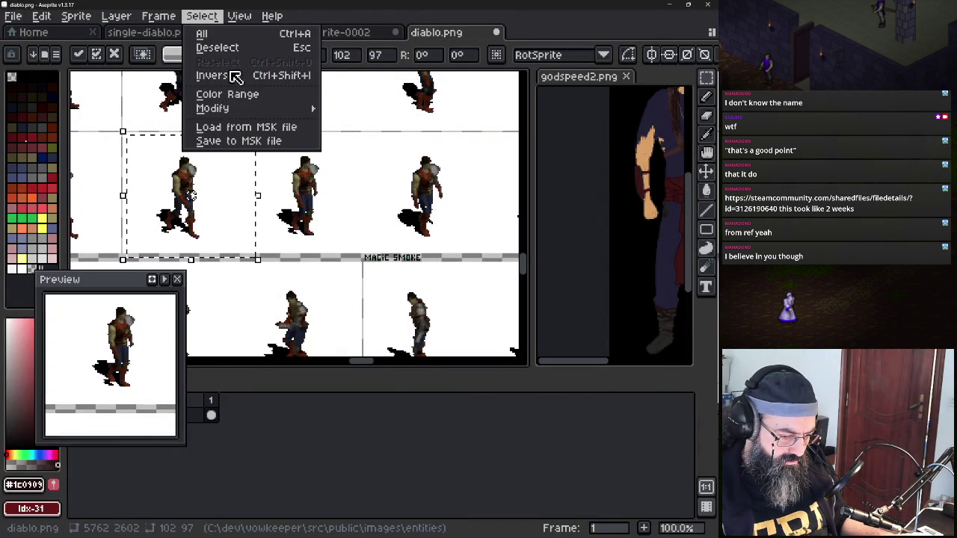
mouse_move(212, 108)
click(365, 123)
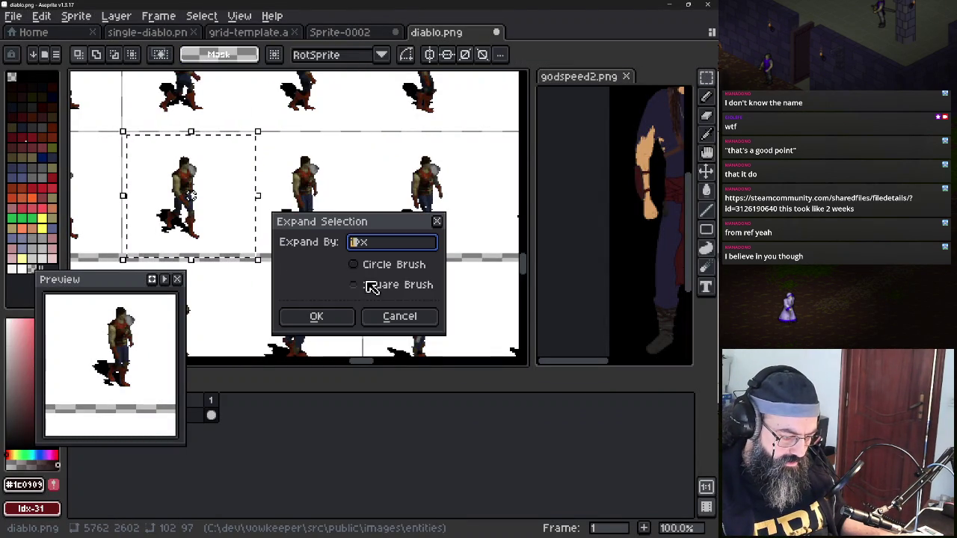
Expand the walk-frame selection by 123px to 302×297 and zoom the canvas to 200%
text(123)
key(Tab)
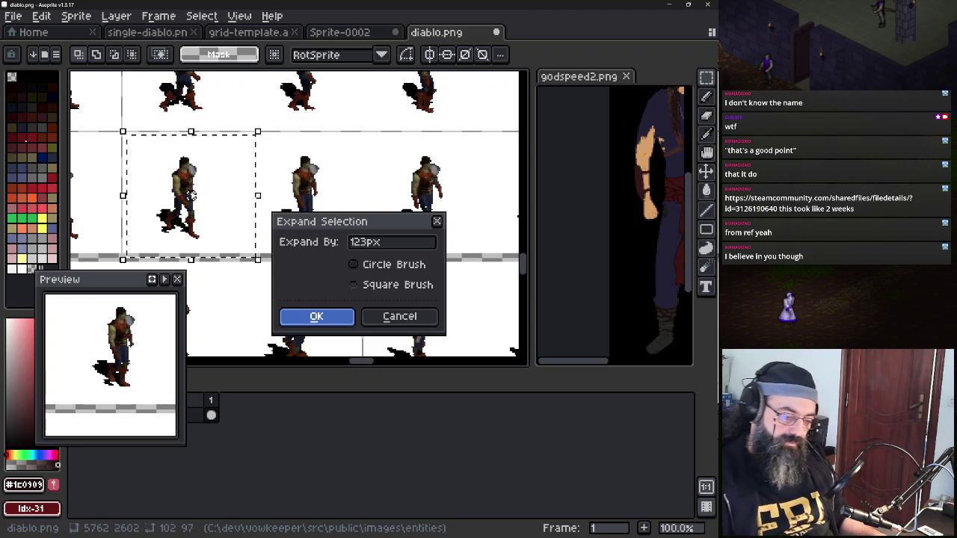
key(Return)
scroll(191, 196, up, 1)
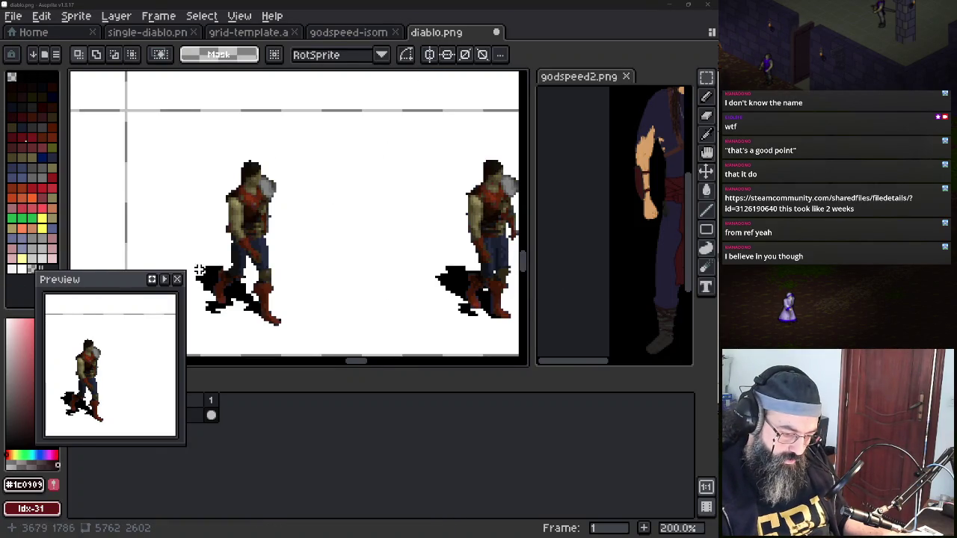
Measure one Diablo frame at roughly 96 pixels square, then return to the godspeed-isometric sprite
drag(135, 108, 190, 93)
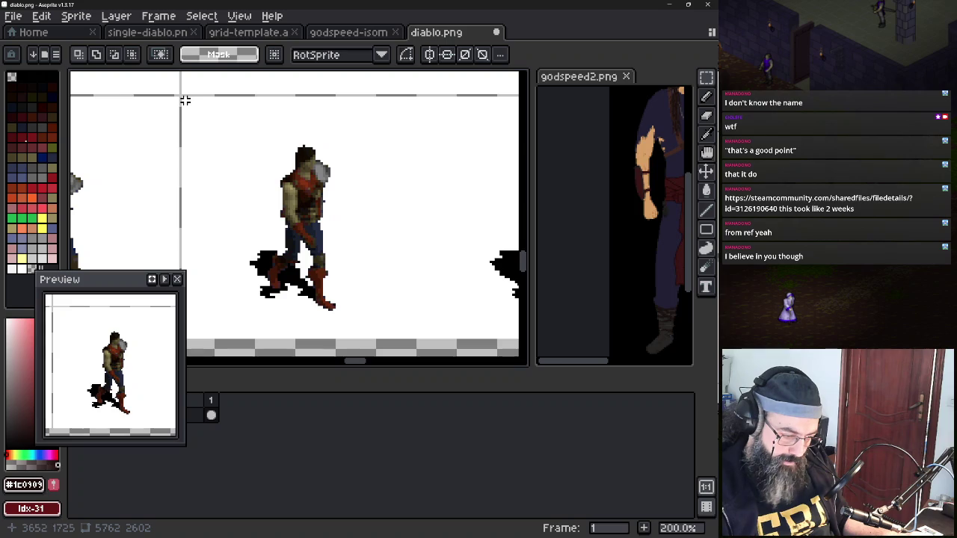
drag(182, 98, 434, 330)
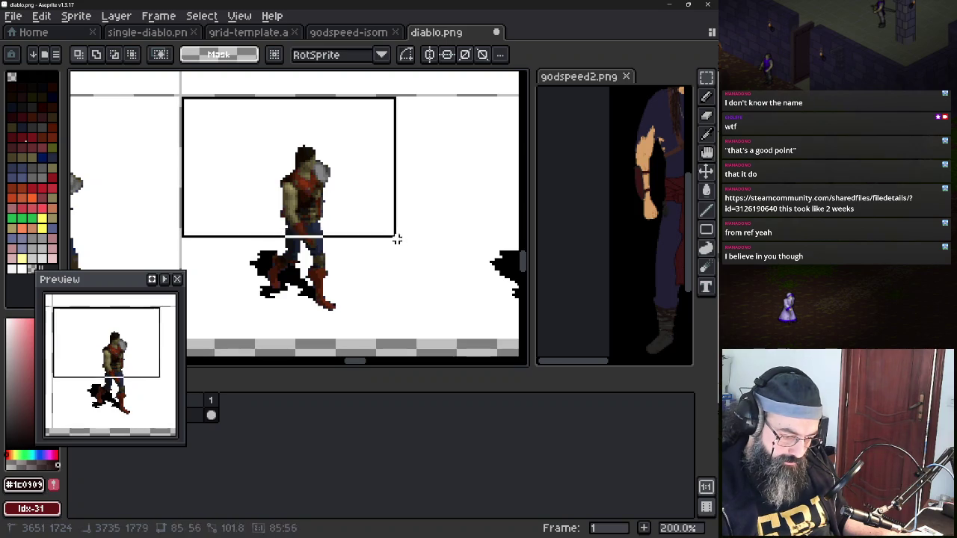
drag(434, 331, 419, 335)
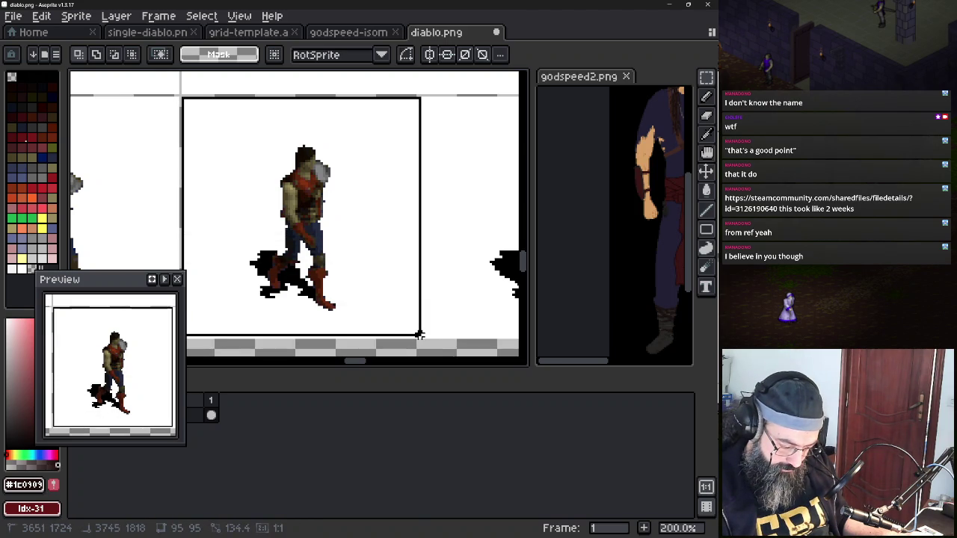
mouse_move(419, 336)
mouse_down()
mouse_move(496, 314)
mouse_move(515, 295)
mouse_move(325, 321)
mouse_move(384, 321)
mouse_move(316, 329)
mouse_move(320, 344)
mouse_up()
click(360, 32)
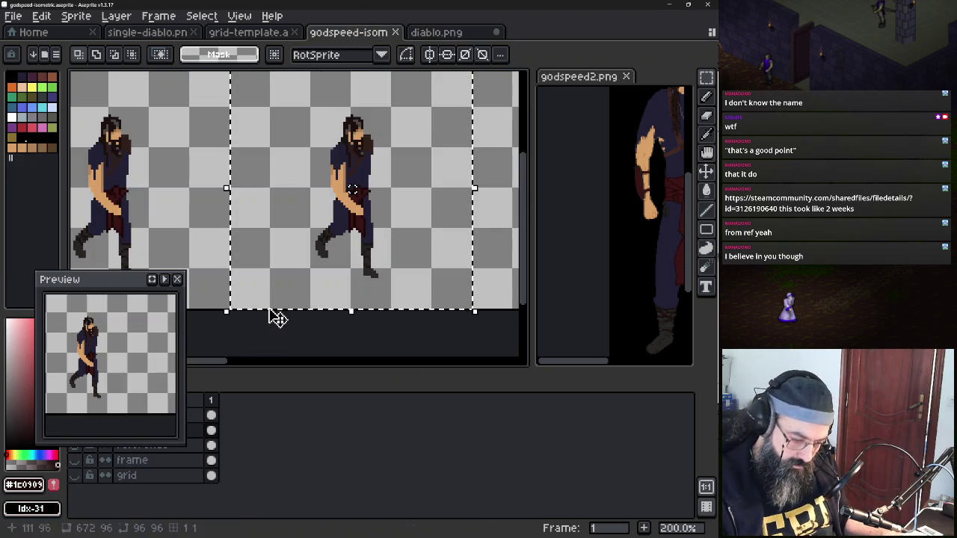
Set the godspeed-isometric canvas width to 768px, left-anchored so 96px is added on the right
scroll(291, 277, down, 2)
scroll(277, 260, down, 1)
click(76, 16)
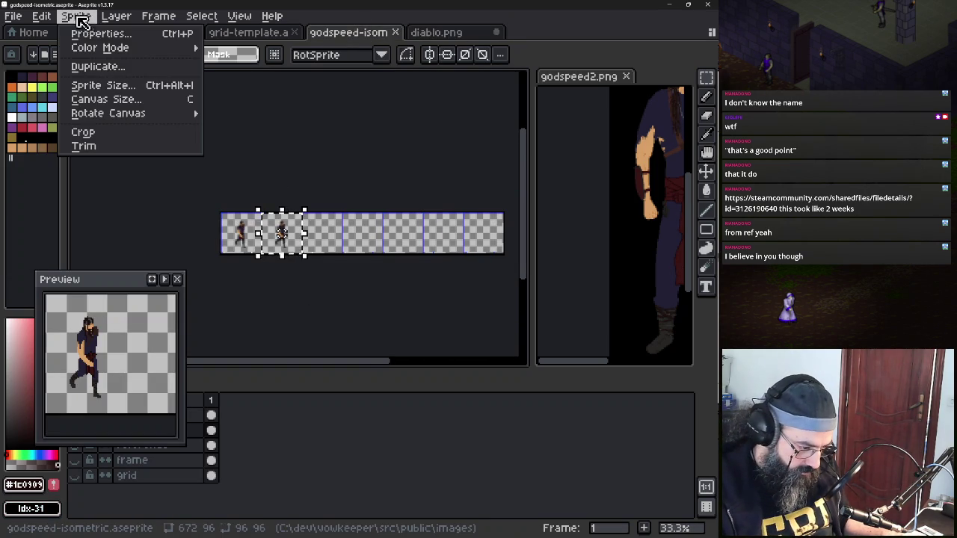
click(97, 99)
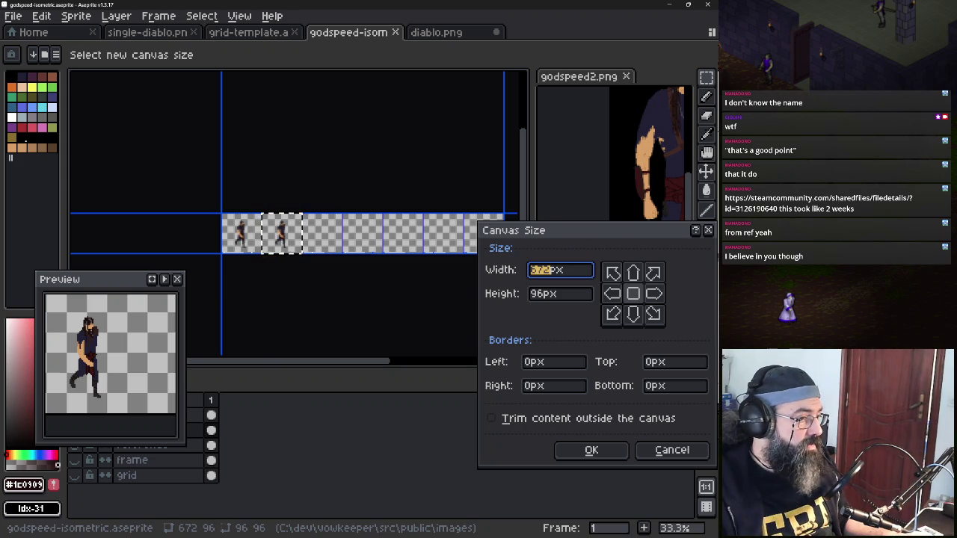
key(alt+Tab)
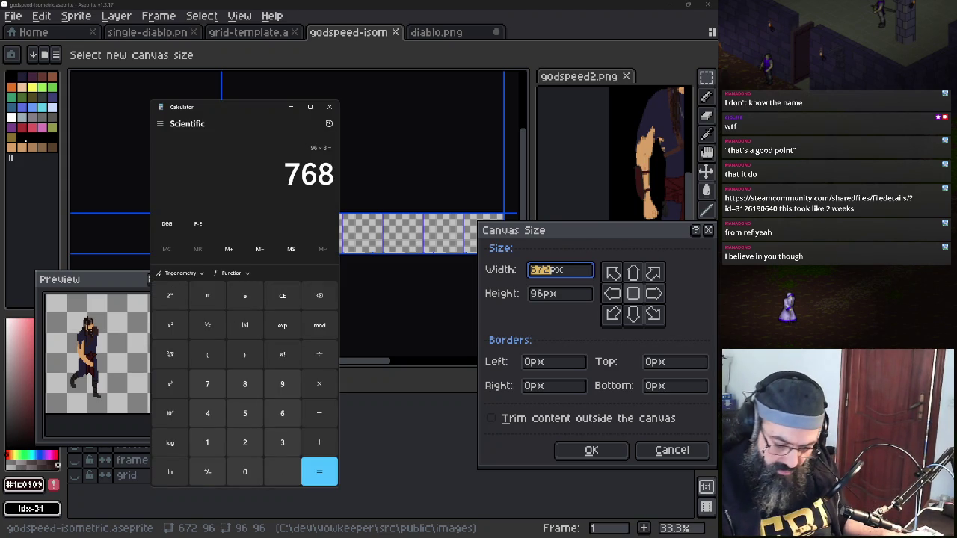
click(552, 273)
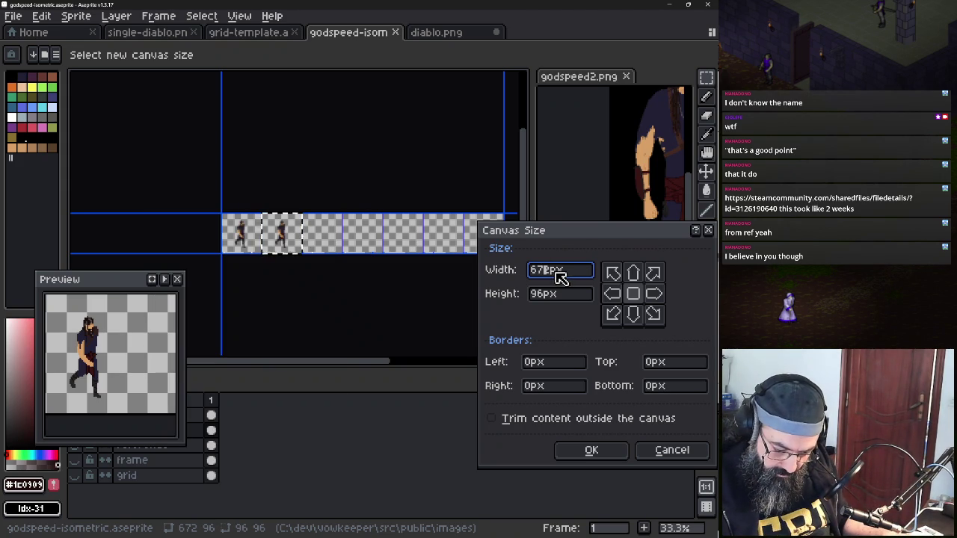
click(655, 294)
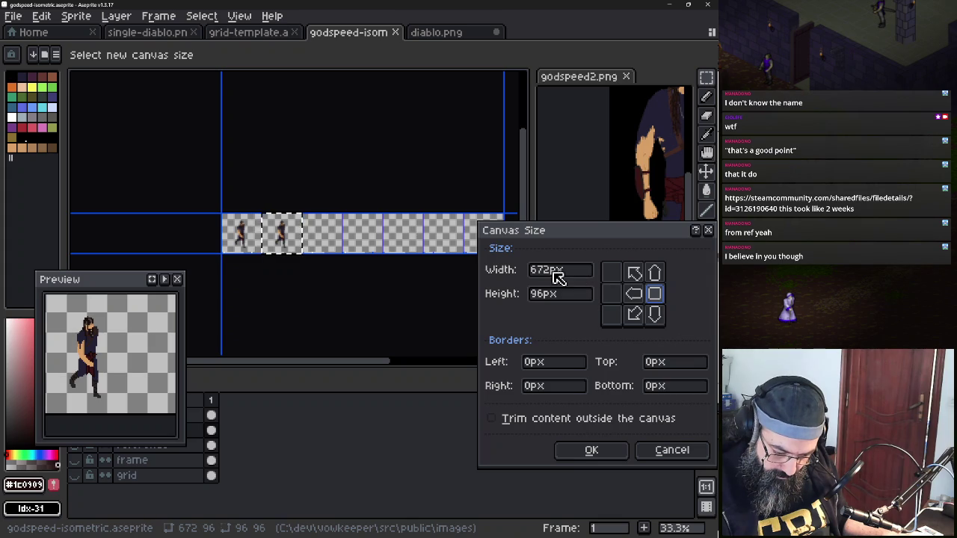
key(BackSpace)
key(BackSpace)
key(BackSpace)
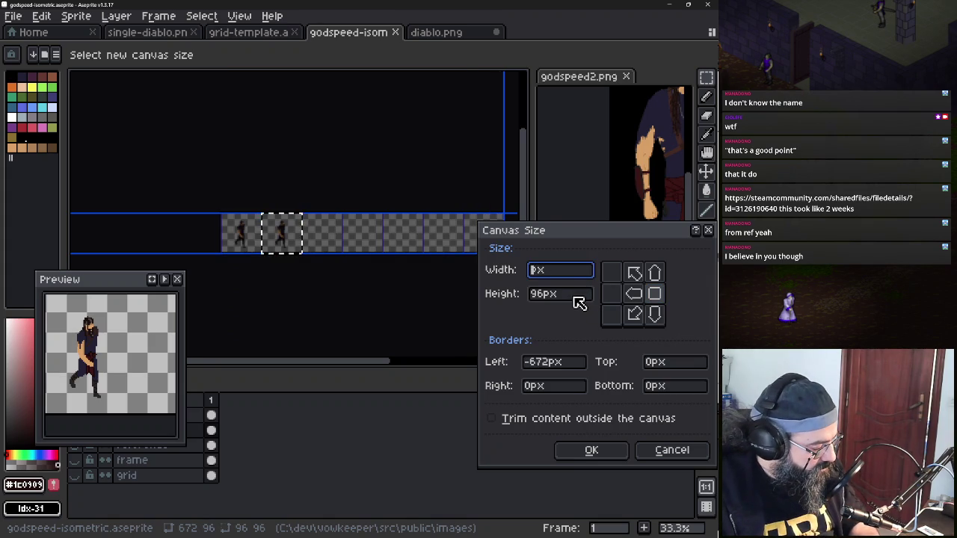
text(768)
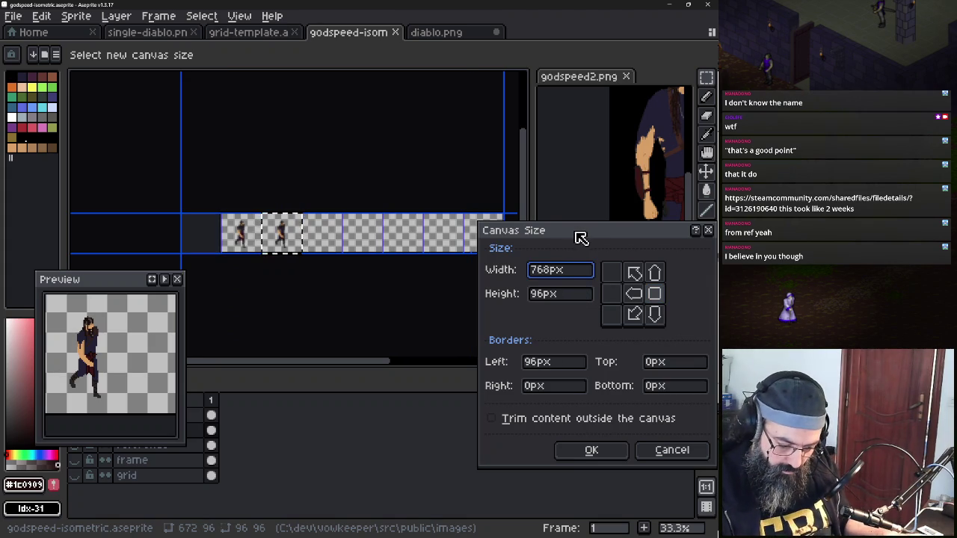
click(628, 295)
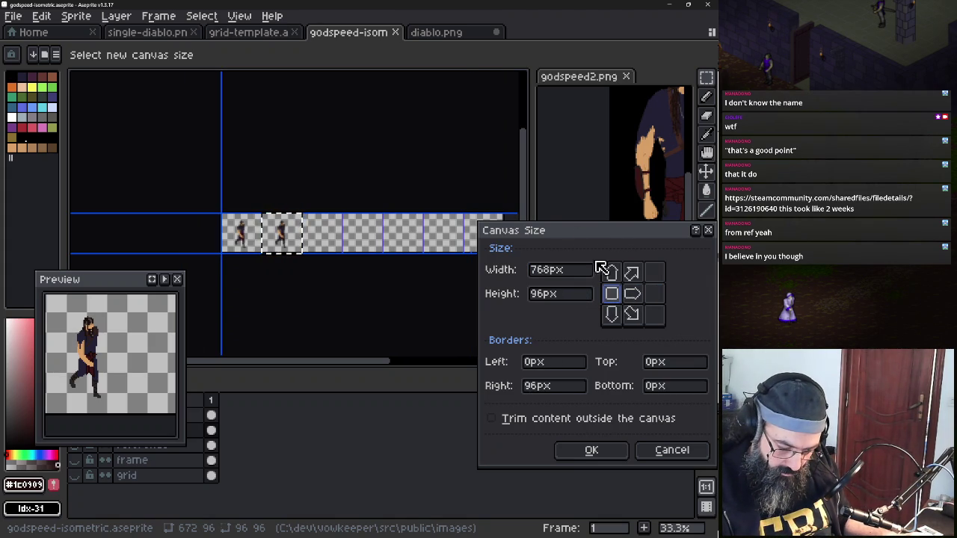
drag(616, 240, 599, 239)
click(586, 454)
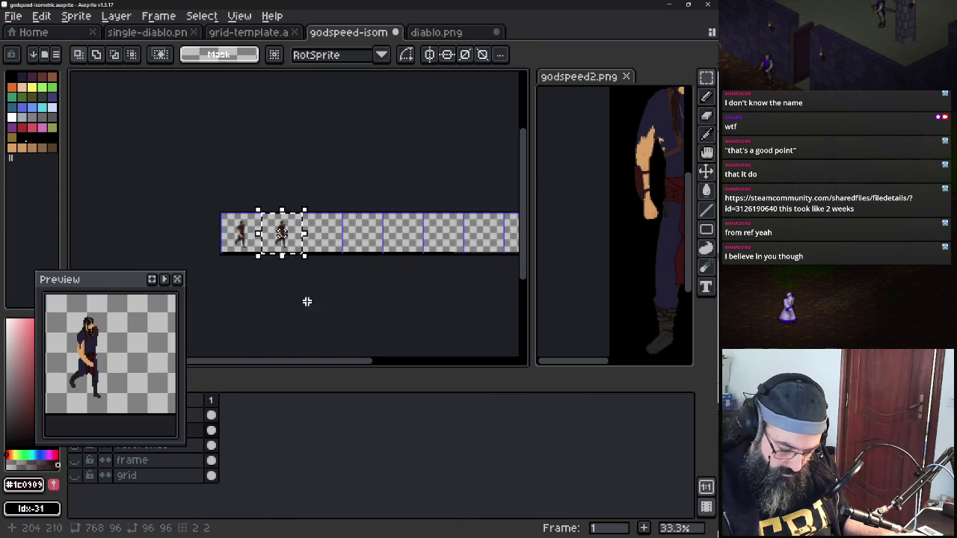
drag(133, 279, 130, 178)
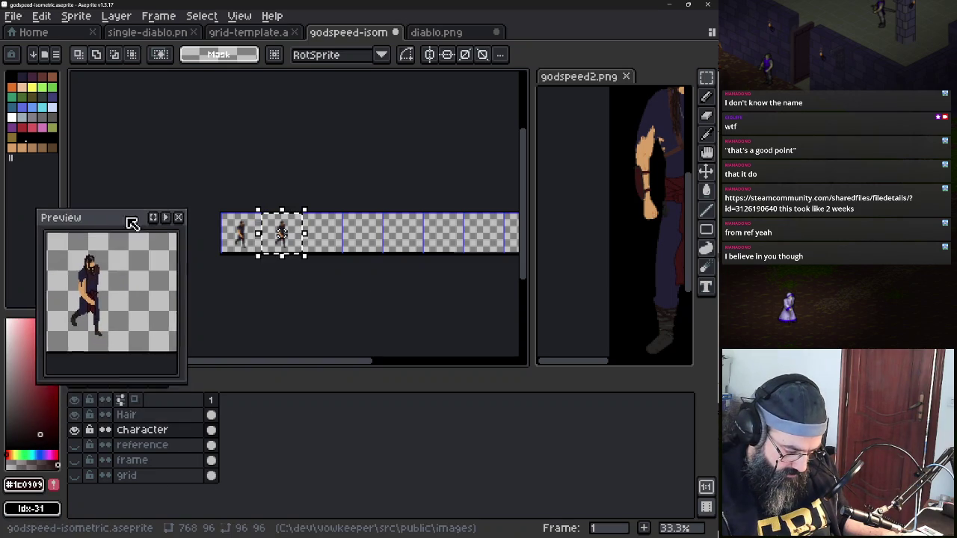
Select and show the reference layer, then paste the Diablo walk-frame strip across the canvas
click(154, 446)
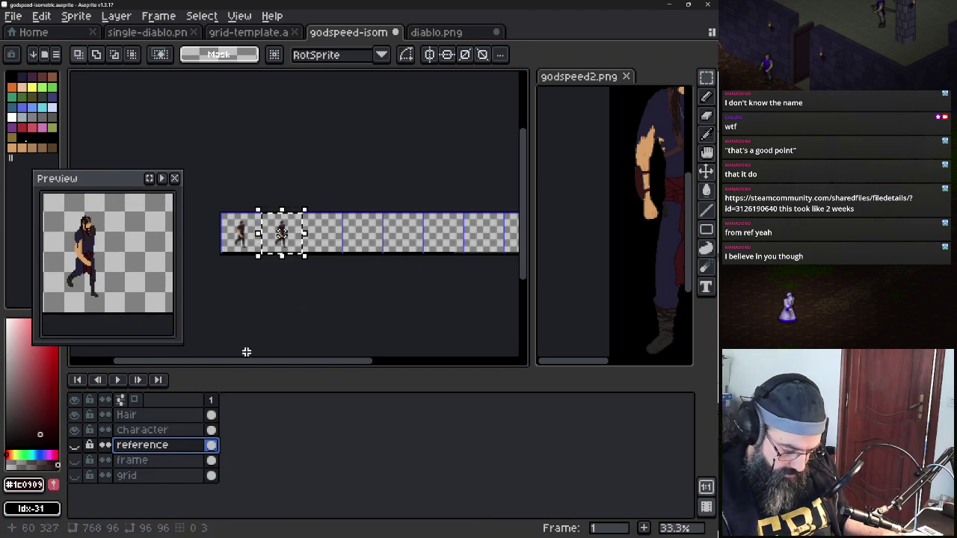
click(74, 444)
click(261, 323)
key(ctrl+v)
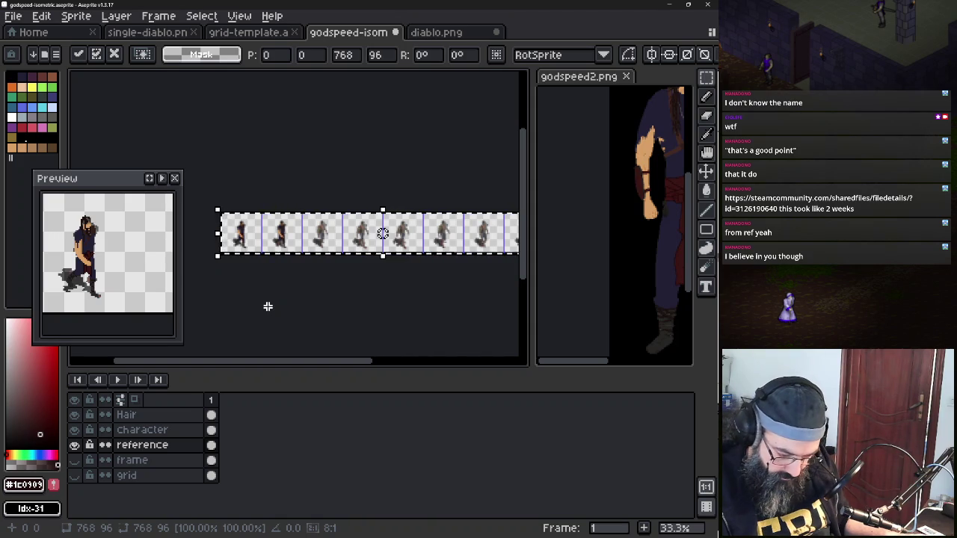
click(267, 306)
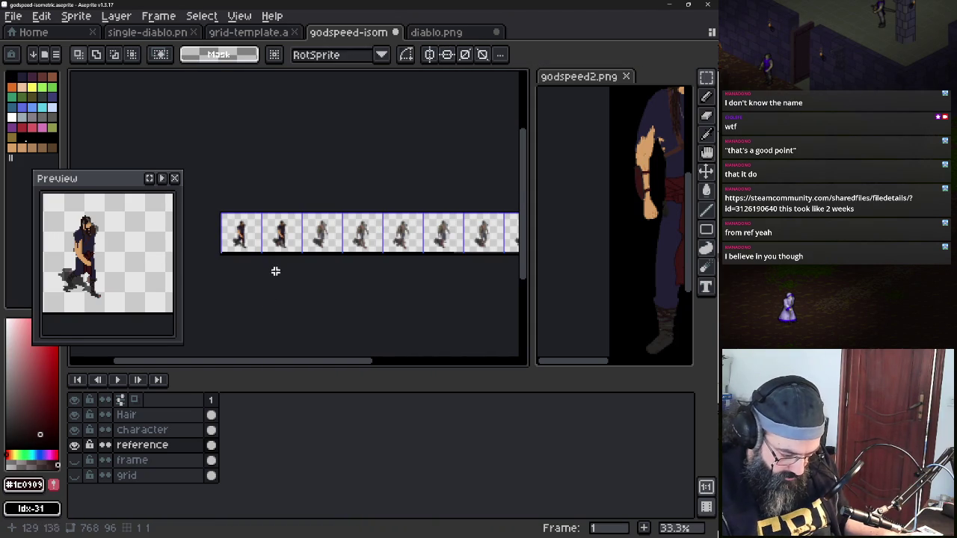
Switch to the Magic Wand and select a contiguous area of the reference strip
click(706, 76)
click(650, 77)
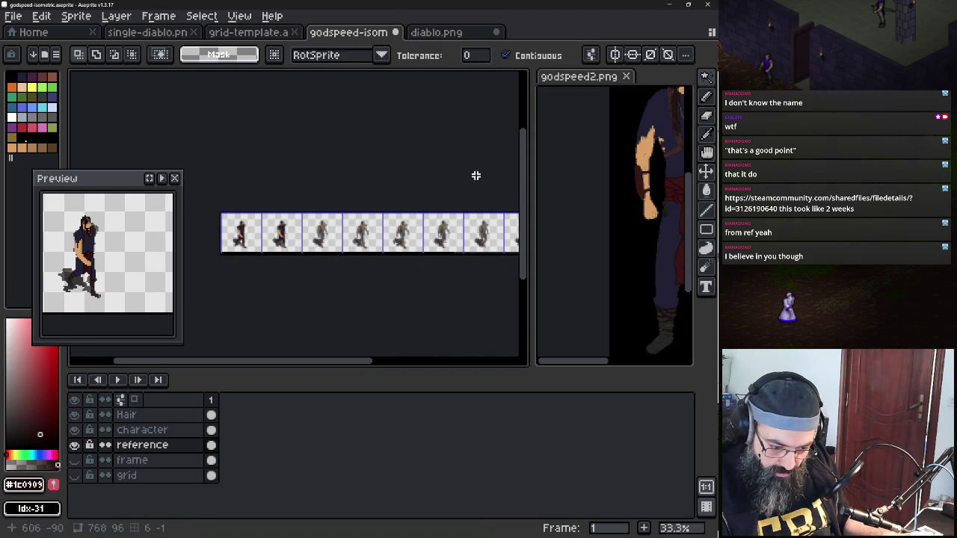
click(301, 218)
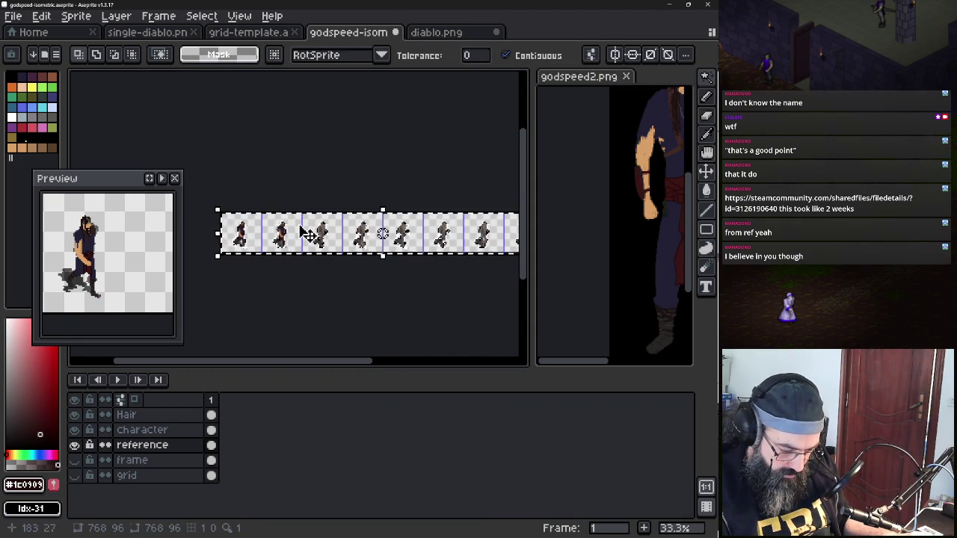
scroll(271, 244, up, 4)
Undo the recent colour-region selections and hide the Character layer to view the reference
key(ctrl+shift+x)
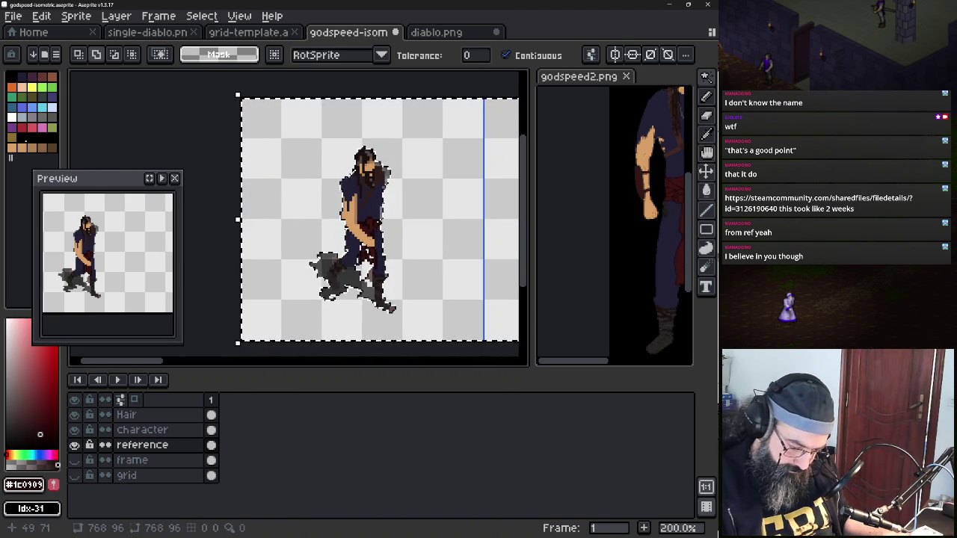
key(ctrl+z)
scroll(359, 290, up, 4)
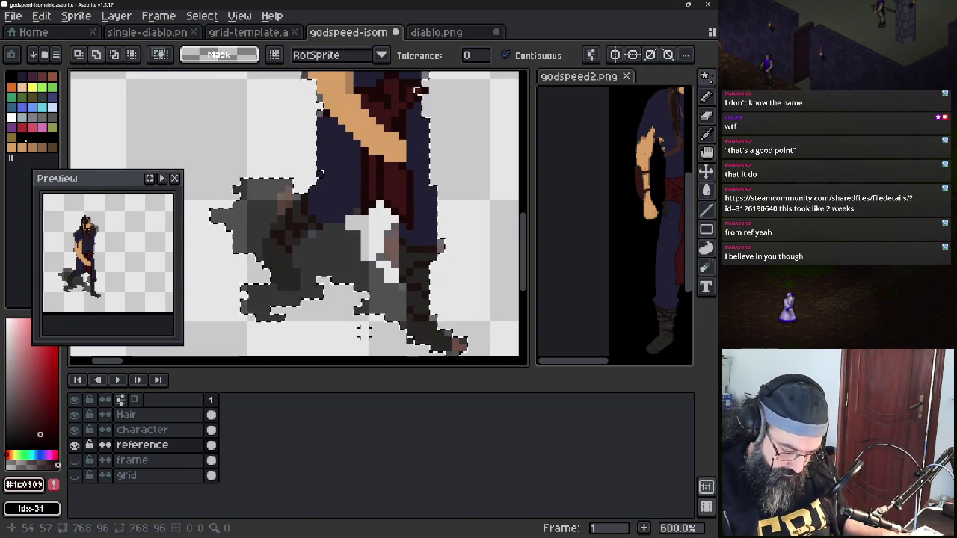
key(ctrl+z)
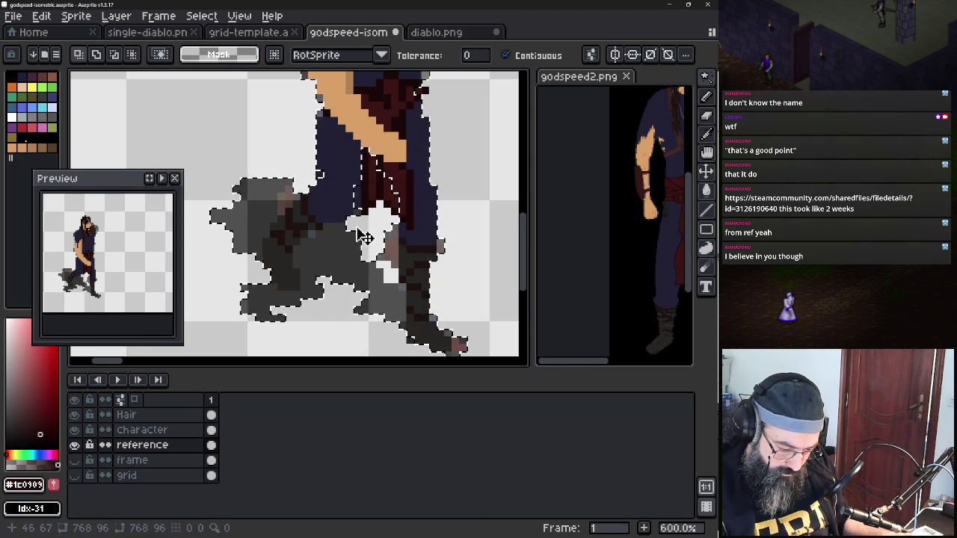
click(74, 430)
Inspect the reference walkers up close, then undo the pixel clear and drop the selection
scroll(297, 261, down, 4)
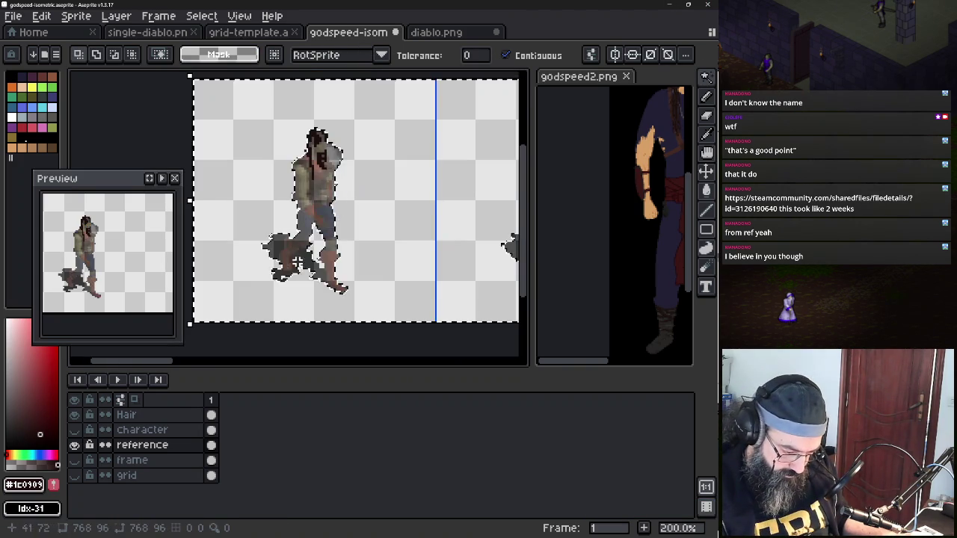
scroll(298, 261, up, 1)
scroll(329, 247, up, 1)
scroll(350, 232, up, 1)
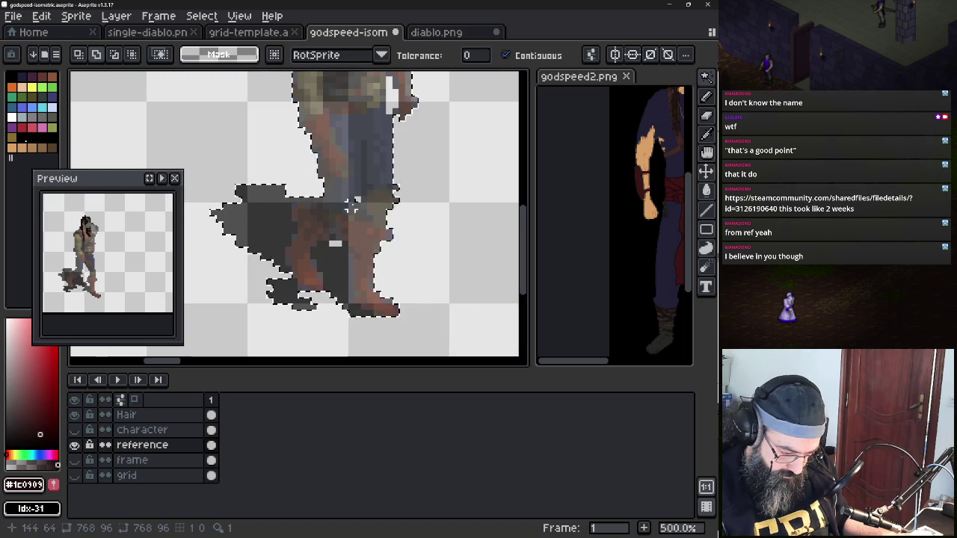
scroll(427, 220, up, 1)
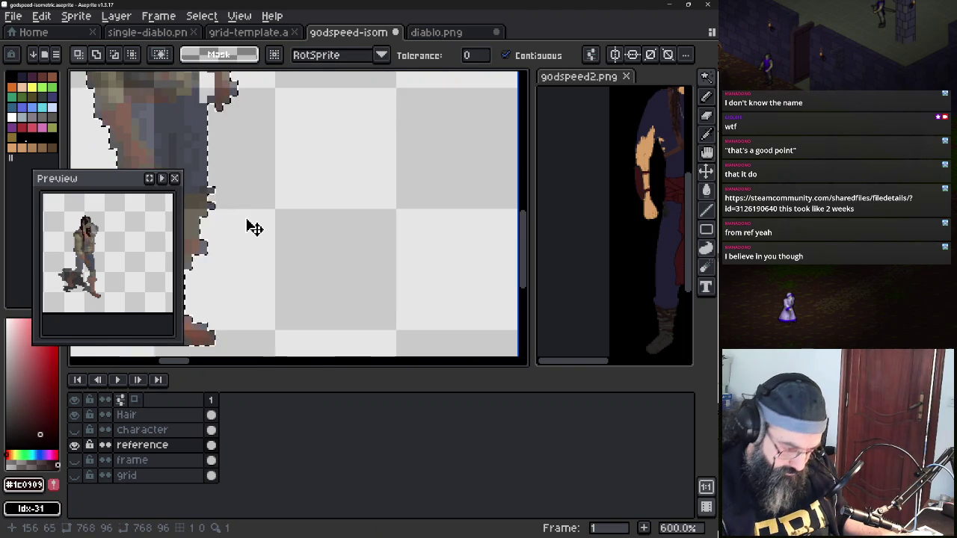
scroll(246, 224, down, 5)
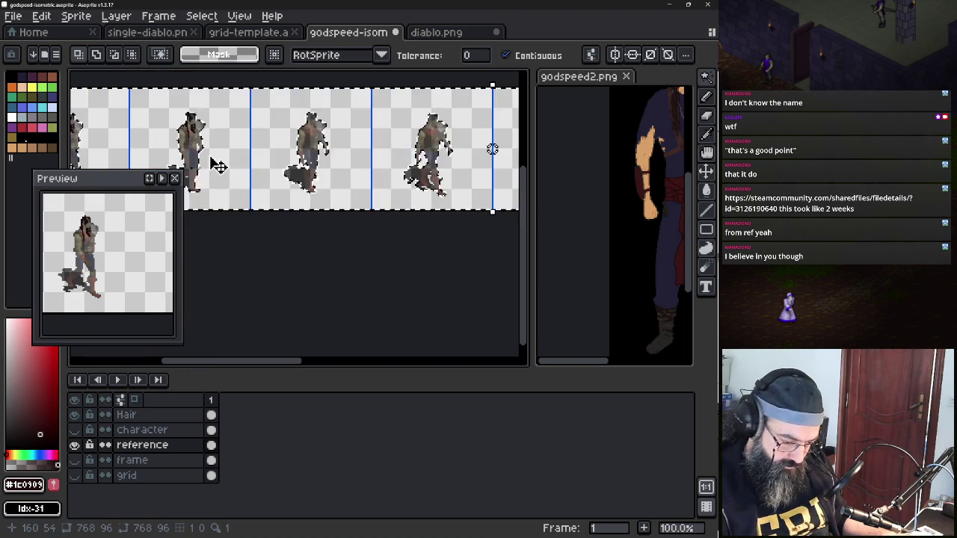
scroll(292, 161, up, 5)
scroll(299, 149, down, 2)
scroll(314, 134, up, 3)
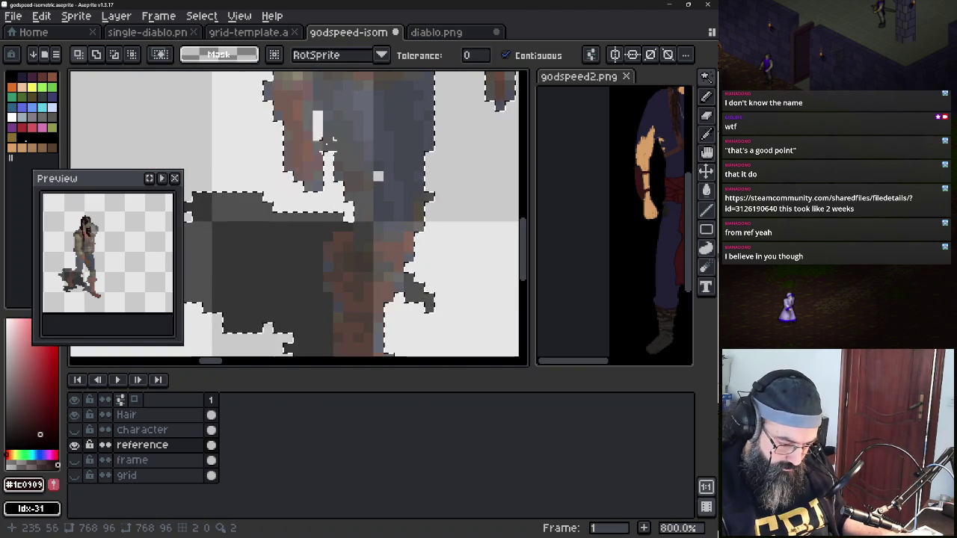
scroll(378, 176, down, 1)
scroll(421, 214, down, 2)
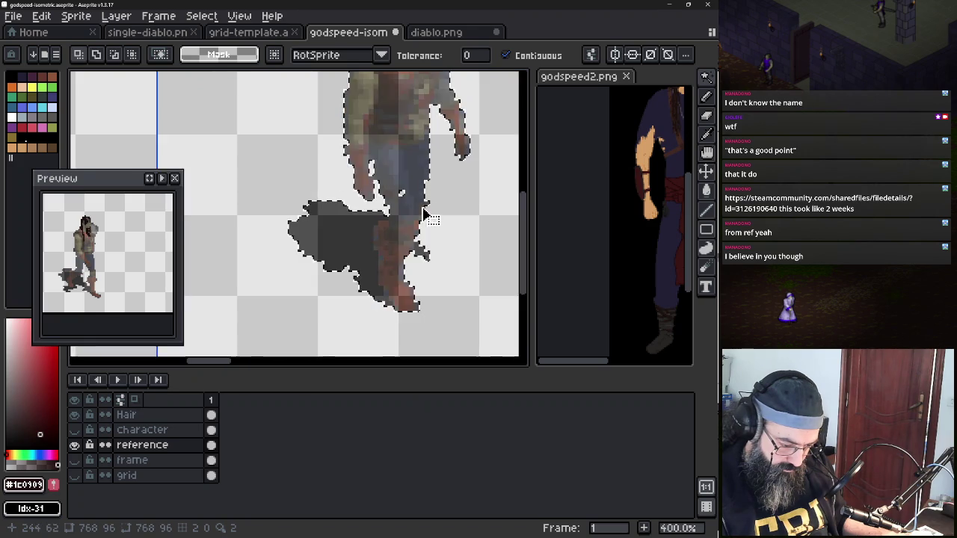
scroll(444, 167, down, 2)
scroll(359, 195, up, 1)
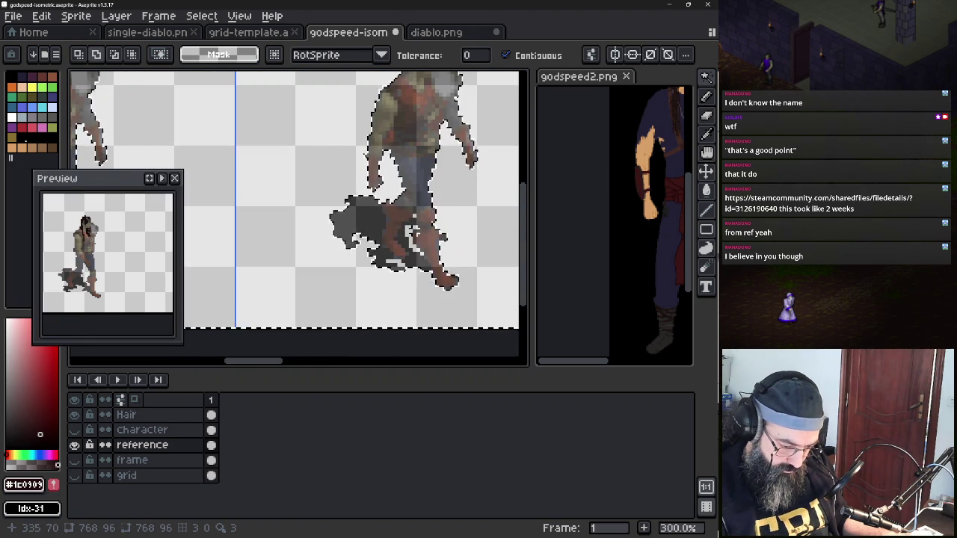
scroll(413, 258, up, 6)
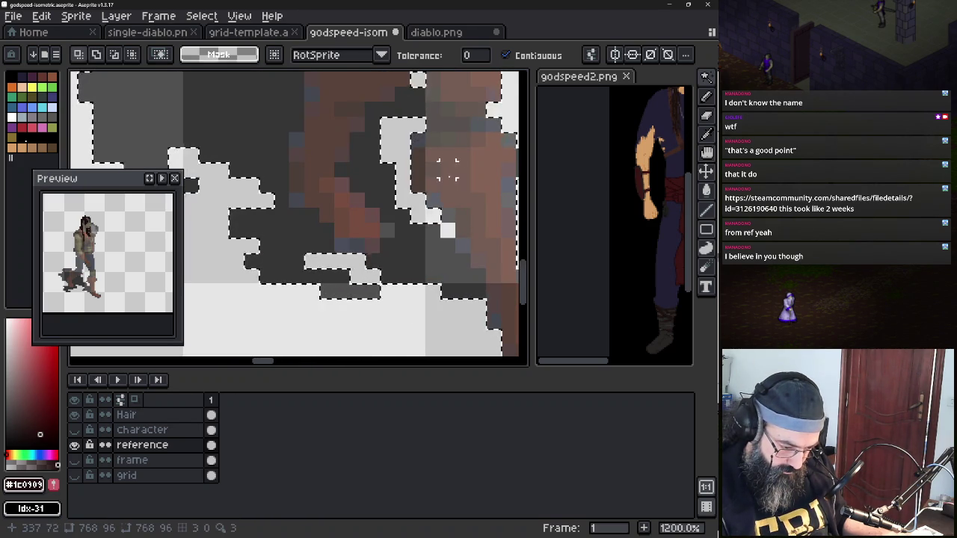
scroll(343, 207, down, 5)
drag(373, 207, 284, 177)
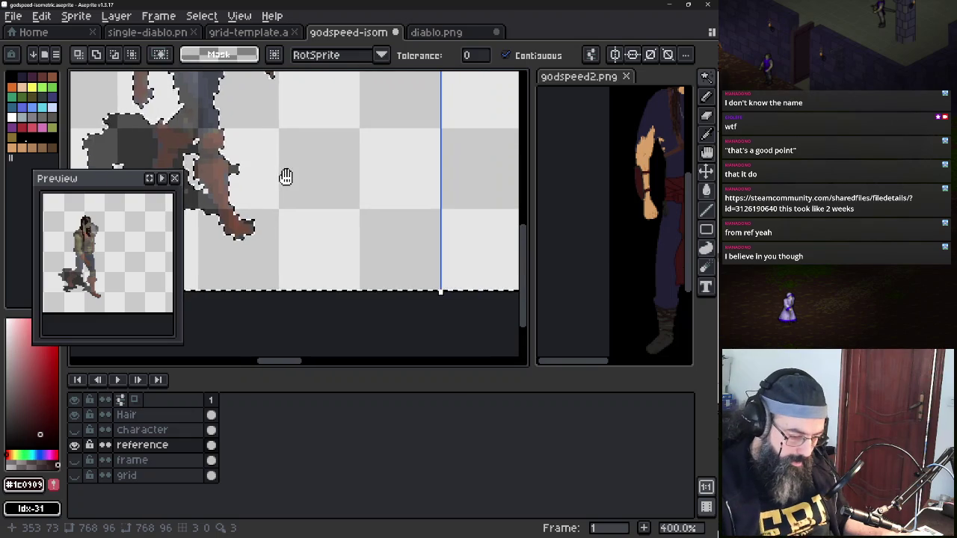
mouse_move(347, 156)
mouse_down()
mouse_move(222, 150)
mouse_move(269, 159)
mouse_move(217, 178)
mouse_up()
scroll(278, 260, up, 5)
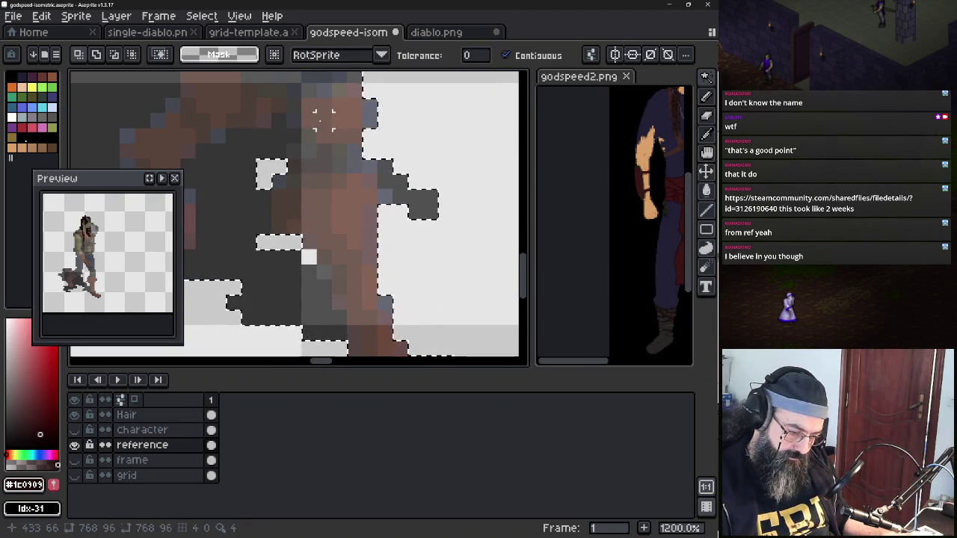
scroll(291, 225, down, 1)
scroll(307, 224, down, 1)
scroll(303, 198, down, 2)
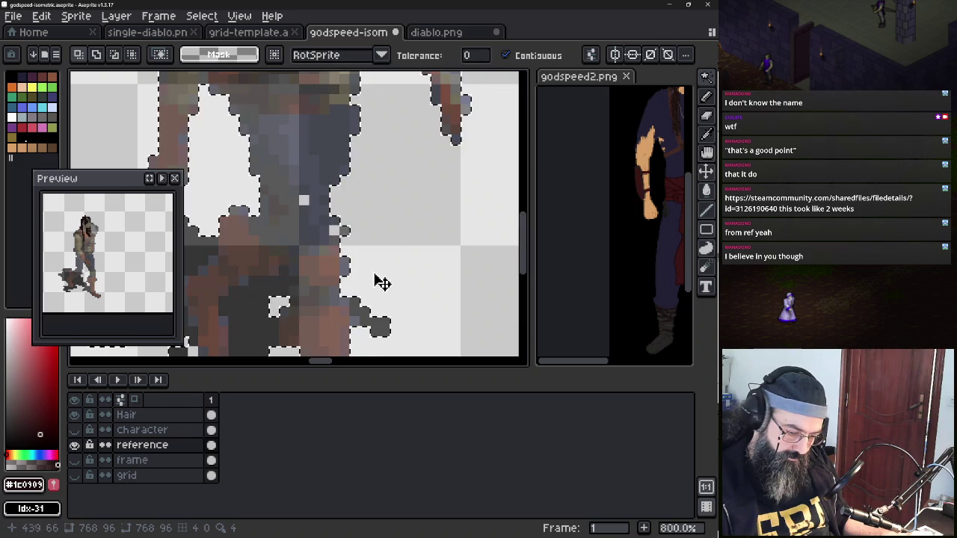
scroll(367, 279, down, 2)
scroll(421, 249, left, 3)
scroll(264, 229, right, 3)
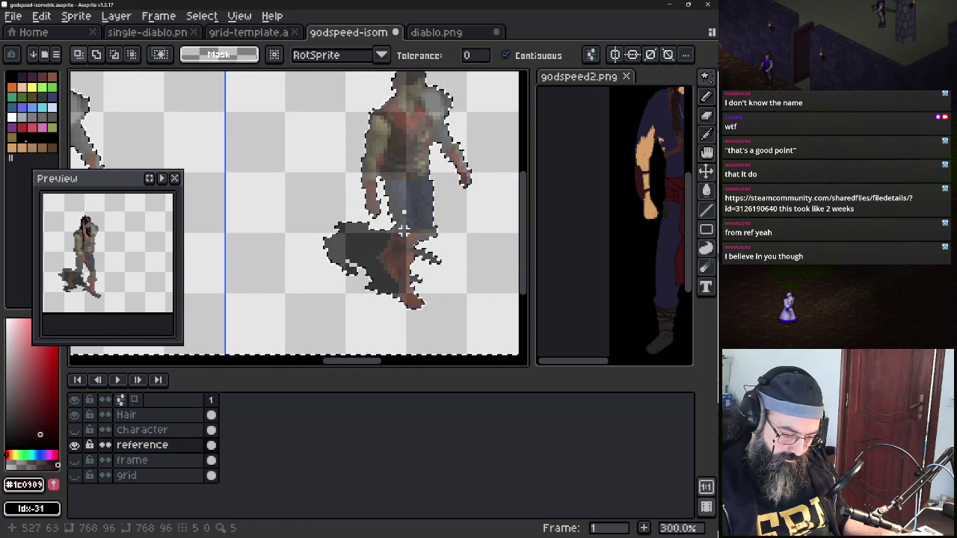
scroll(336, 250, right, 3)
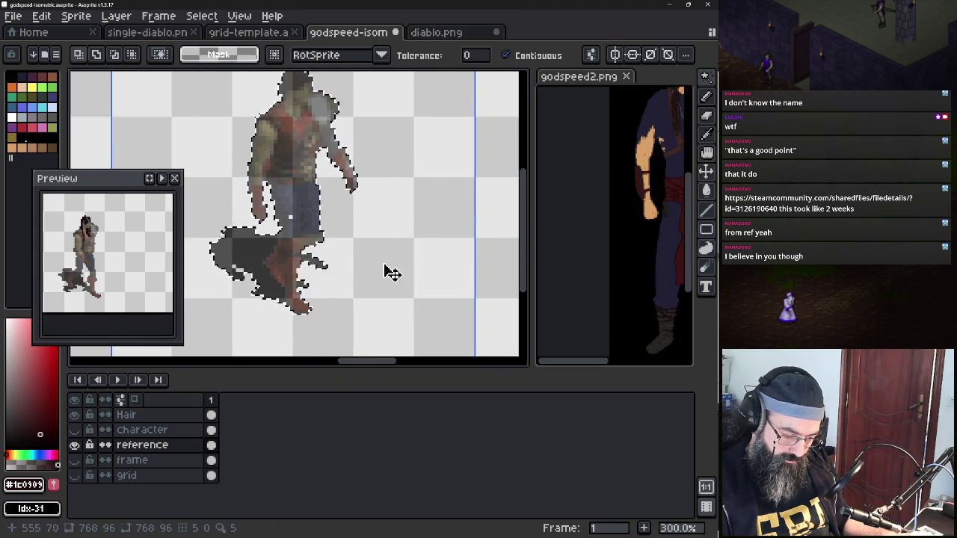
scroll(256, 284, up, 3)
scroll(226, 252, up, 1)
scroll(287, 243, up, 2)
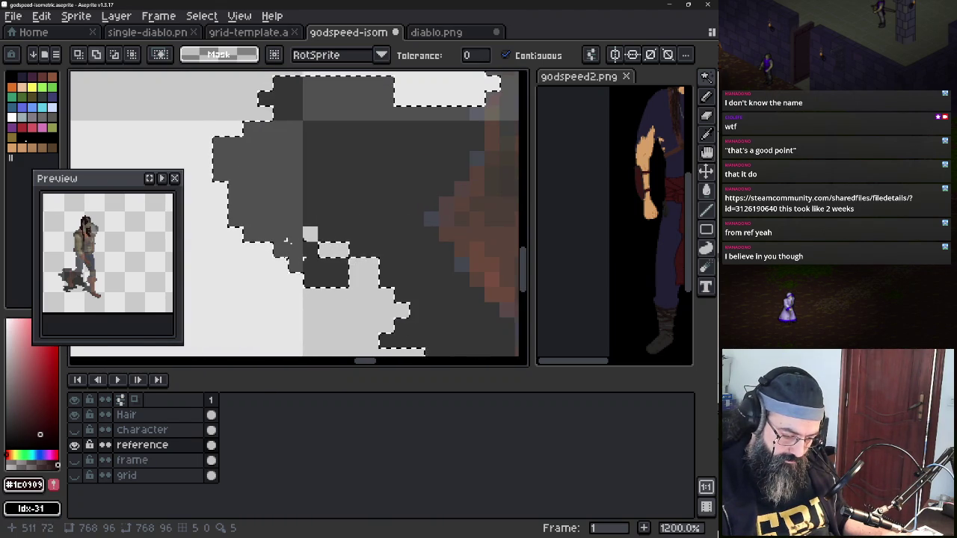
scroll(308, 232, down, 3)
scroll(416, 228, down, 3)
scroll(416, 227, left, 2)
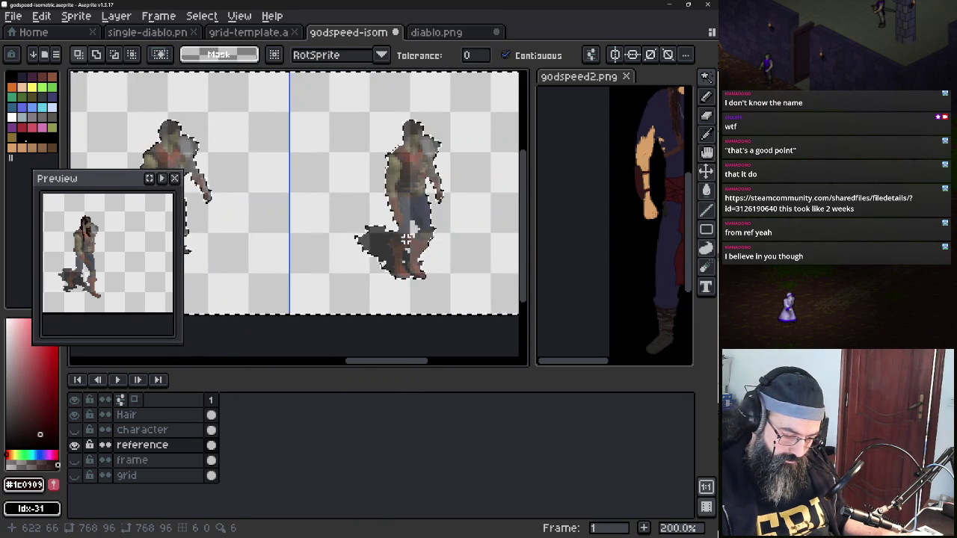
scroll(411, 249, up, 5)
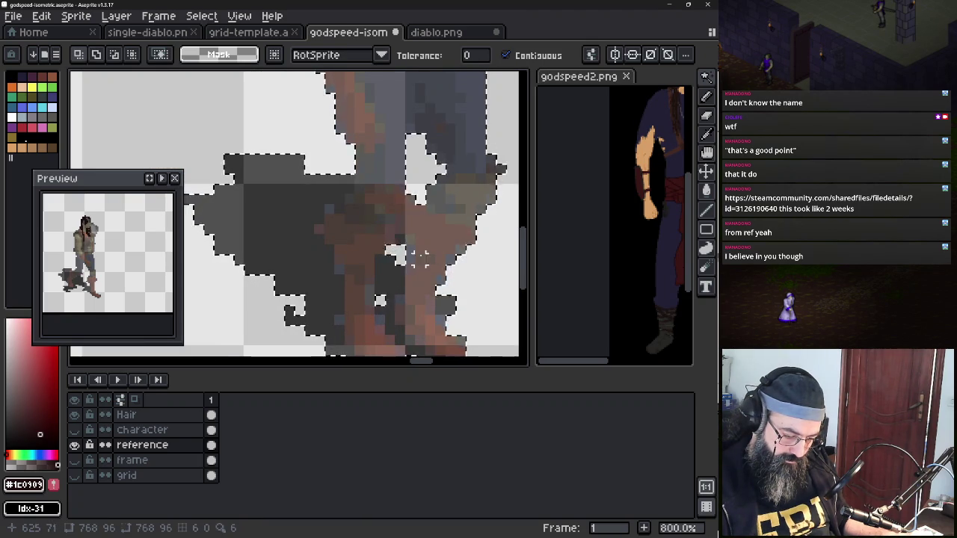
scroll(377, 276, down, 5)
scroll(371, 256, up, 1)
scroll(370, 255, up, 3)
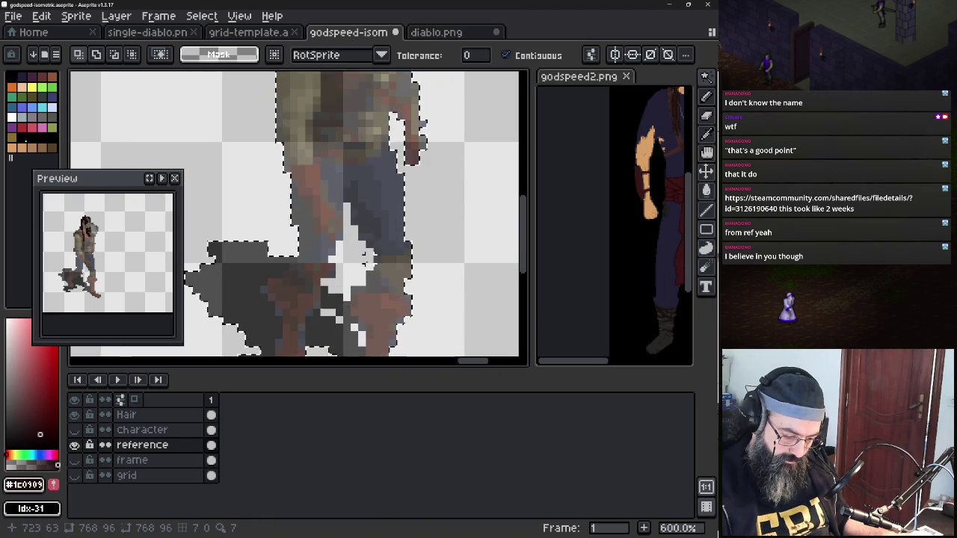
scroll(359, 257, up, 3)
scroll(352, 262, up, 3)
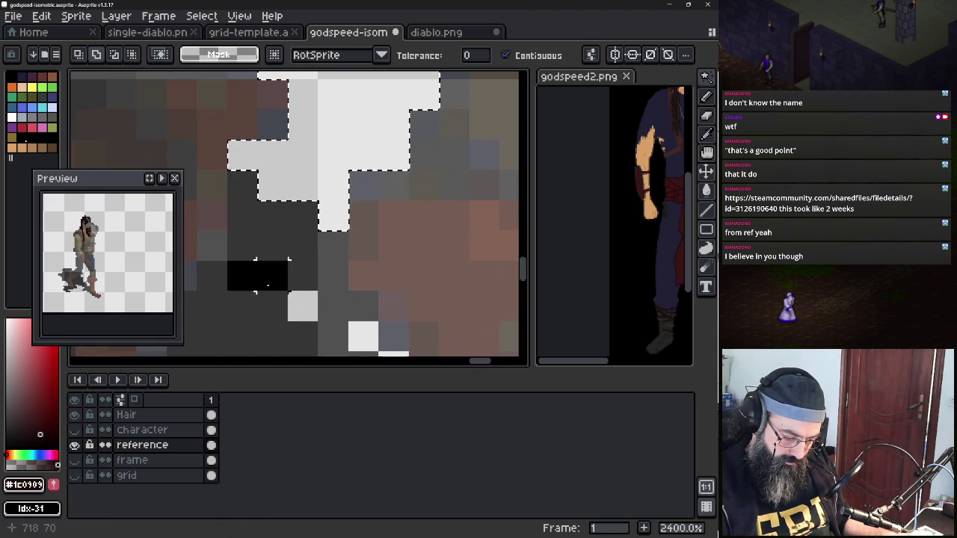
mouse_move(302, 307)
mouse_down()
mouse_move(354, 214)
mouse_move(373, 221)
mouse_up()
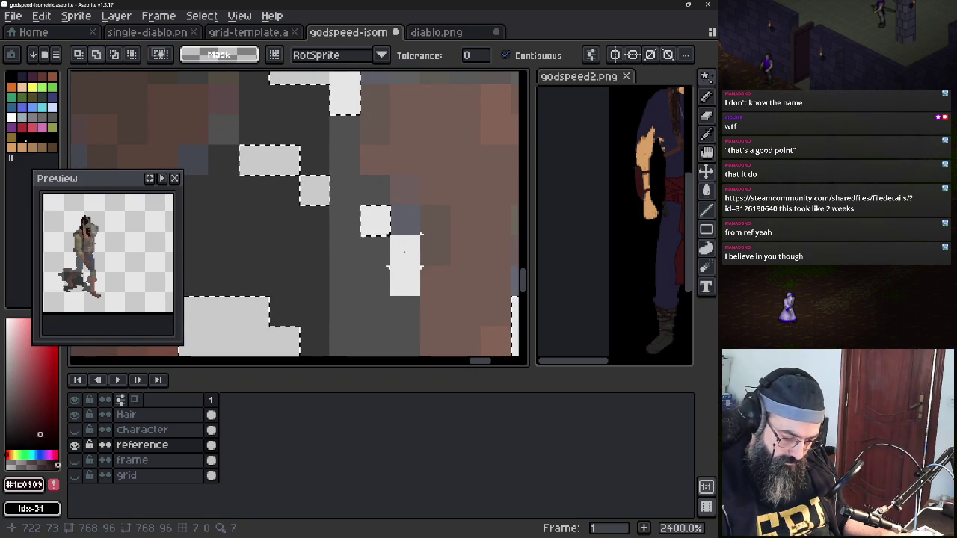
scroll(406, 260, down, 7)
scroll(406, 260, down, 2)
drag(463, 254, 350, 247)
scroll(351, 247, down, 4)
mouse_move(256, 250)
mouse_down()
mouse_move(314, 213)
mouse_move(374, 209)
mouse_up()
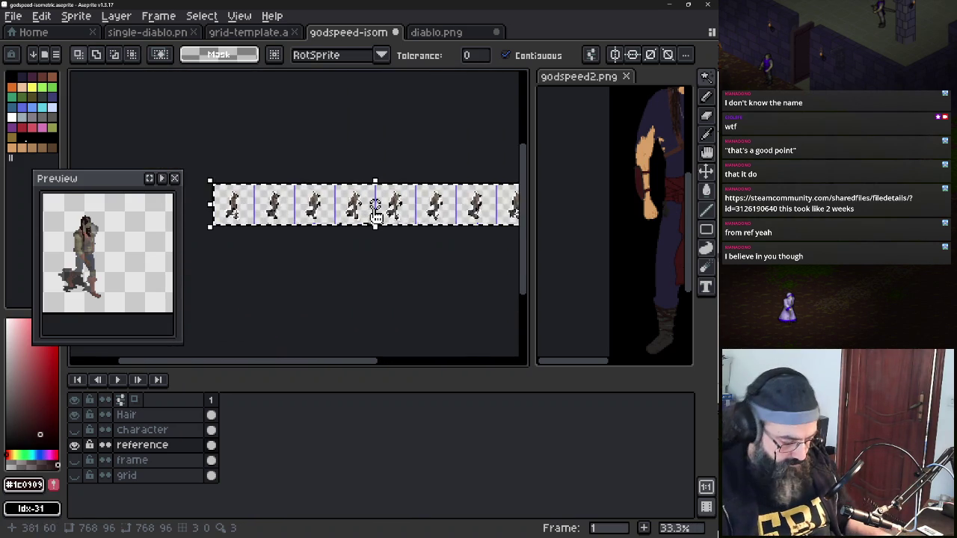
scroll(263, 237, up, 3)
scroll(321, 224, up, 1)
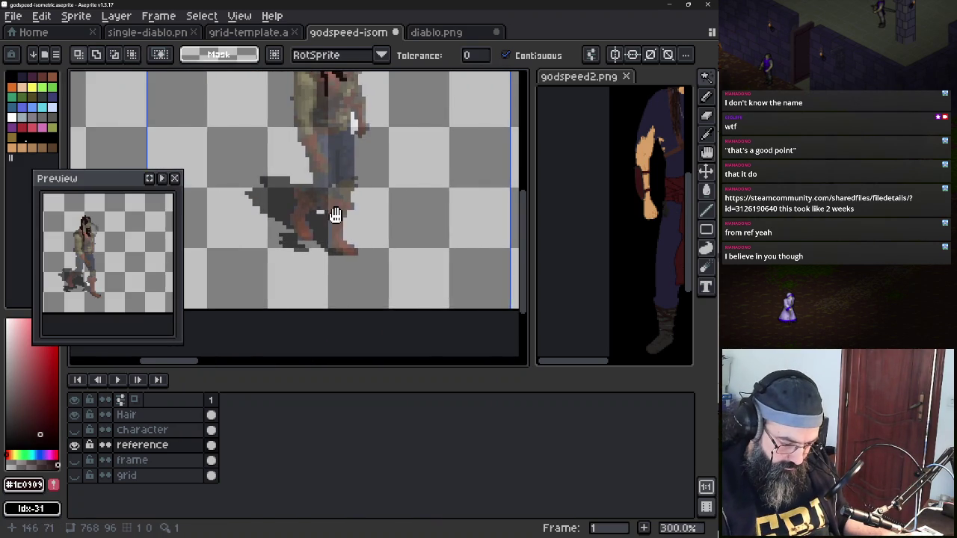
key(ctrl+z)
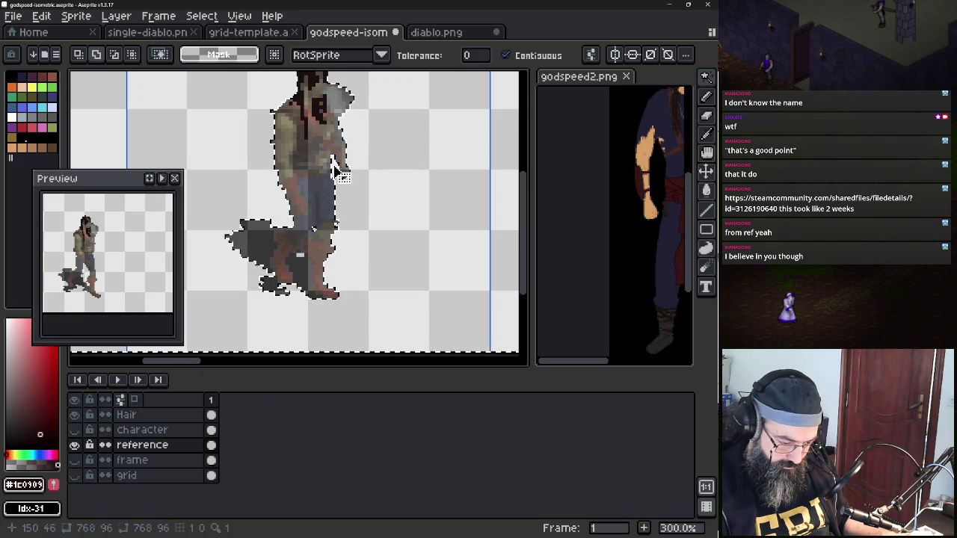
key(ctrl+d)
Magic-wand the small matching-colour patch by the feet and show the Character layer again
scroll(222, 243, left, 3)
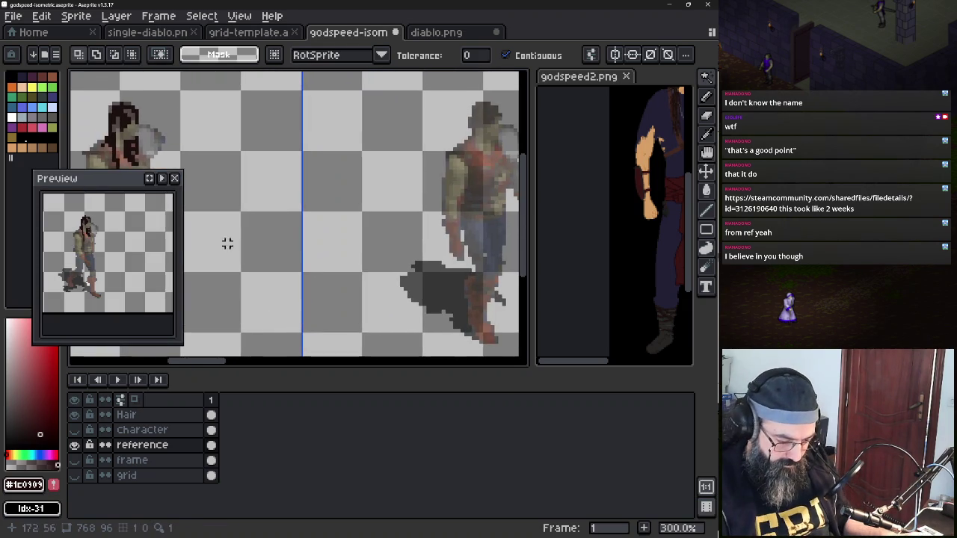
scroll(401, 214, right, 3)
scroll(427, 224, right, 3)
scroll(427, 224, down, 3)
scroll(329, 238, up, 2)
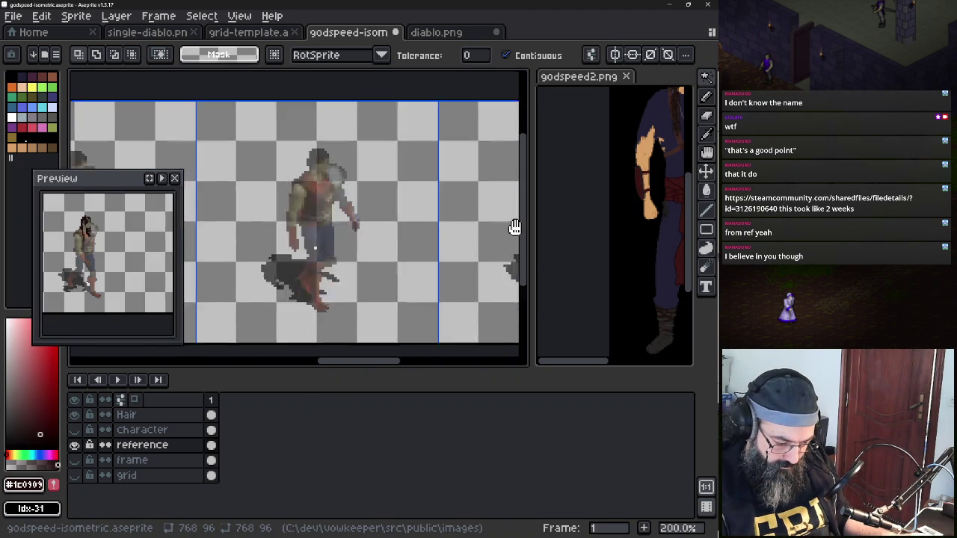
drag(329, 237, 517, 182)
scroll(517, 182, left, 3)
scroll(263, 188, right, 3)
scroll(457, 192, left, 3)
scroll(420, 196, right, 1)
scroll(419, 196, right, 2)
scroll(448, 182, left, 2)
scroll(312, 228, up, 3)
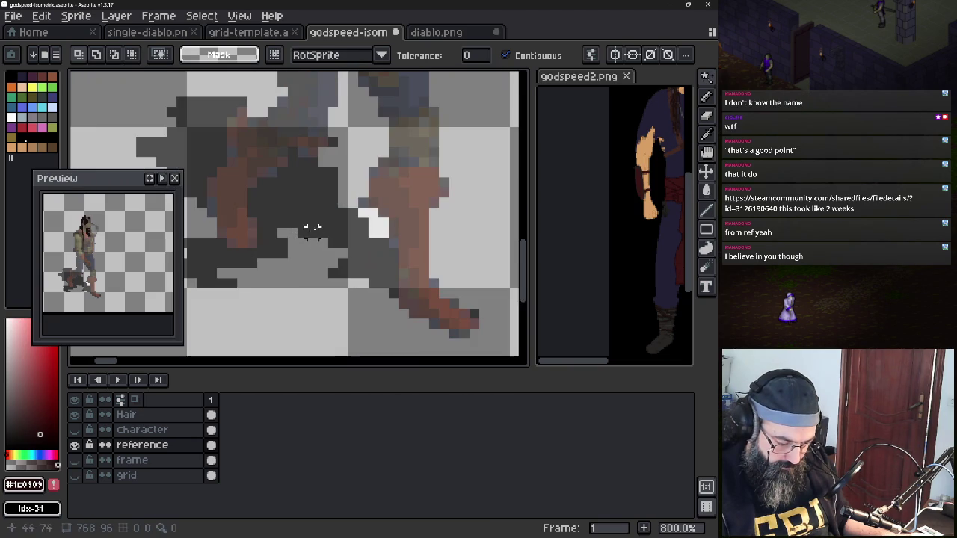
scroll(389, 228, down, 2)
scroll(381, 234, down, 1)
scroll(382, 234, up, 3)
click(422, 234)
scroll(254, 262, down, 3)
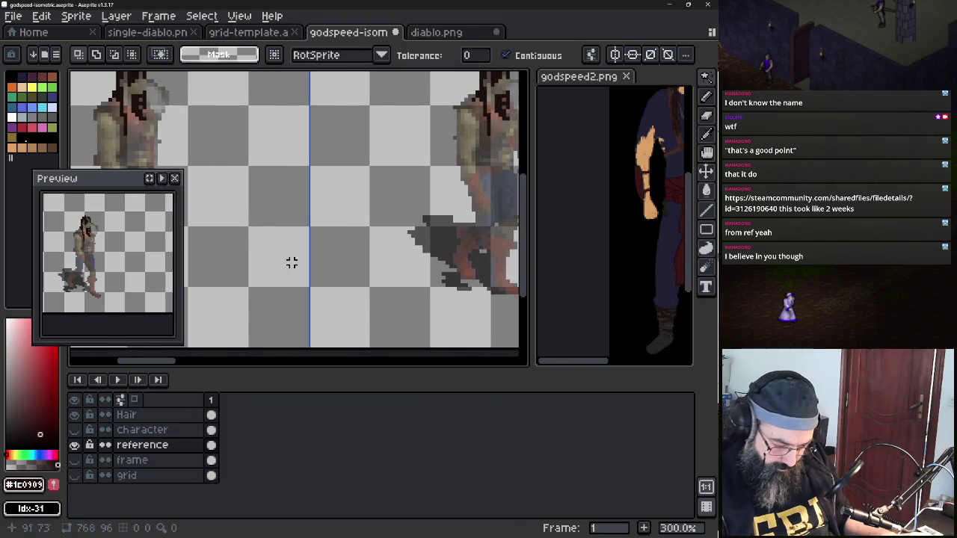
scroll(362, 273, down, 3)
drag(239, 252, 425, 240)
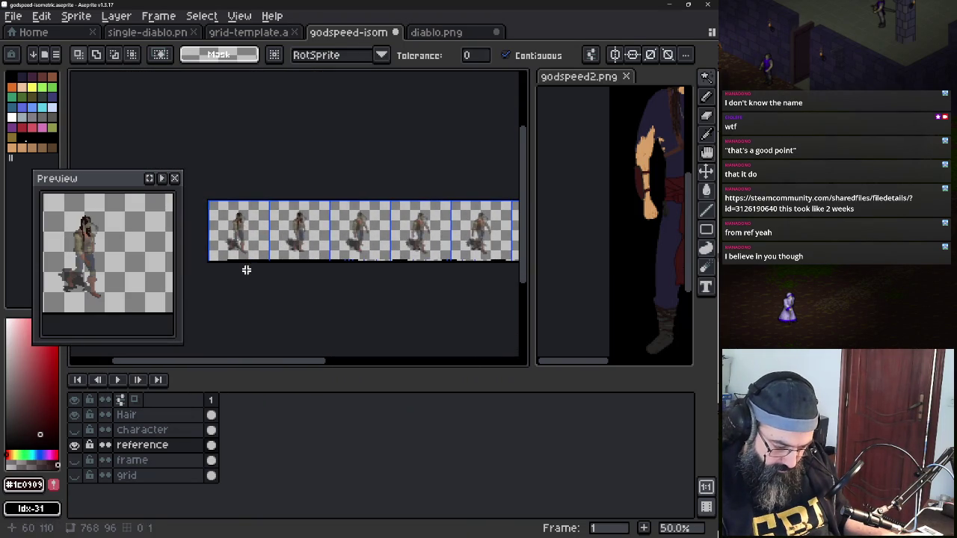
click(74, 431)
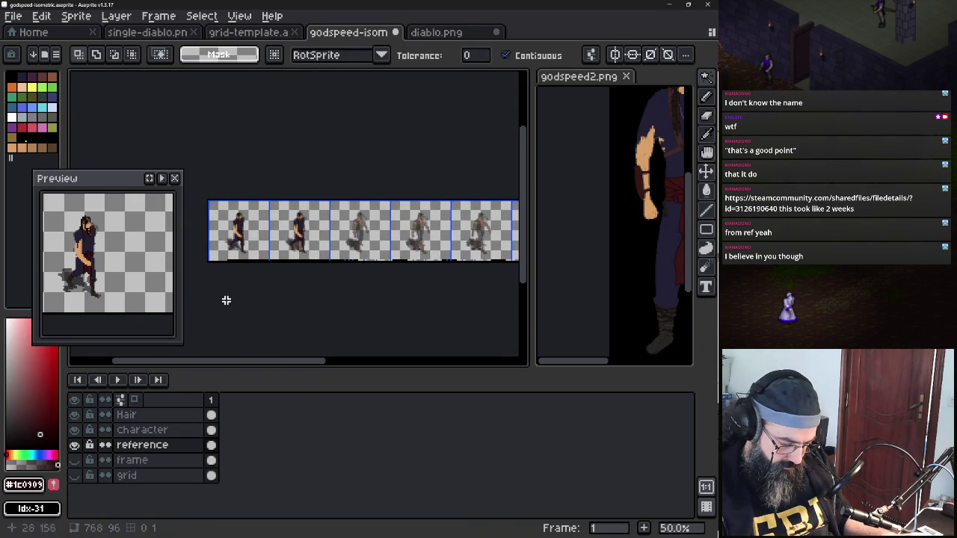
Pan the canvas to bring the character's legs and frame into view
scroll(284, 264, up, 5)
scroll(266, 251, down, 1)
mouse_move(354, 258)
mouse_down()
mouse_move(338, 271)
mouse_move(310, 331)
mouse_move(477, 299)
mouse_move(508, 224)
mouse_up()
mouse_move(181, 207)
mouse_down()
mouse_move(442, 207)
mouse_move(240, 166)
mouse_up()
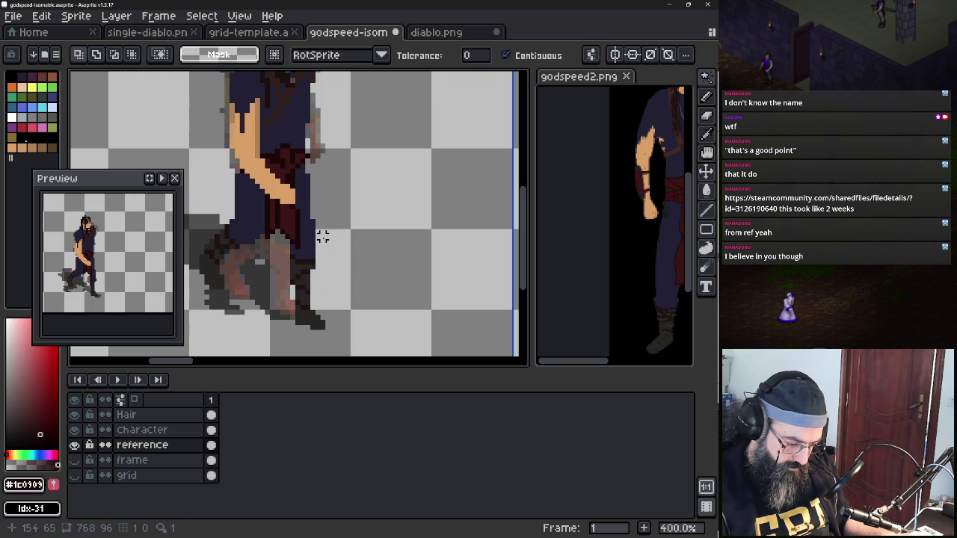
Flip the 'character' layer's visibility to compare with the reference, then leave it shown and selected
click(75, 431)
click(74, 431)
click(75, 431)
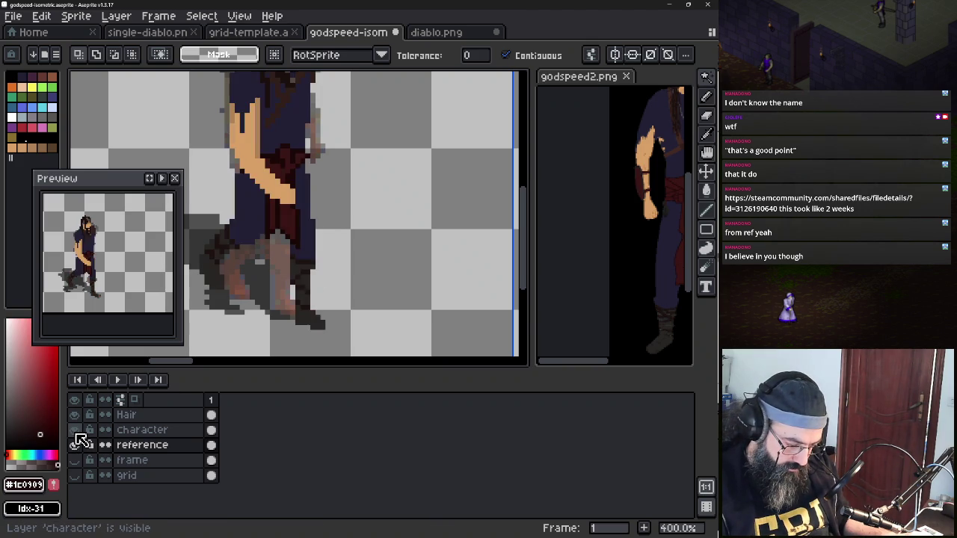
click(75, 431)
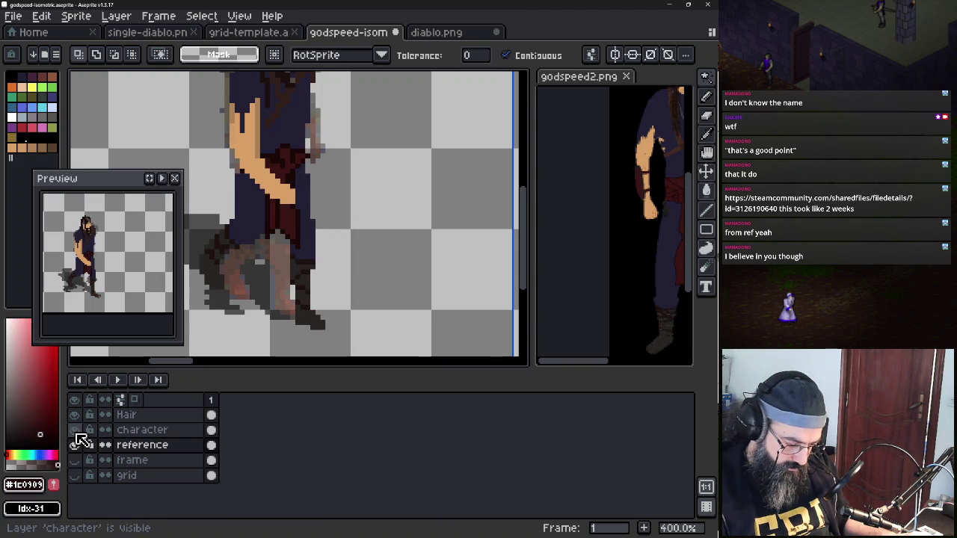
click(75, 431)
scroll(225, 222, left, 3)
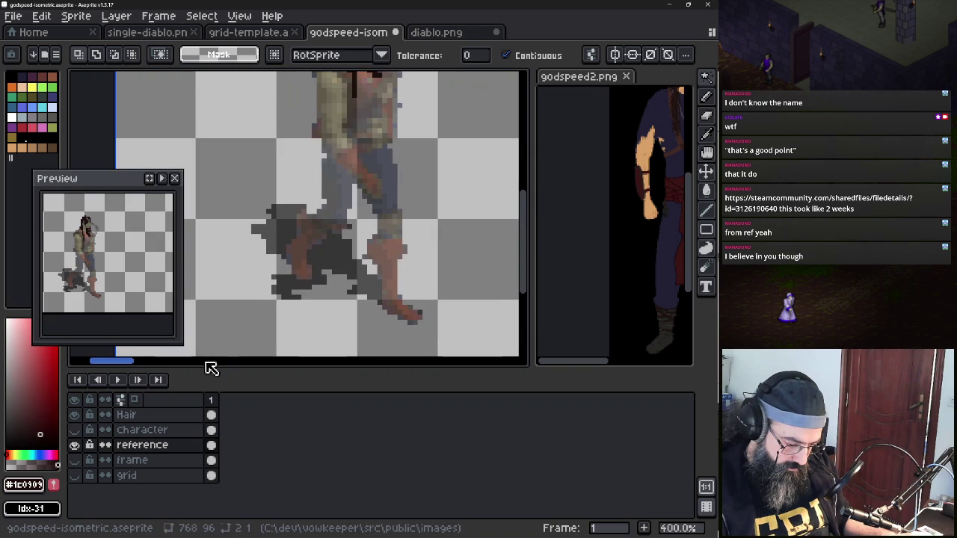
click(81, 432)
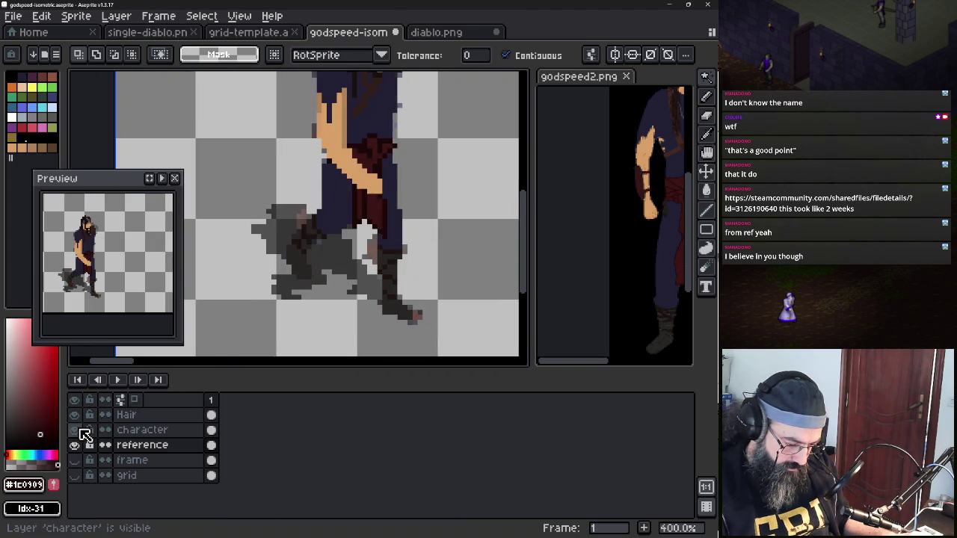
click(81, 431)
click(81, 431)
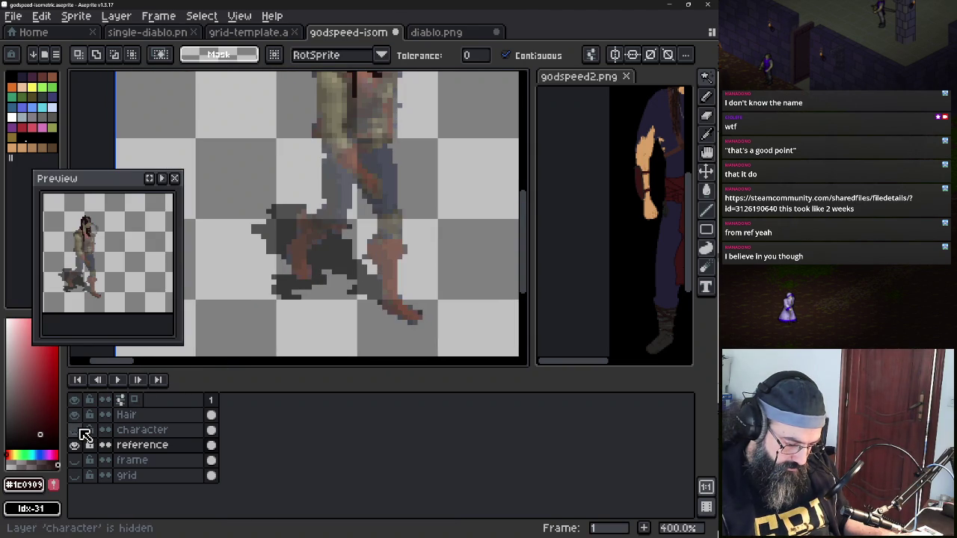
click(80, 431)
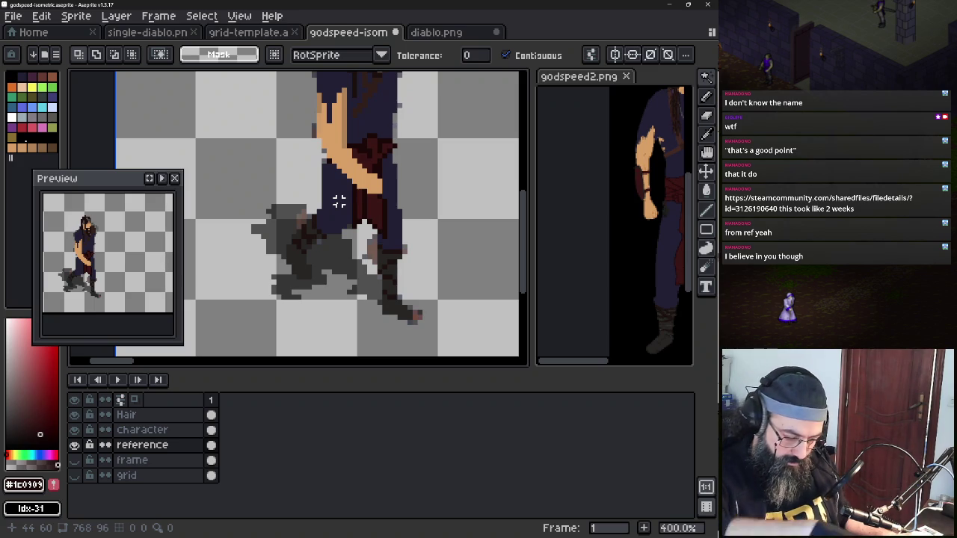
key(alt+Up)
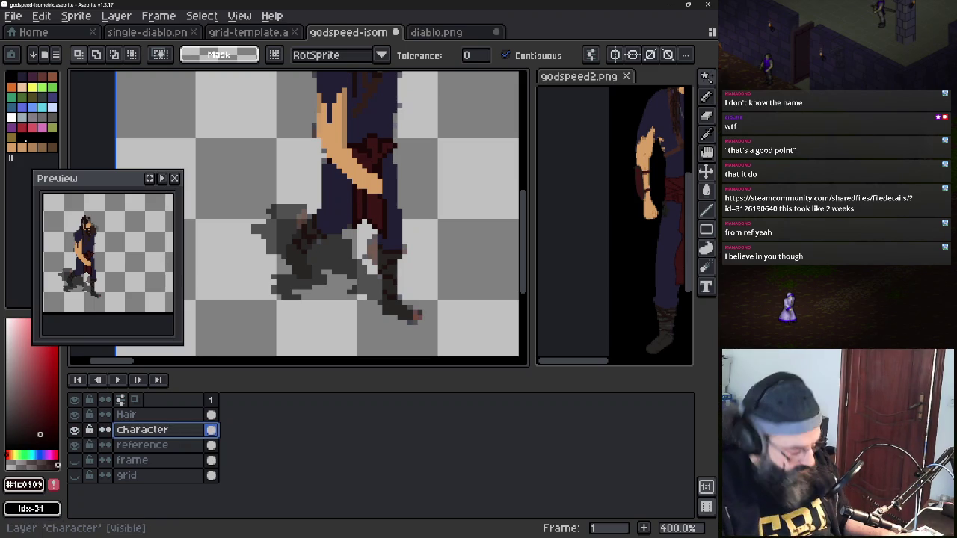
Sample the dark red and maroon clothing colours from the sprite
key(e)
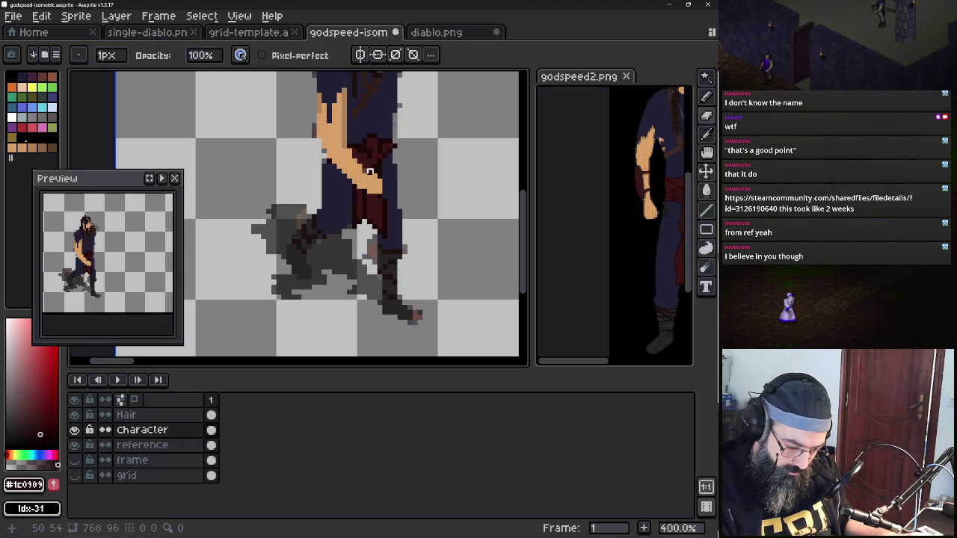
alt+click(360, 202)
key(b)
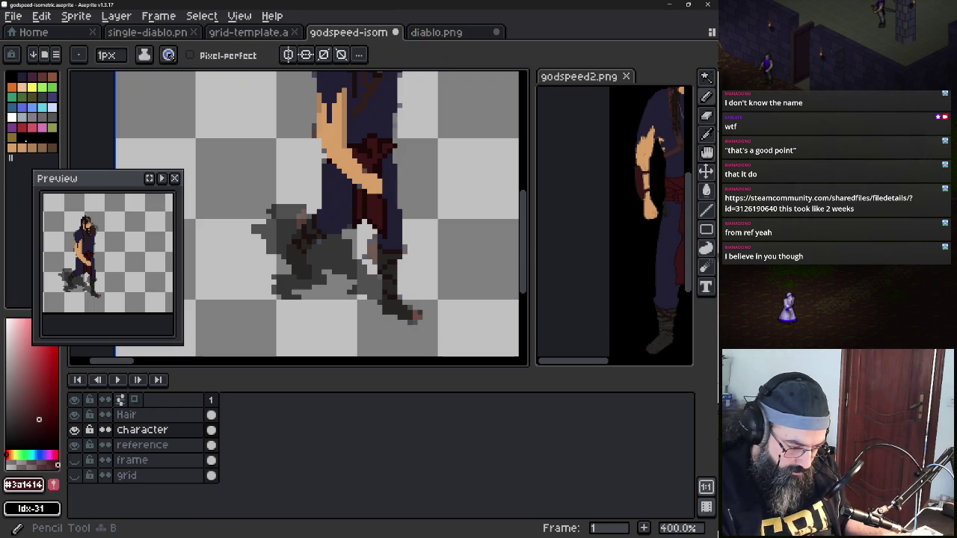
scroll(370, 190, up, 5)
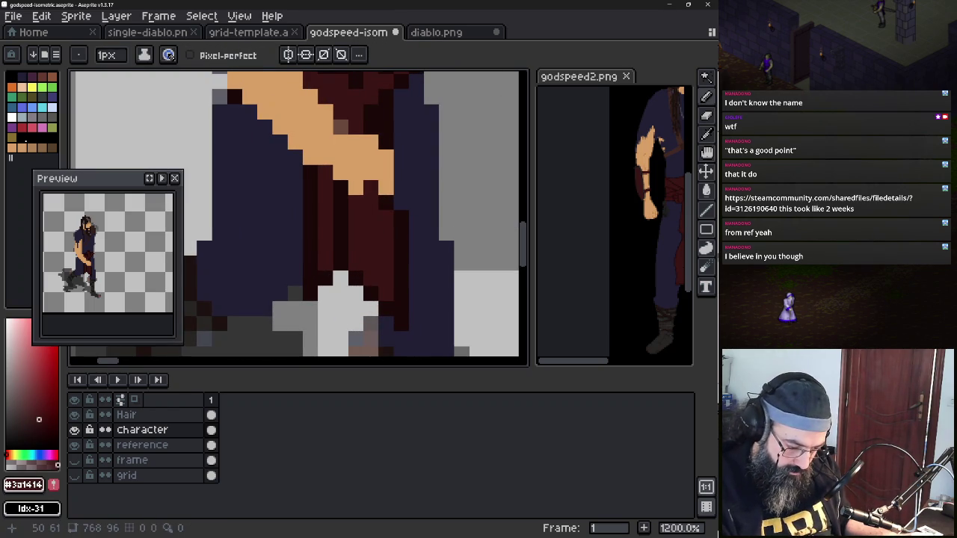
scroll(366, 186, down, 2)
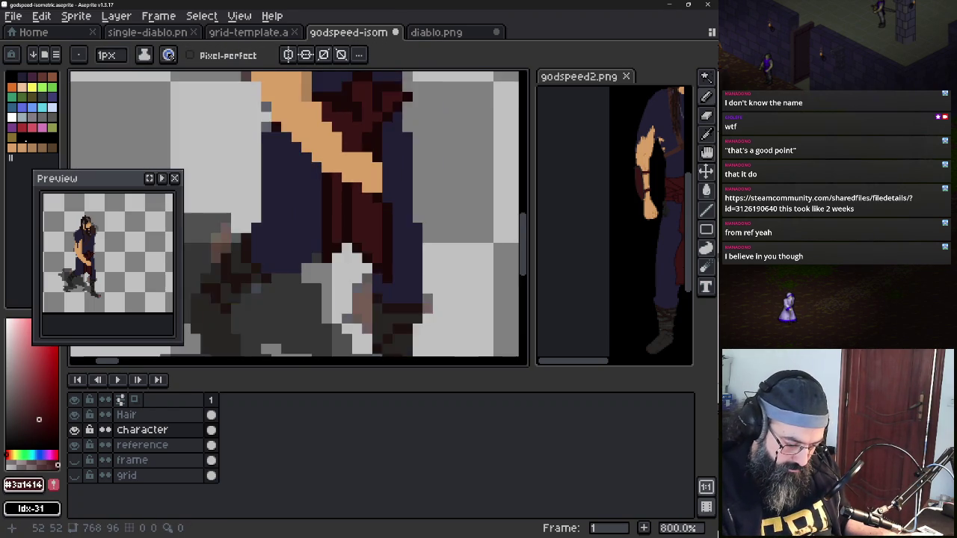
scroll(327, 162, down, 2)
alt+click(374, 189)
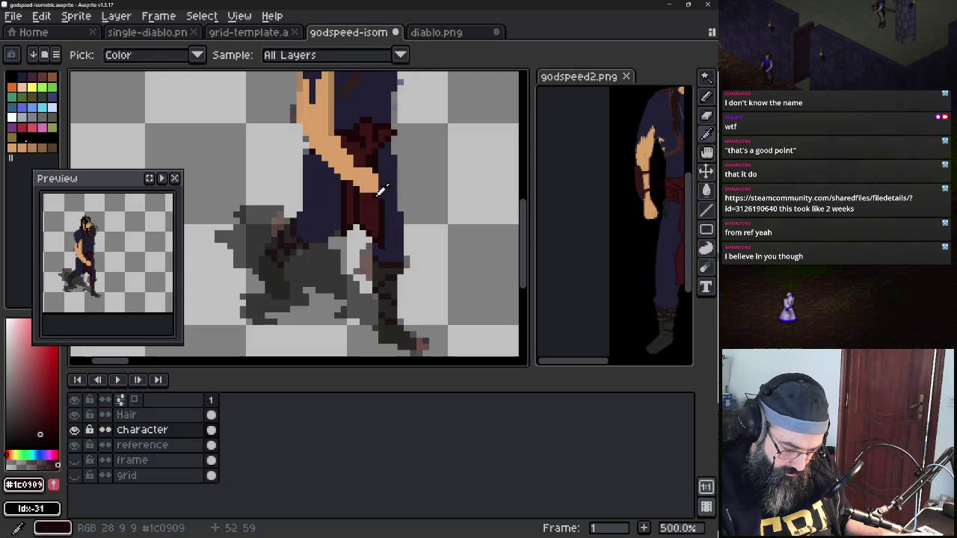
alt+click(371, 173)
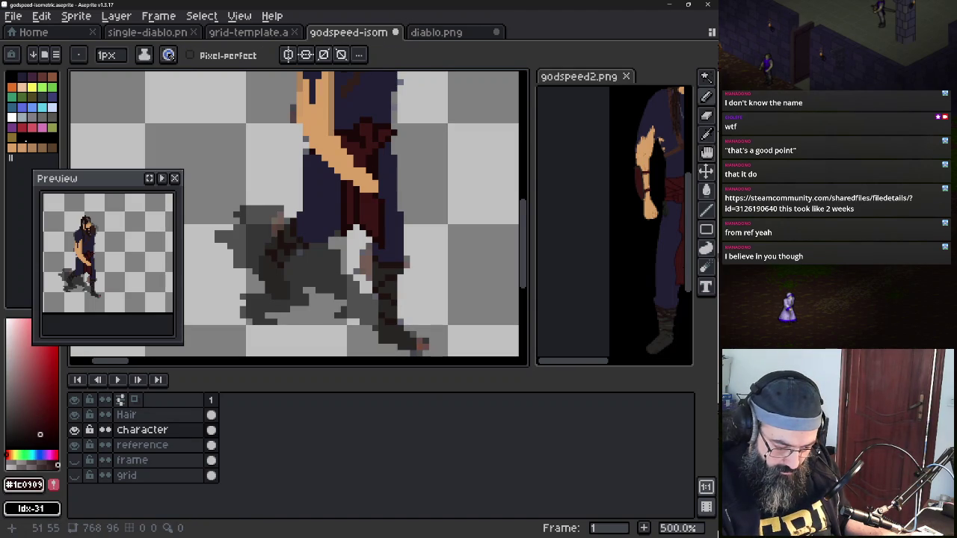
Undo two dark pencil strokes on the hip and sample skin tone #d3a066
key(ctrl+z)
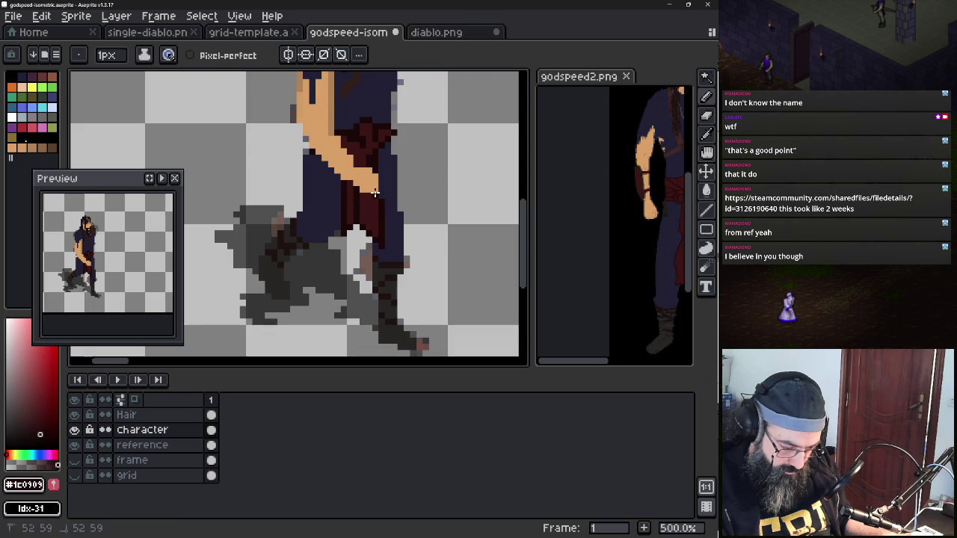
alt+click(357, 135)
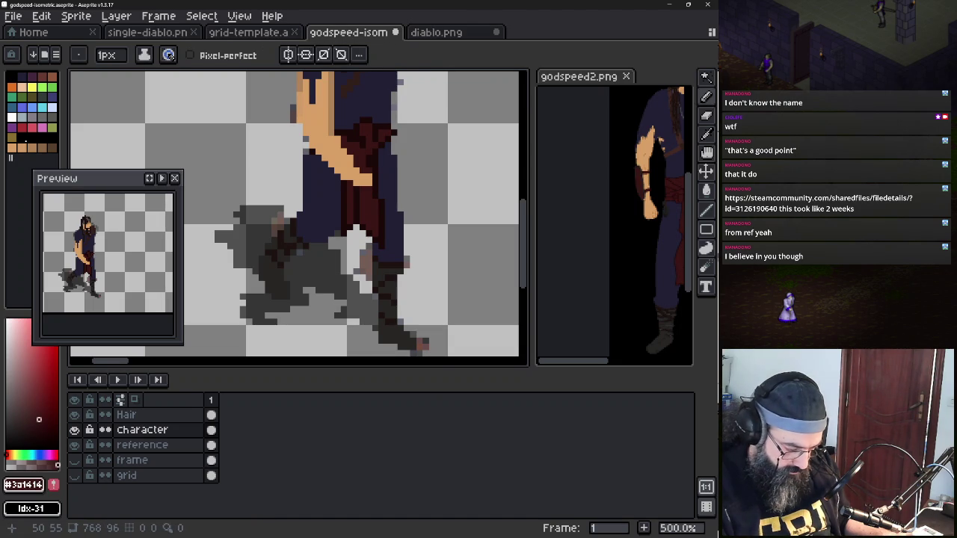
key(ctrl+z)
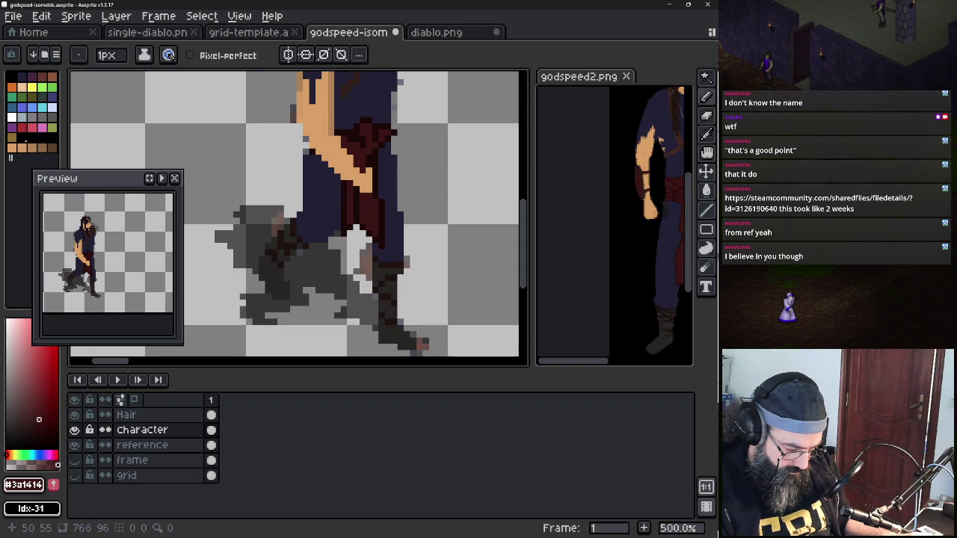
alt+click(364, 179)
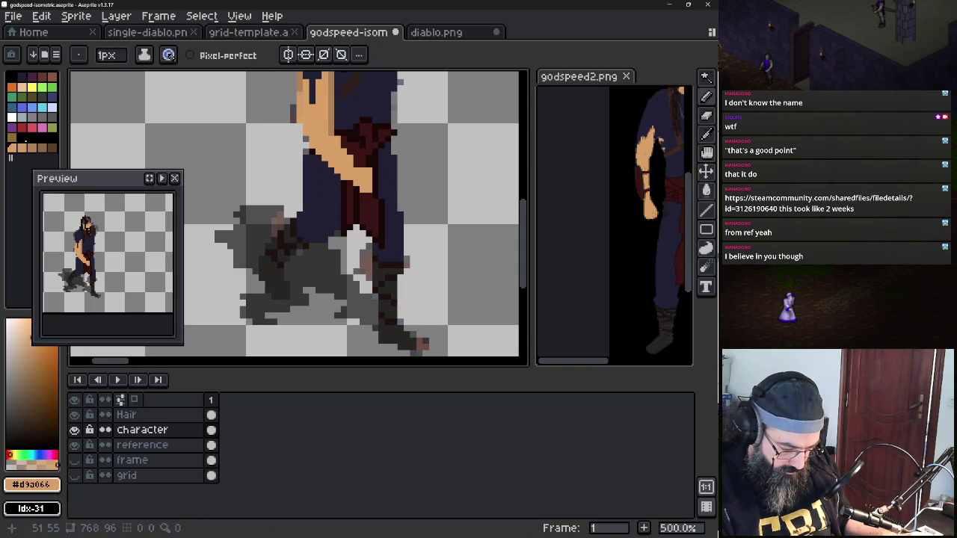
Zoom out to see the walking frames
scroll(419, 185, down, 2)
scroll(419, 185, up, 1)
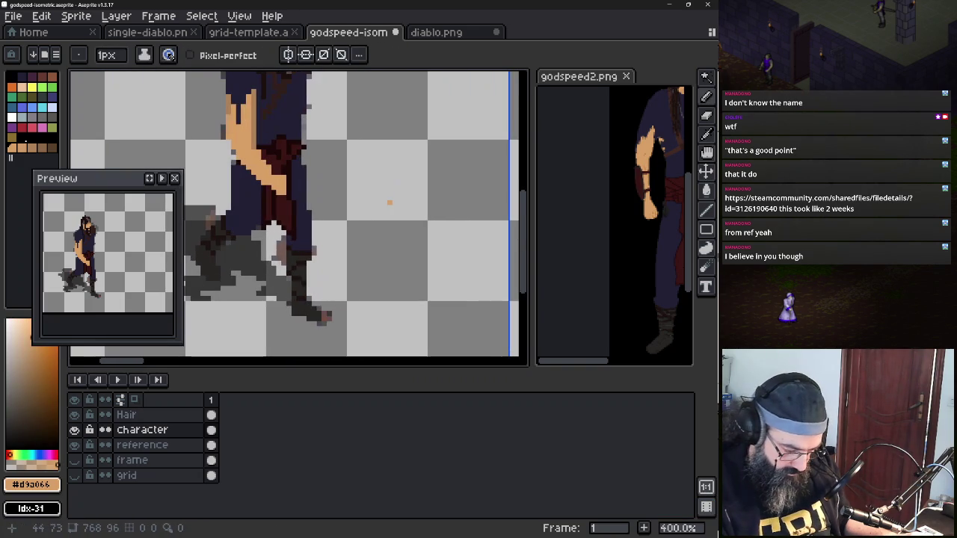
scroll(419, 186, down, 1)
scroll(420, 185, left, 3)
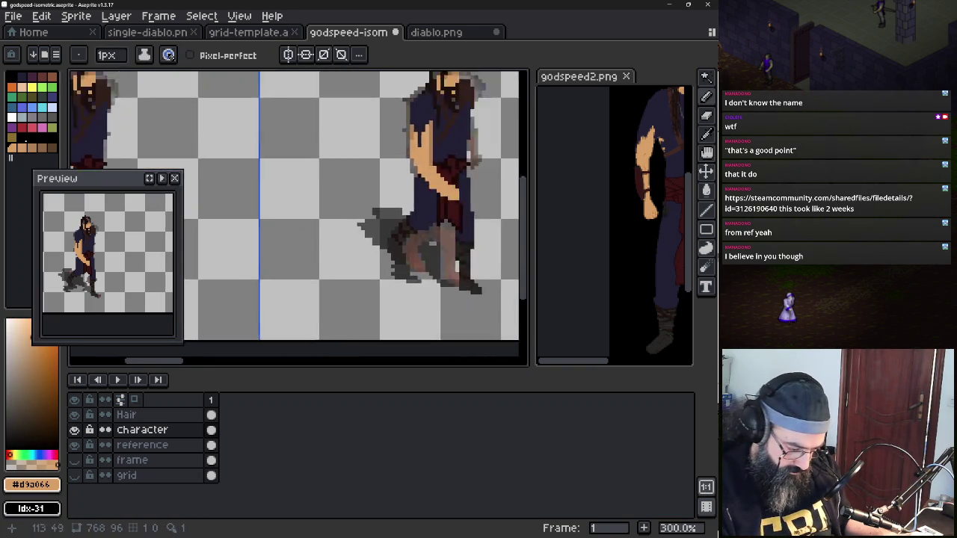
scroll(429, 188, down, 1)
scroll(430, 187, down, 1)
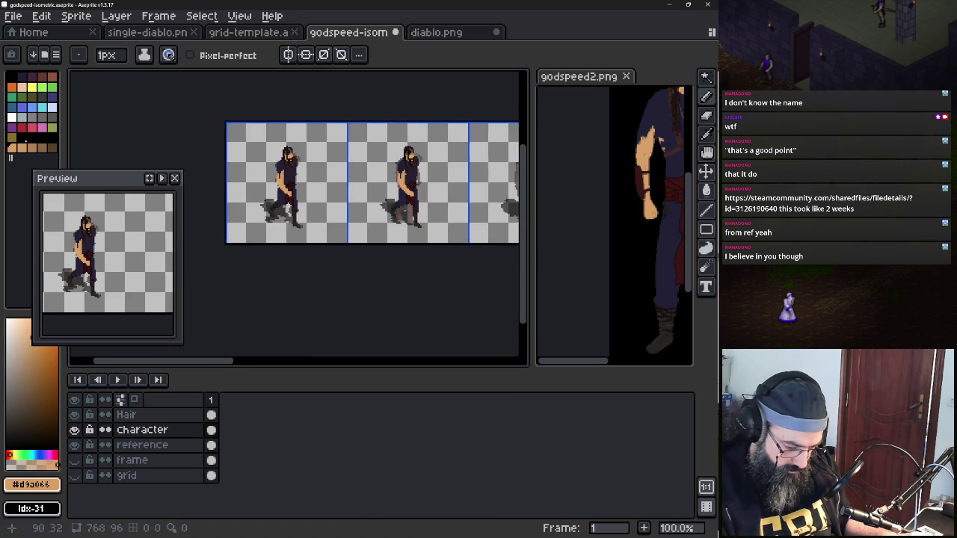
scroll(377, 171, up, 1)
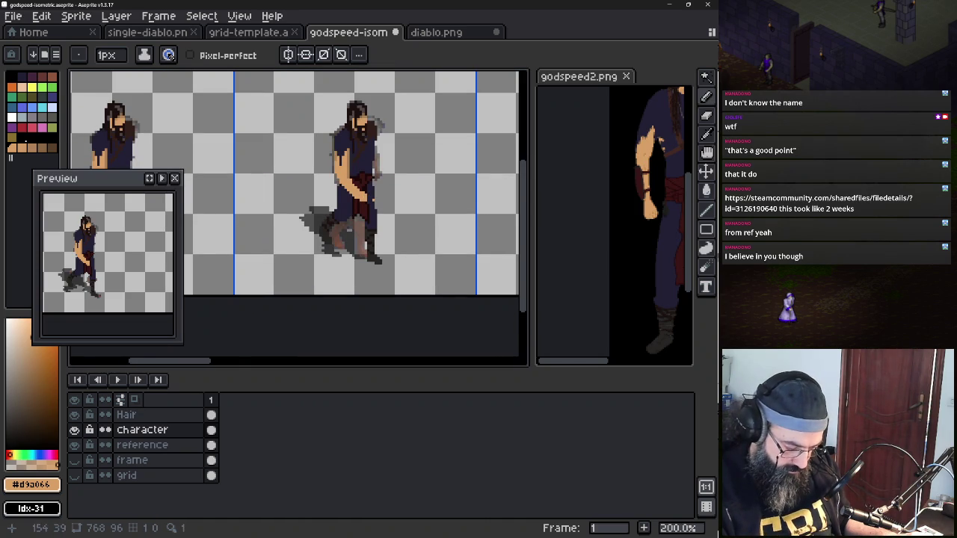
Hide the Character layer and show and select the frame layer
click(74, 430)
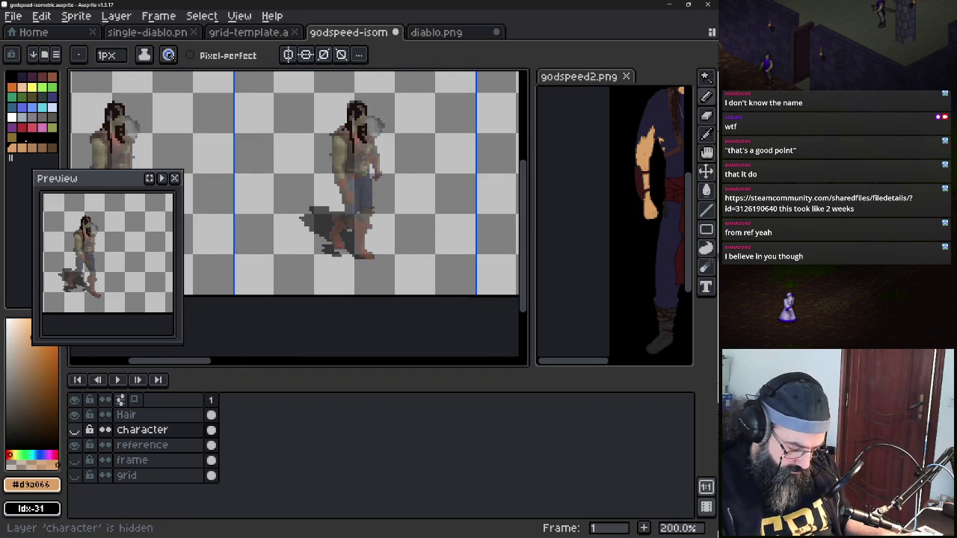
click(74, 430)
click(74, 430)
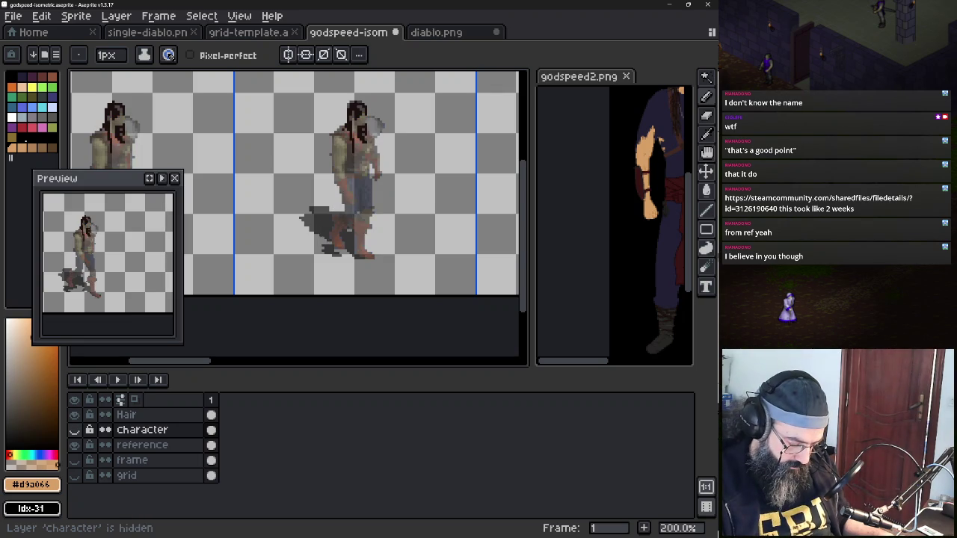
click(132, 460)
click(74, 460)
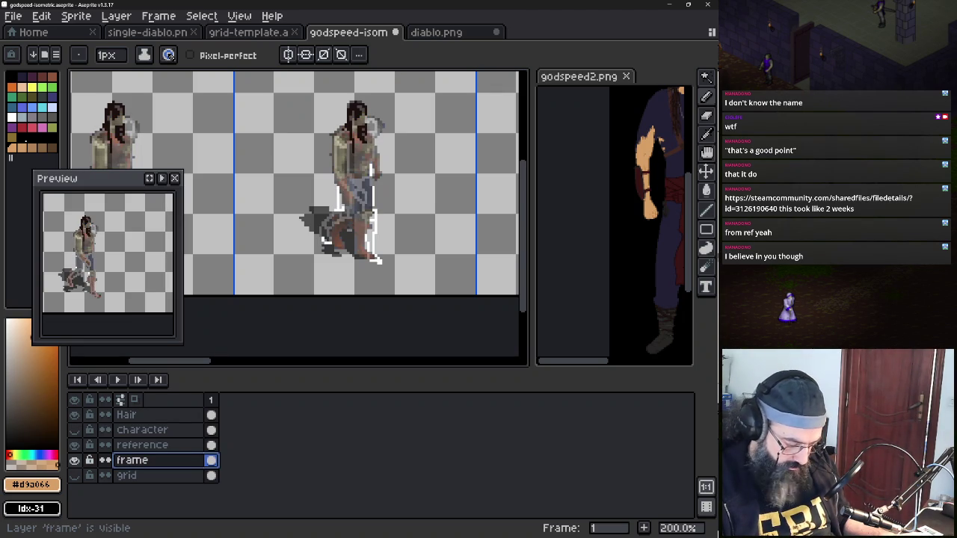
Lasso around the centre figure and delete its old white outline
key(q)
mouse_move(310, 239)
mouse_down()
mouse_move(379, 262)
mouse_move(412, 260)
mouse_up()
key(Delete)
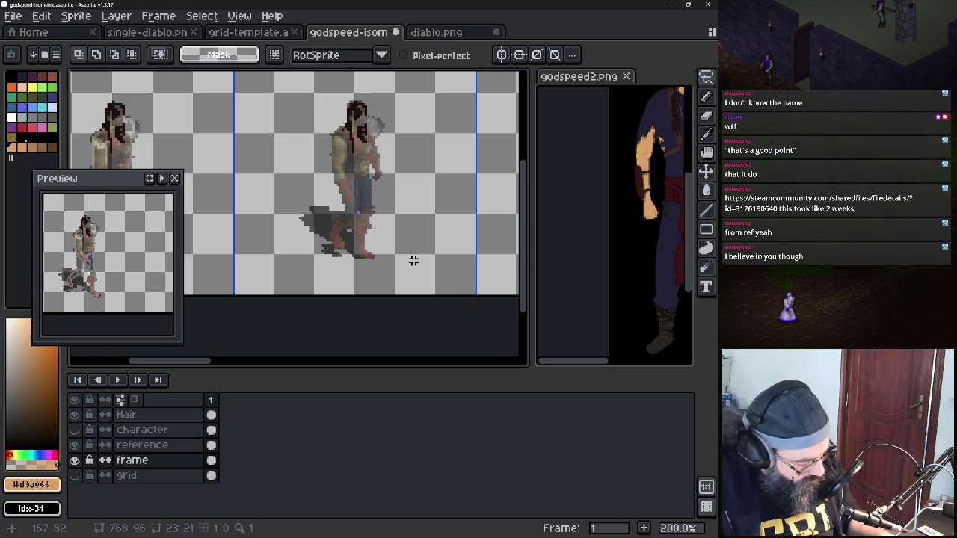
key(b)
Zoom in, undo a stray stroke, and paint white pixels along the top of the head
scroll(413, 260, up, 1)
scroll(413, 260, up, 1)
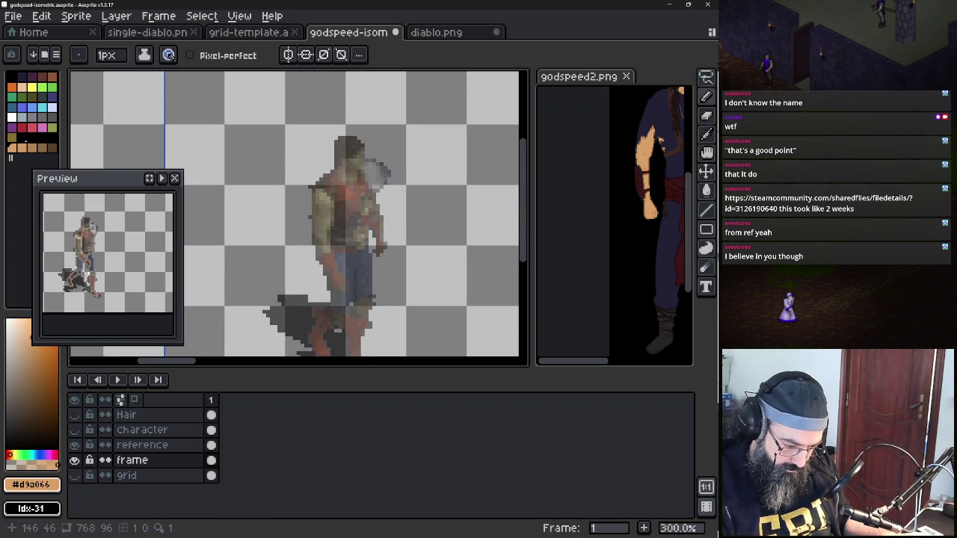
scroll(322, 209, up, 2)
scroll(299, 209, up, 1)
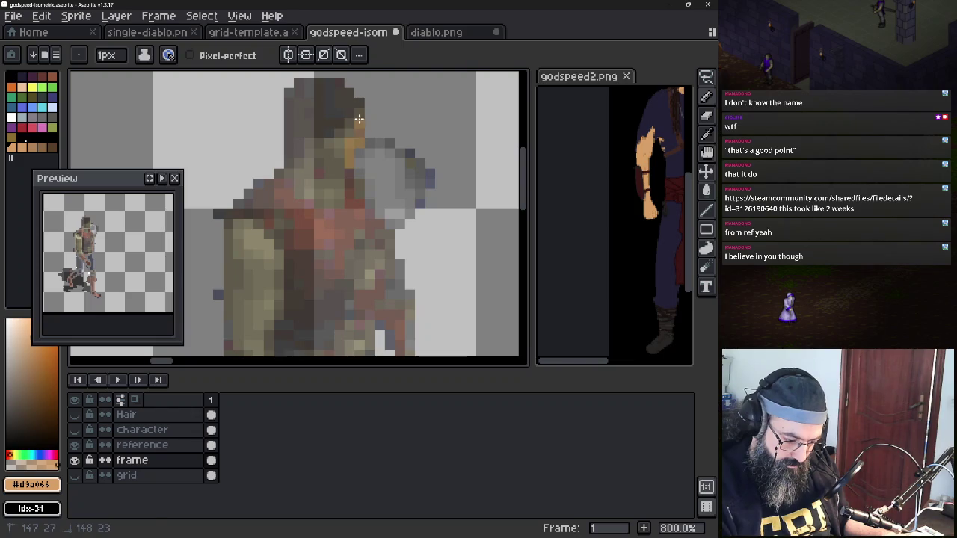
key(ctrl+z)
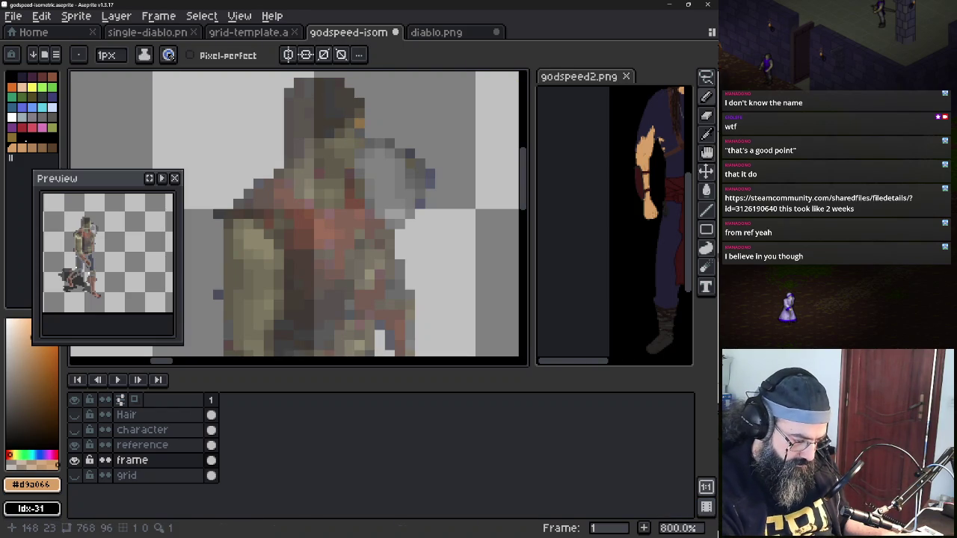
alt+click(361, 131)
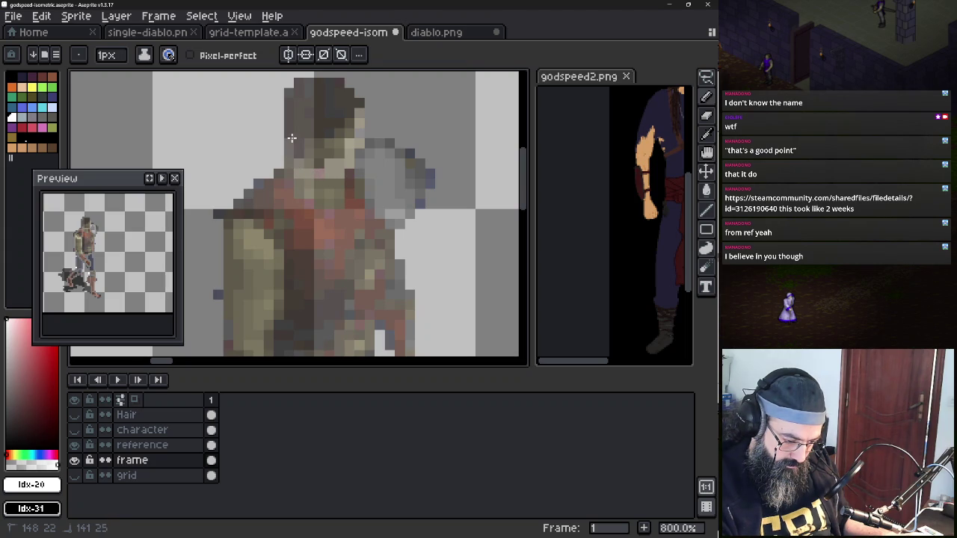
mouse_move(297, 91)
mouse_down()
mouse_move(340, 82)
mouse_move(359, 104)
mouse_up()
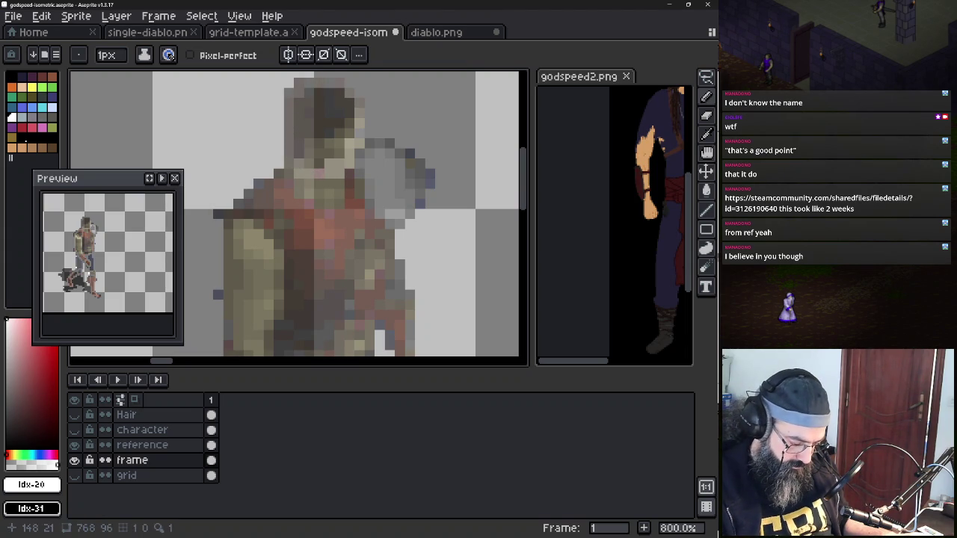
Move the frame layer above the reference layer
mouse_move(192, 446)
mouse_down()
mouse_move(142, 460)
mouse_move(142, 447)
mouse_up()
right_click(188, 450)
click(149, 461)
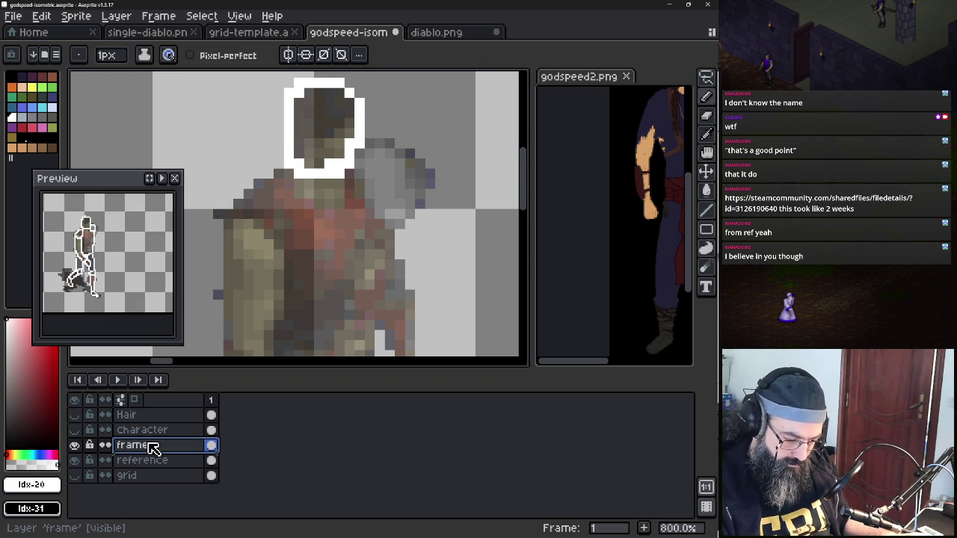
Trace white outlines along the head, shoulder, left side, arm, hand and torso edge
mouse_move(284, 177)
mouse_down()
mouse_move(226, 215)
mouse_move(307, 224)
mouse_move(297, 180)
mouse_move(367, 207)
mouse_move(400, 203)
mouse_move(396, 183)
mouse_move(360, 158)
mouse_up()
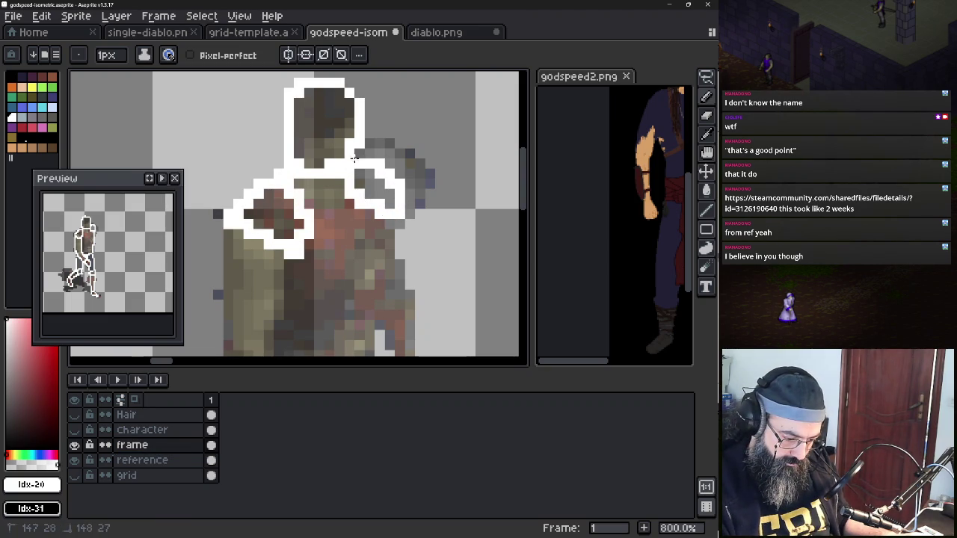
scroll(268, 196, down, 1)
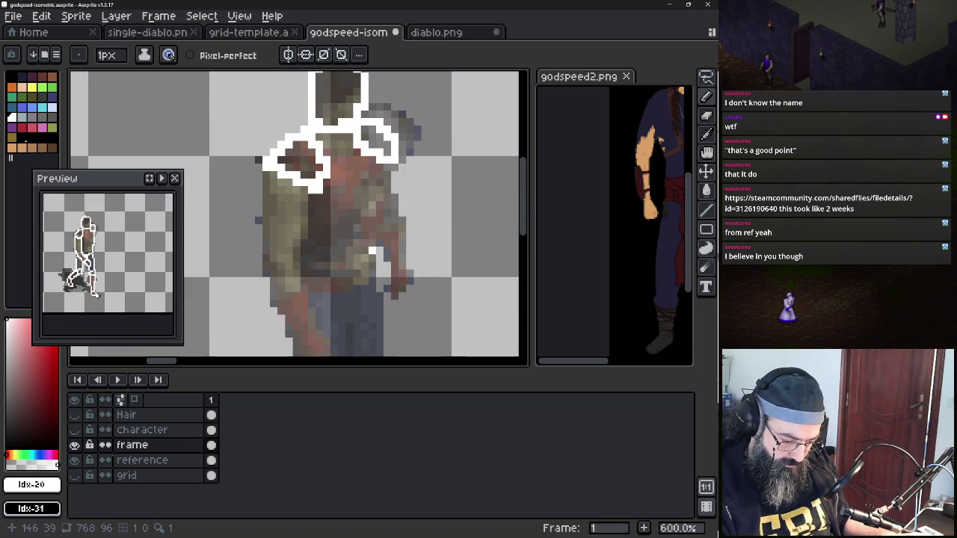
mouse_move(268, 196)
mouse_down()
mouse_move(277, 297)
mouse_move(302, 290)
mouse_move(304, 191)
mouse_up()
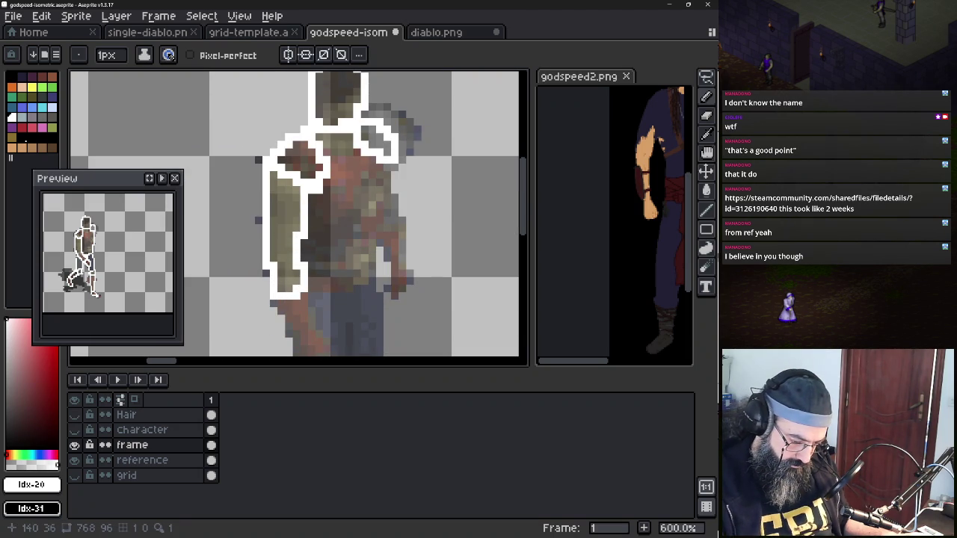
mouse_move(306, 288)
mouse_down()
mouse_move(354, 287)
mouse_move(369, 274)
mouse_move(374, 240)
mouse_move(395, 229)
mouse_move(409, 278)
mouse_move(391, 266)
mouse_move(388, 240)
mouse_up()
click(402, 288)
mouse_move(385, 171)
mouse_down()
mouse_move(403, 223)
mouse_move(379, 196)
mouse_move(379, 165)
mouse_up()
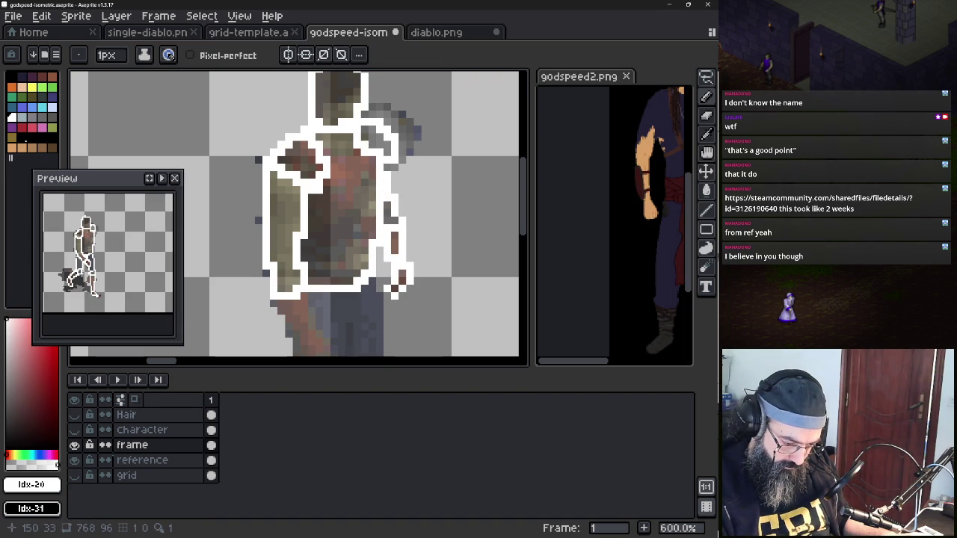
scroll(392, 120, down, 1)
Extend the white outline down and around the bottom of the arm
drag(432, 304, 395, 236)
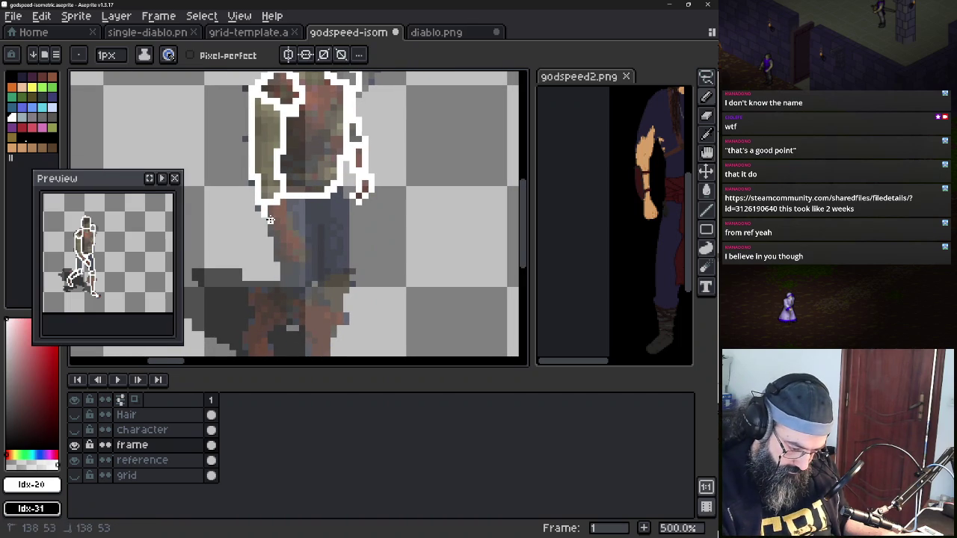
drag(272, 231, 283, 248)
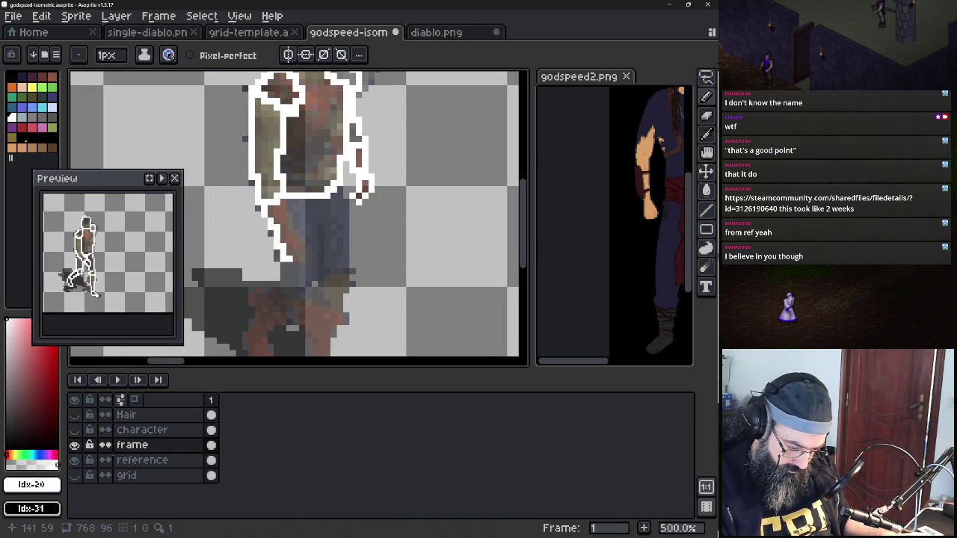
click(293, 253)
drag(293, 254, 281, 255)
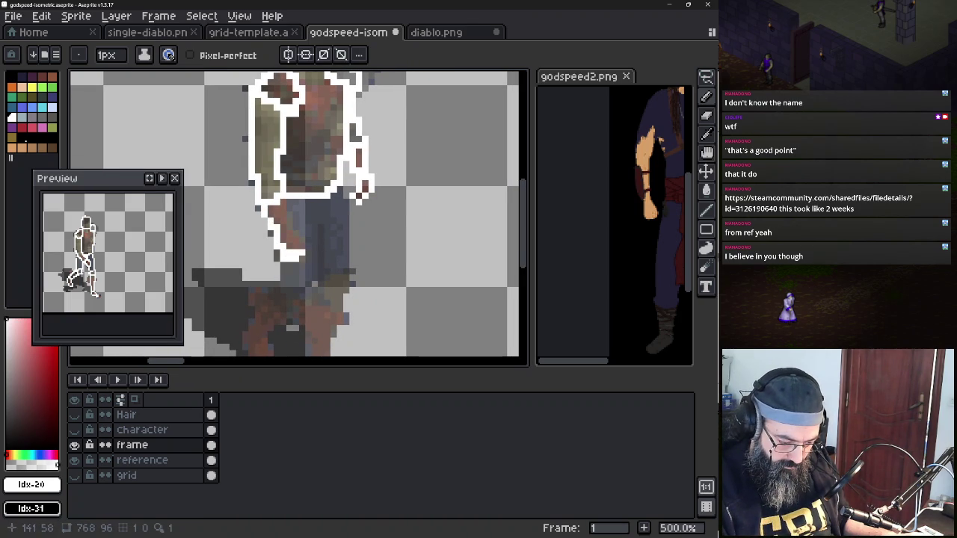
key(b)
alt+click(289, 257)
click(289, 258)
key(e)
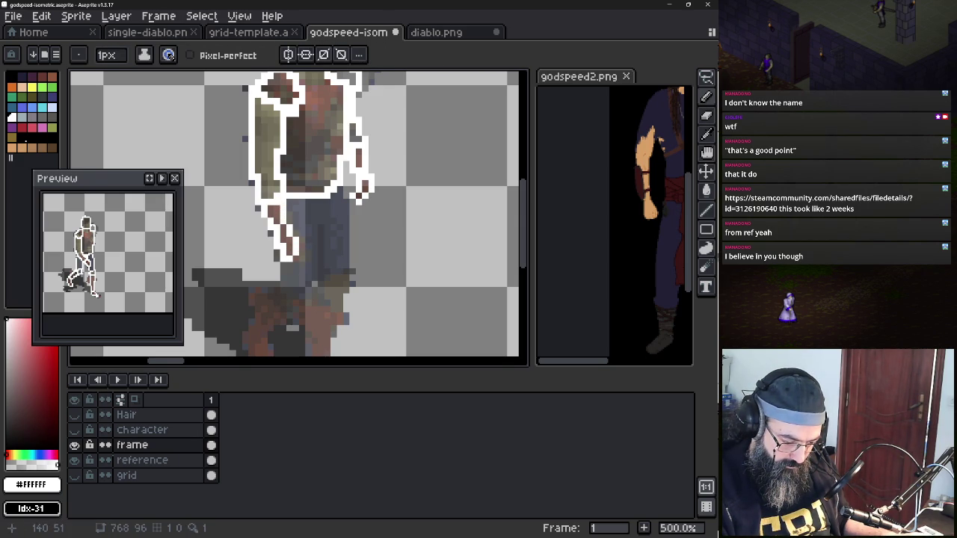
Outline the front leg and the back edge of the legs in white
drag(314, 225, 314, 281)
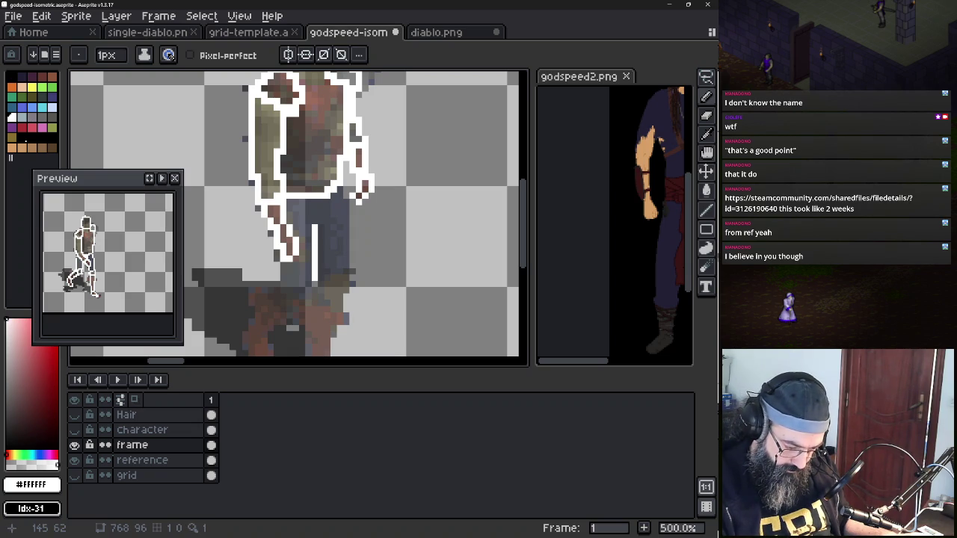
drag(346, 200, 346, 275)
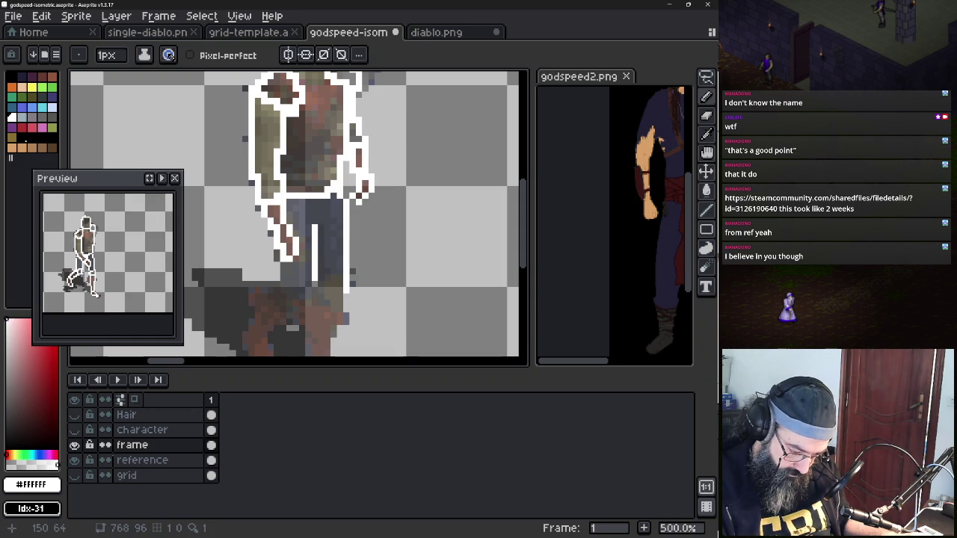
drag(339, 315, 340, 320)
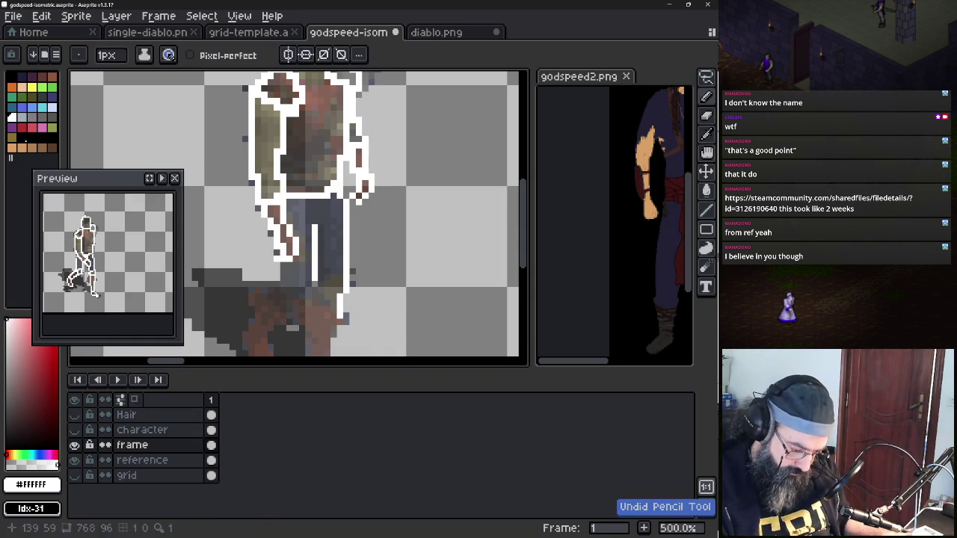
drag(281, 263, 282, 287)
click(278, 291)
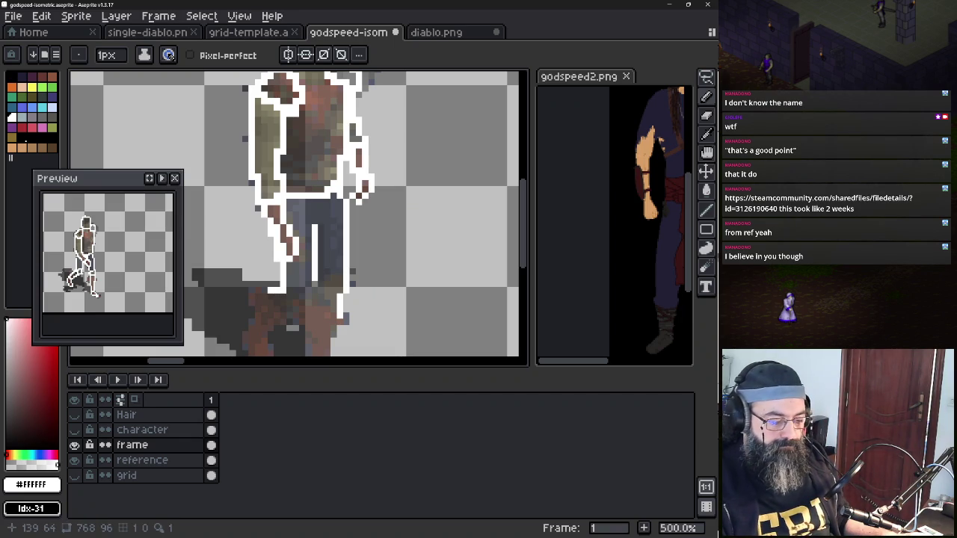
drag(284, 316, 306, 292)
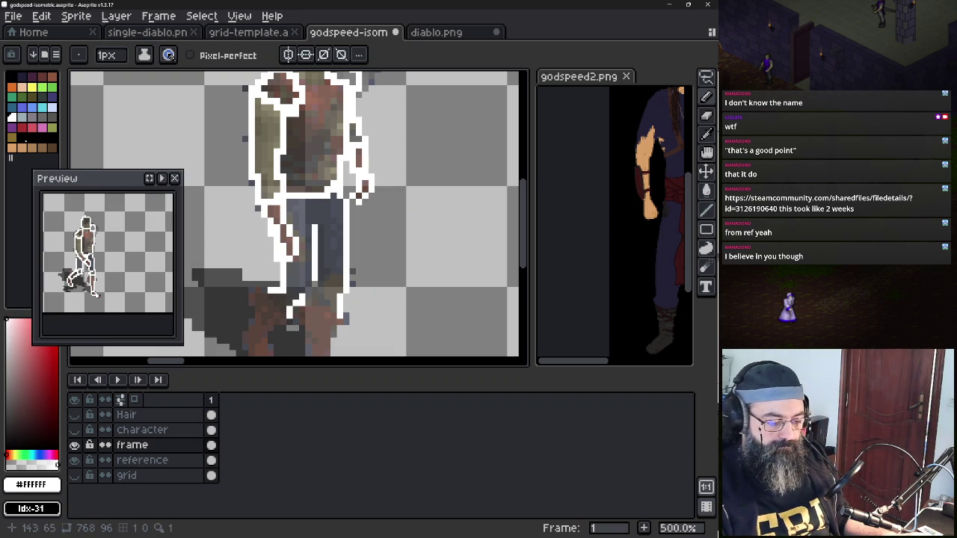
drag(308, 231, 306, 293)
key(v)
key(b)
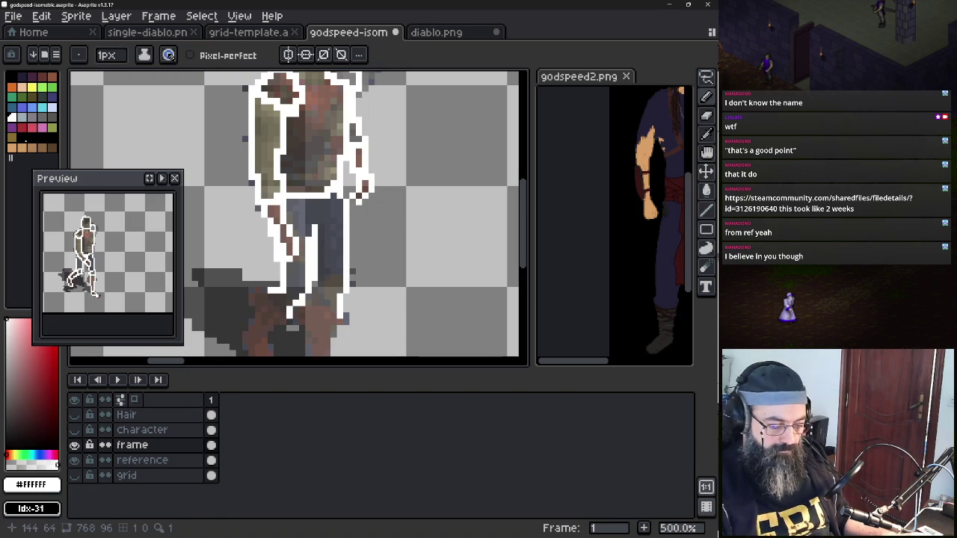
scroll(401, 246, down, 1)
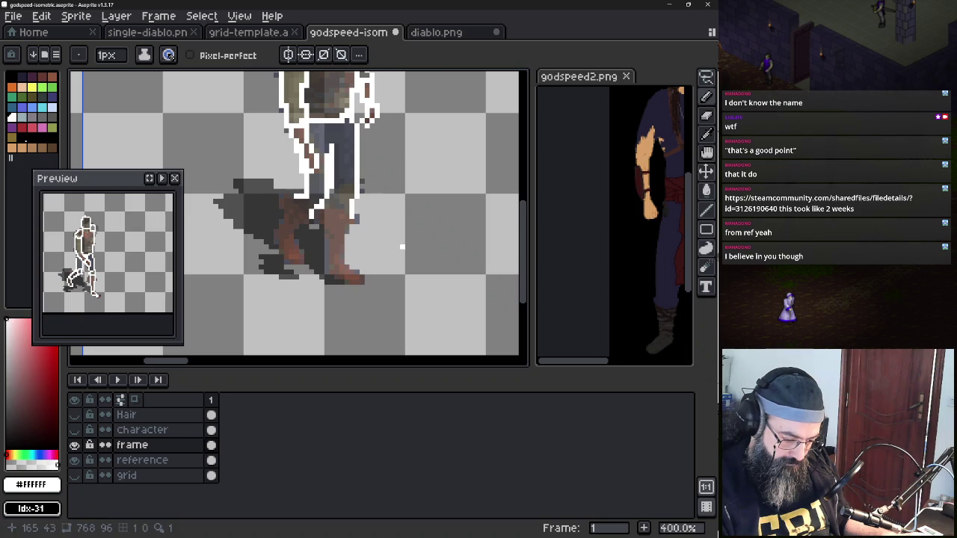
Trace the remaining leg edges and add the final white pixel at the foot
drag(274, 237, 302, 263)
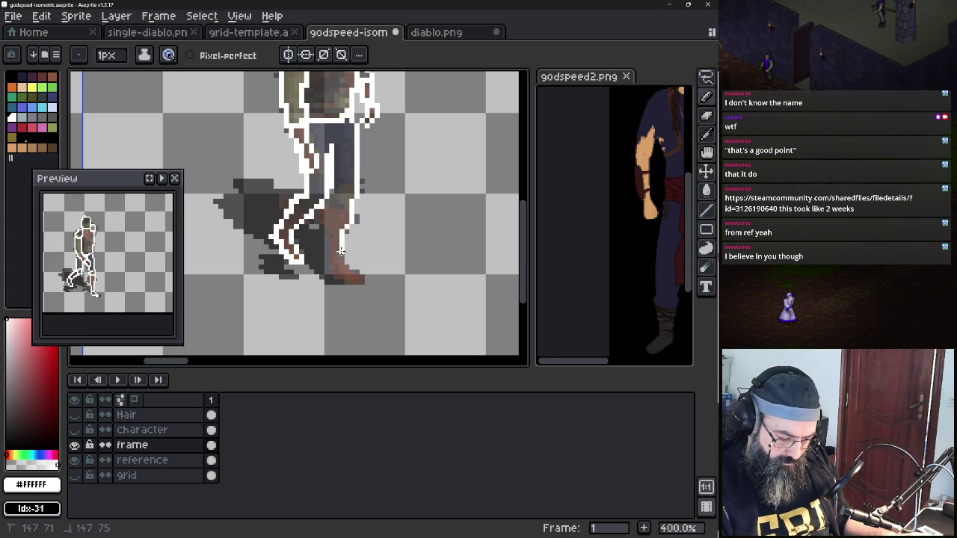
drag(340, 259, 341, 263)
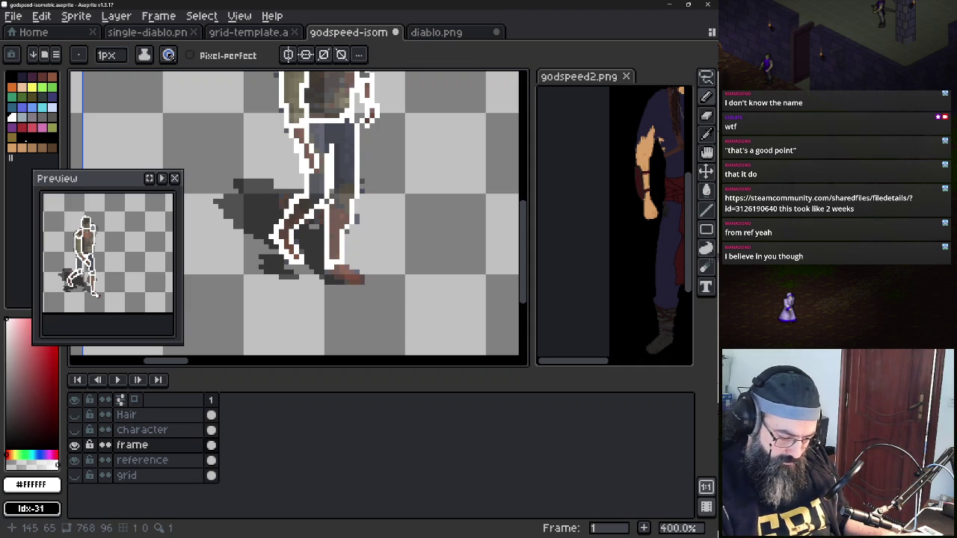
click(334, 273)
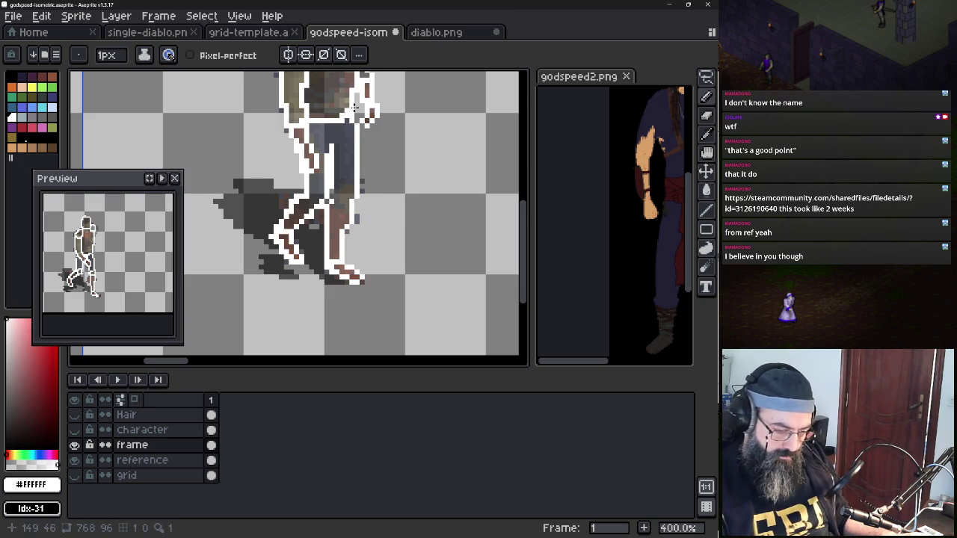
scroll(352, 107, down, 2)
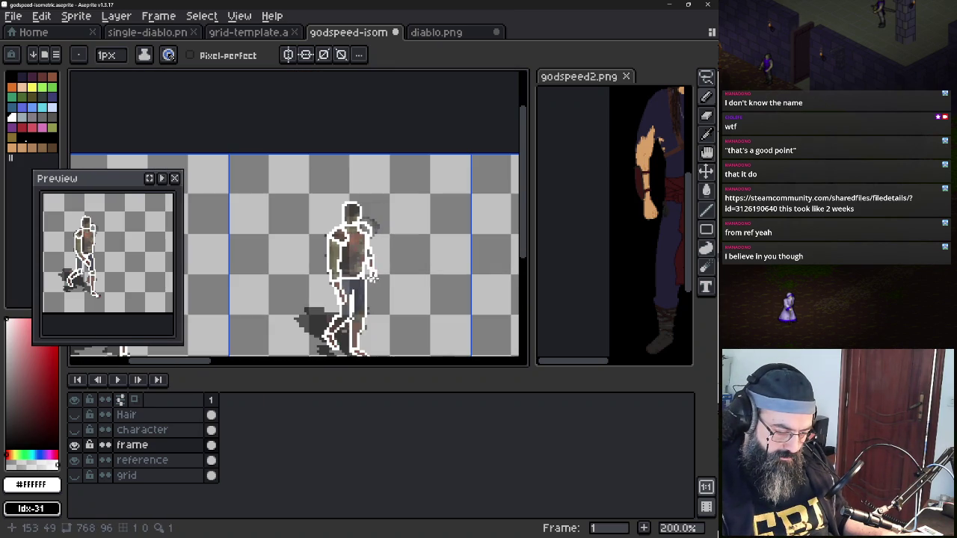
Pan the view across to the next unoutlined walking character
mouse_move(370, 275)
mouse_down()
mouse_move(455, 187)
mouse_move(443, 188)
mouse_up()
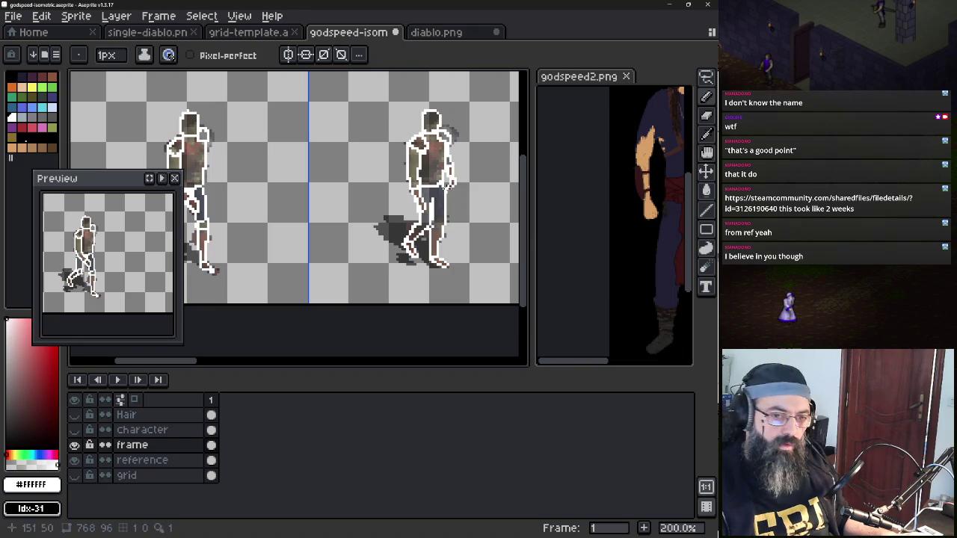
mouse_move(418, 186)
mouse_down()
mouse_move(371, 166)
mouse_move(309, 209)
mouse_up()
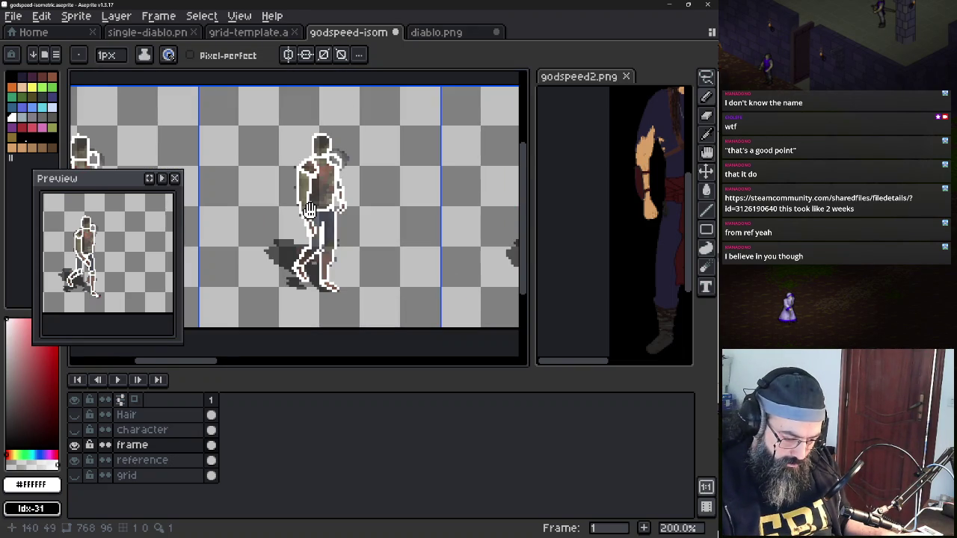
drag(470, 222, 267, 214)
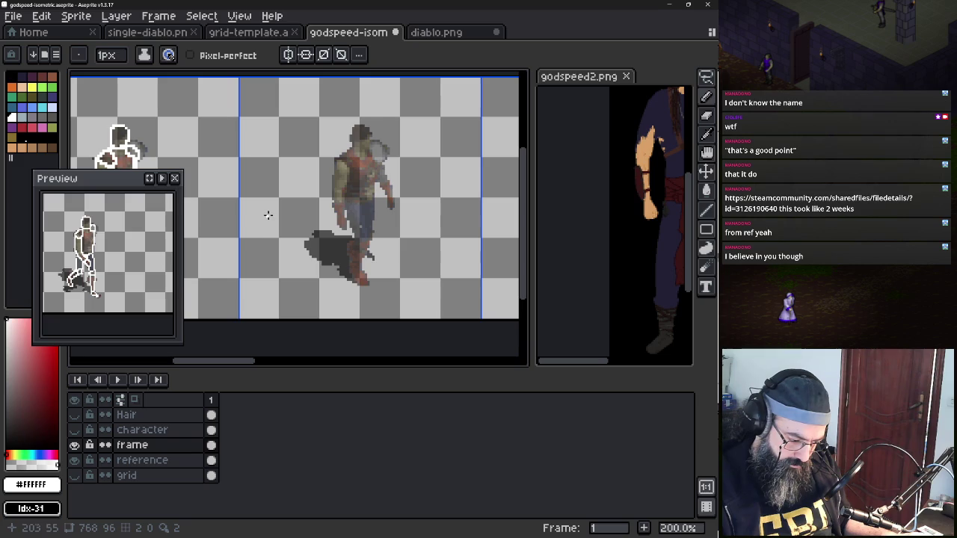
Zoom in and outline the next character's head in white, undoing misplaced shoulder strokes
scroll(368, 160, up, 3)
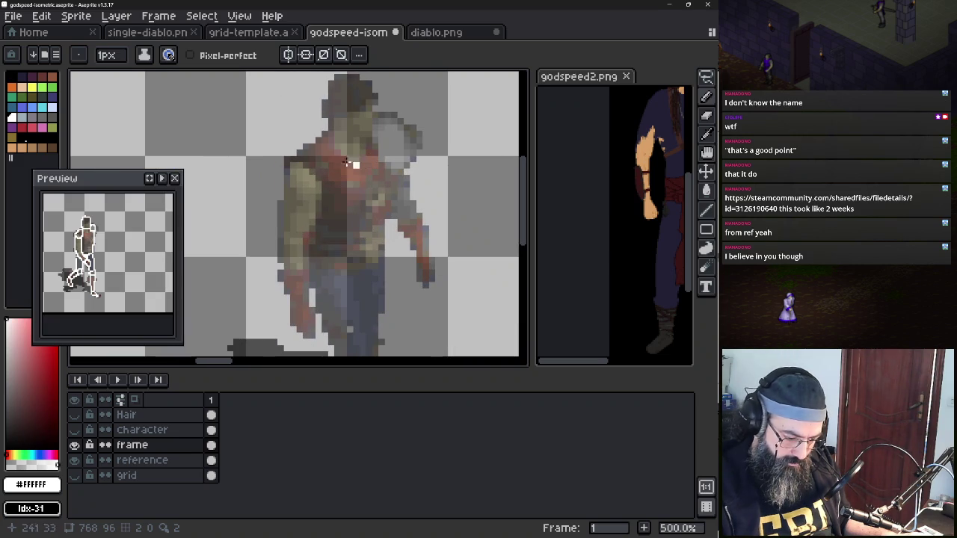
click(331, 128)
drag(336, 129, 343, 134)
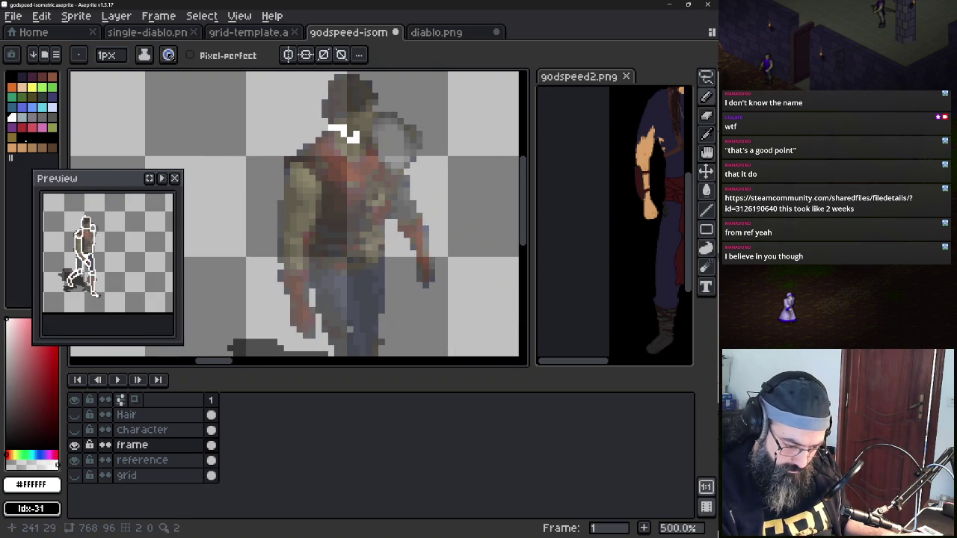
key(ctrl+z)
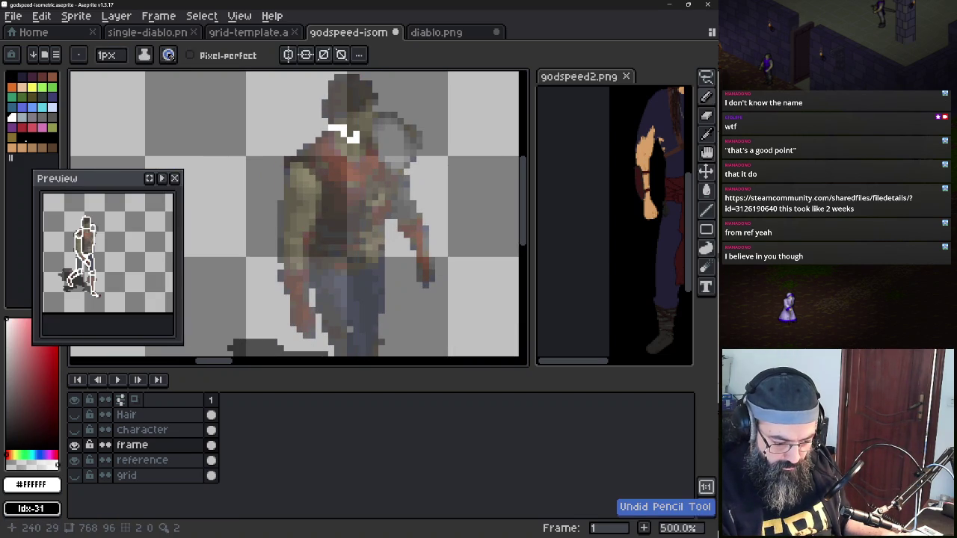
key(ctrl+z)
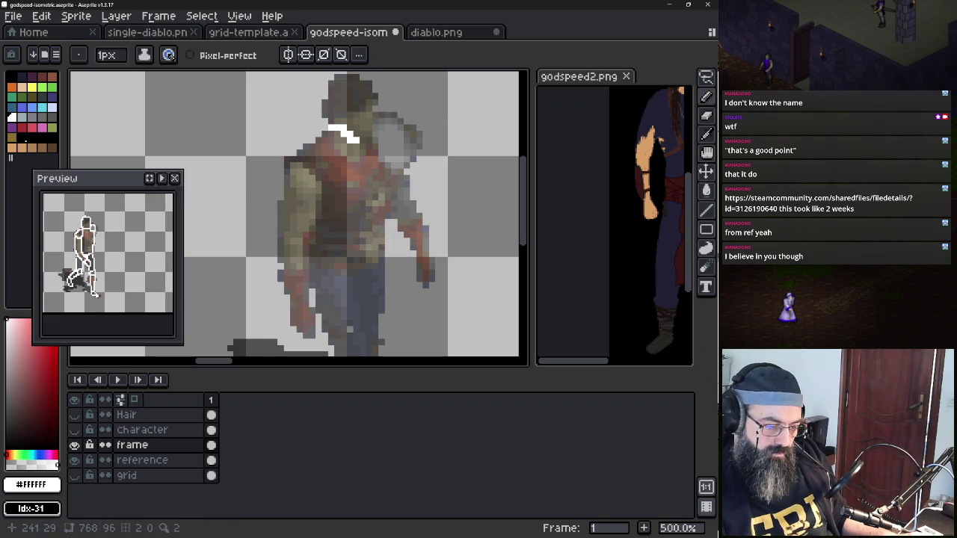
mouse_move(359, 140)
mouse_down()
mouse_move(372, 140)
mouse_move(370, 113)
mouse_up()
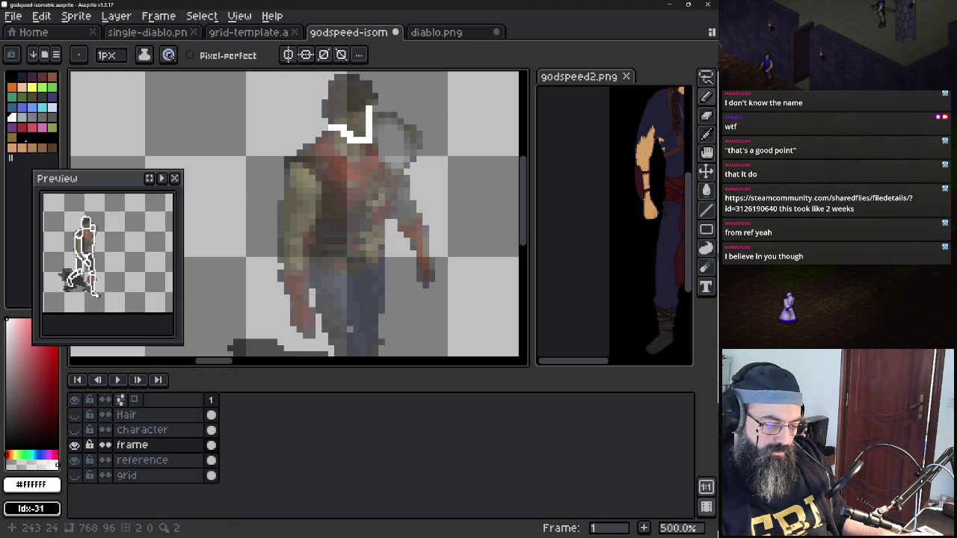
click(376, 97)
mouse_move(374, 95)
mouse_down()
mouse_move(334, 76)
mouse_move(327, 112)
mouse_move(285, 176)
mouse_move(323, 186)
mouse_move(338, 157)
mouse_move(326, 139)
mouse_up()
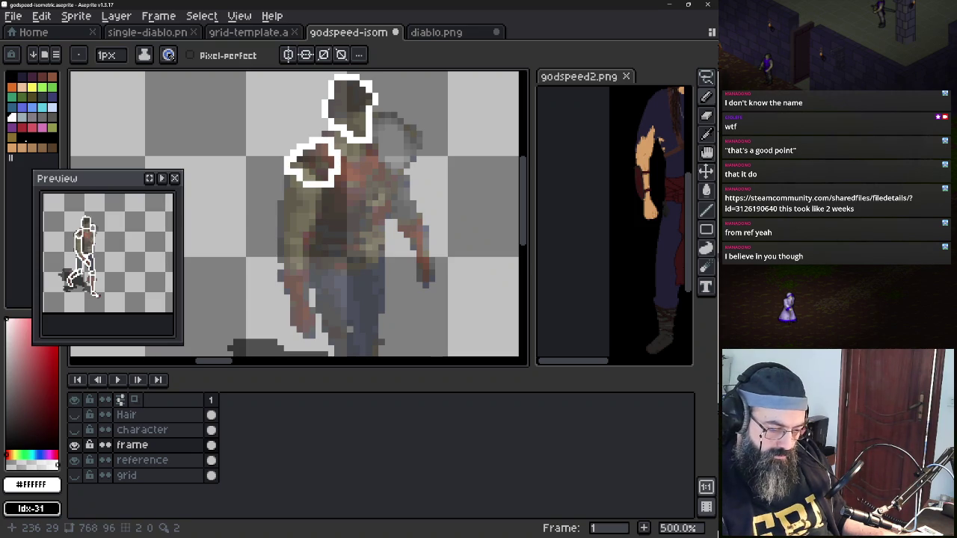
Outline the right shoulder, left side, lower-left leg and forward arm in white
mouse_move(373, 116)
mouse_down()
mouse_move(403, 138)
mouse_move(398, 160)
mouse_move(374, 139)
mouse_up()
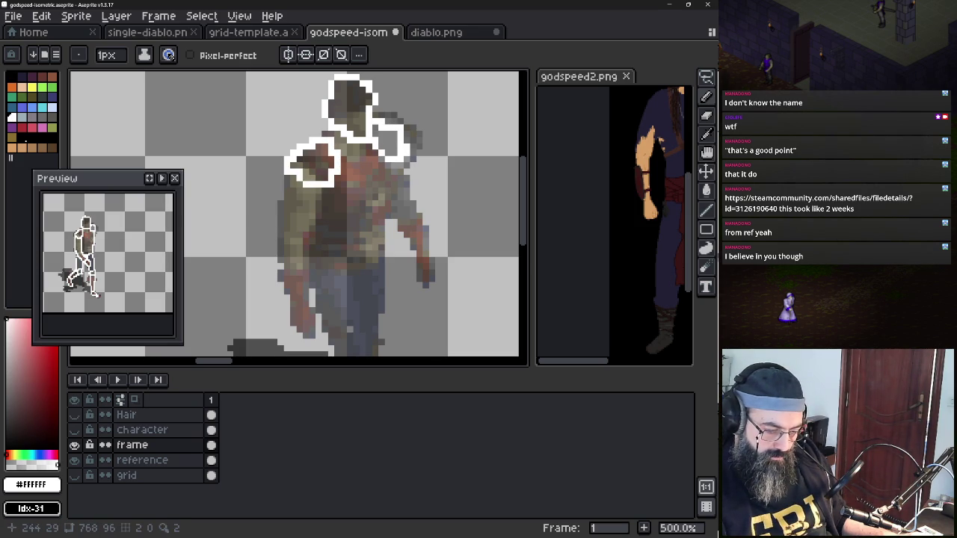
mouse_move(285, 177)
mouse_down()
mouse_move(283, 263)
mouse_move(308, 275)
mouse_move(326, 188)
mouse_up()
mouse_move(288, 288)
mouse_down()
mouse_move(302, 334)
mouse_move(317, 281)
mouse_up()
mouse_move(405, 215)
mouse_down()
mouse_move(420, 224)
mouse_move(432, 288)
mouse_move(393, 226)
mouse_up()
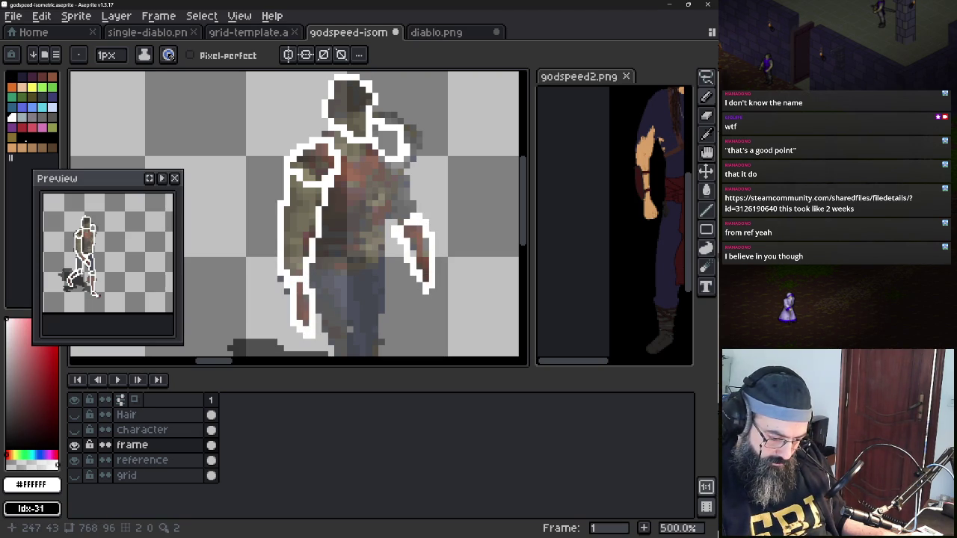
drag(407, 178, 413, 210)
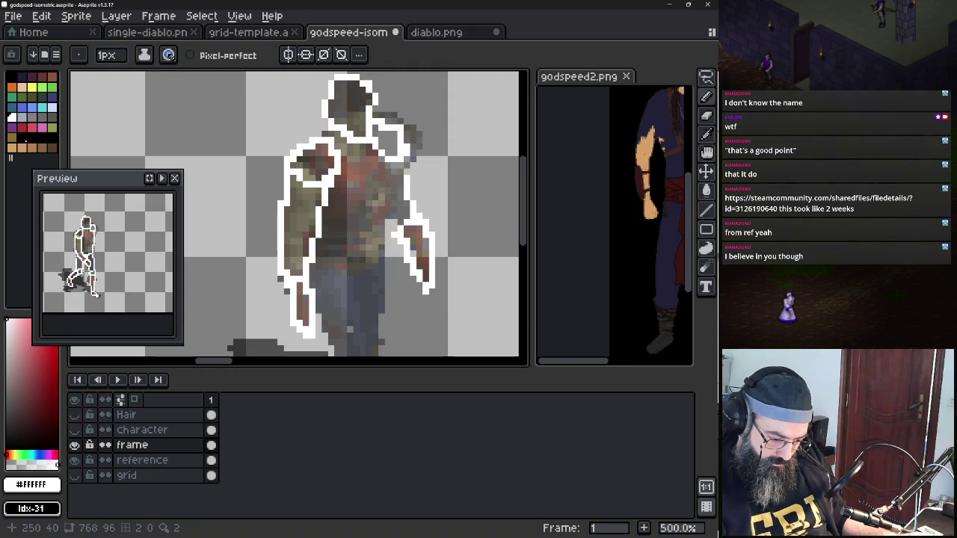
key(e)
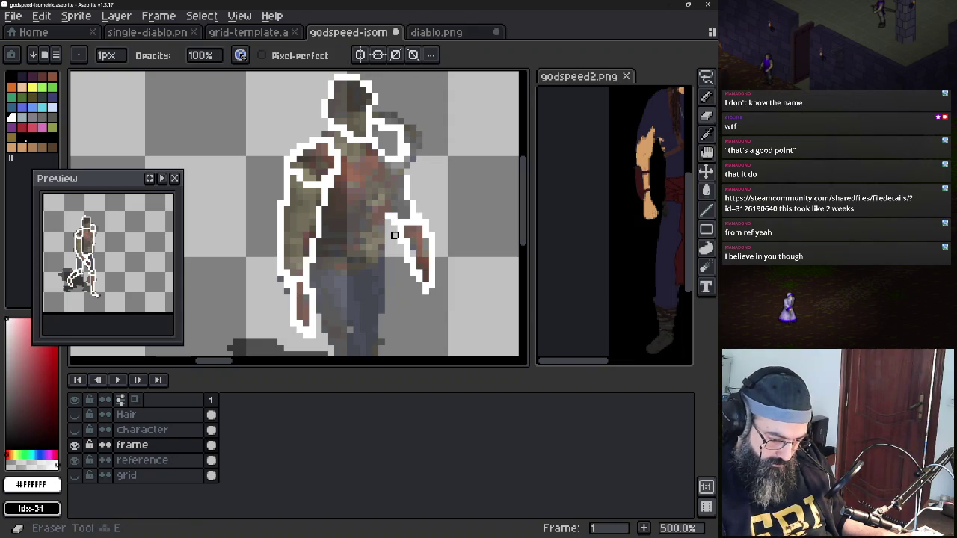
Outline the inner arm, torso bottom and both sides of the leg in white
key(b)
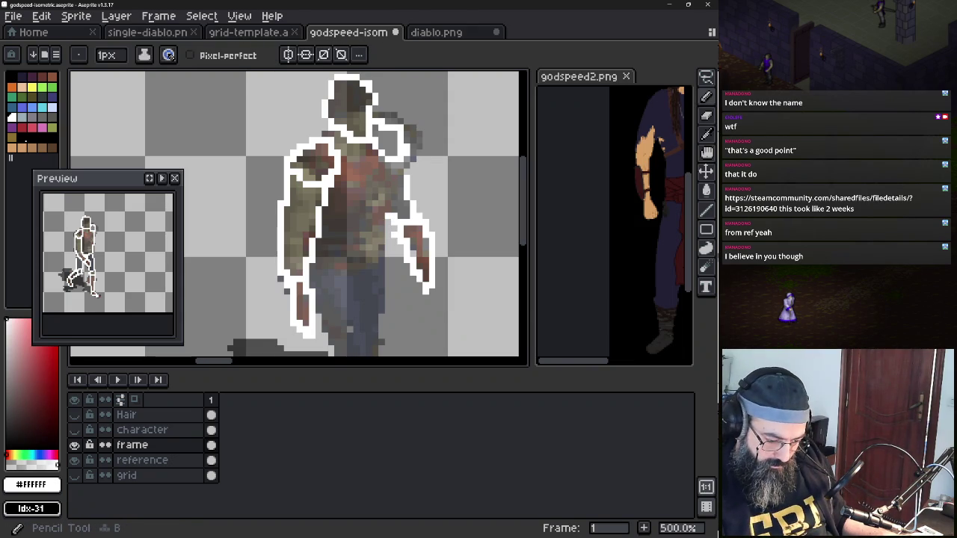
drag(388, 204, 399, 175)
mouse_move(323, 263)
mouse_down()
mouse_move(366, 265)
mouse_move(385, 251)
mouse_up()
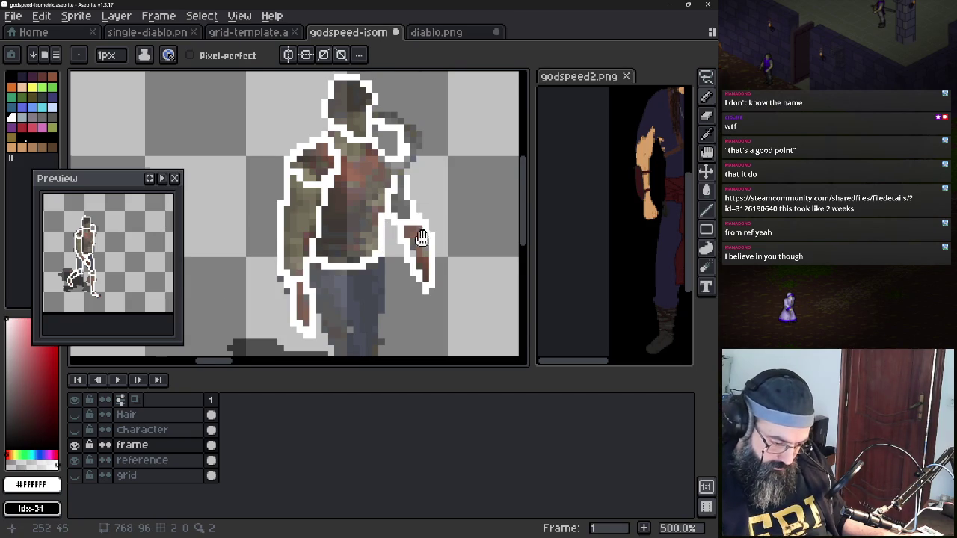
drag(424, 239, 409, 110)
mouse_move(358, 178)
mouse_down()
mouse_move(367, 263)
mouse_move(344, 273)
mouse_move(325, 211)
mouse_up()
drag(391, 157, 374, 269)
Extend the outline down to the feet, touch up the leg, and zoom out to view the strip
mouse_move(383, 310)
mouse_down()
mouse_move(373, 222)
mouse_move(363, 211)
mouse_up()
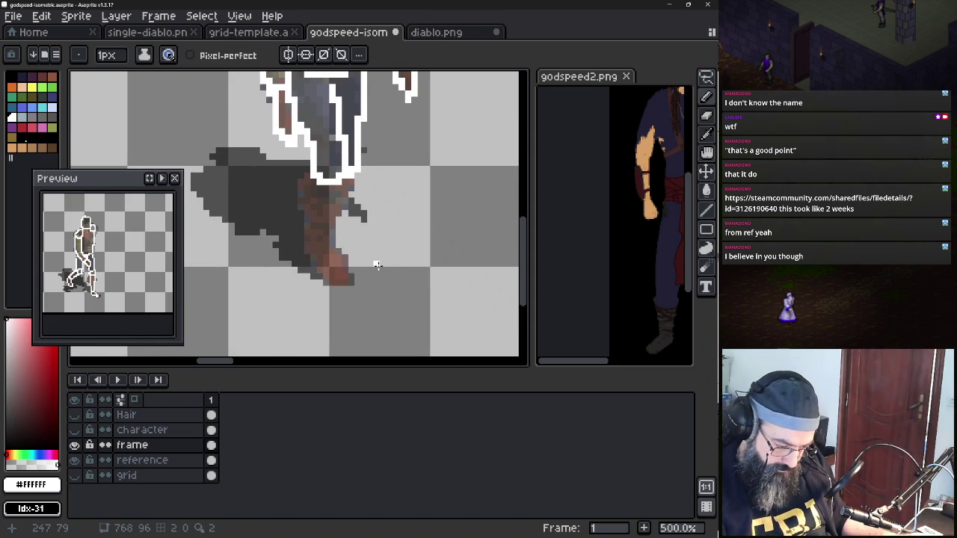
mouse_move(305, 190)
mouse_down()
mouse_move(310, 262)
mouse_move(340, 284)
mouse_move(345, 262)
mouse_move(332, 240)
mouse_up()
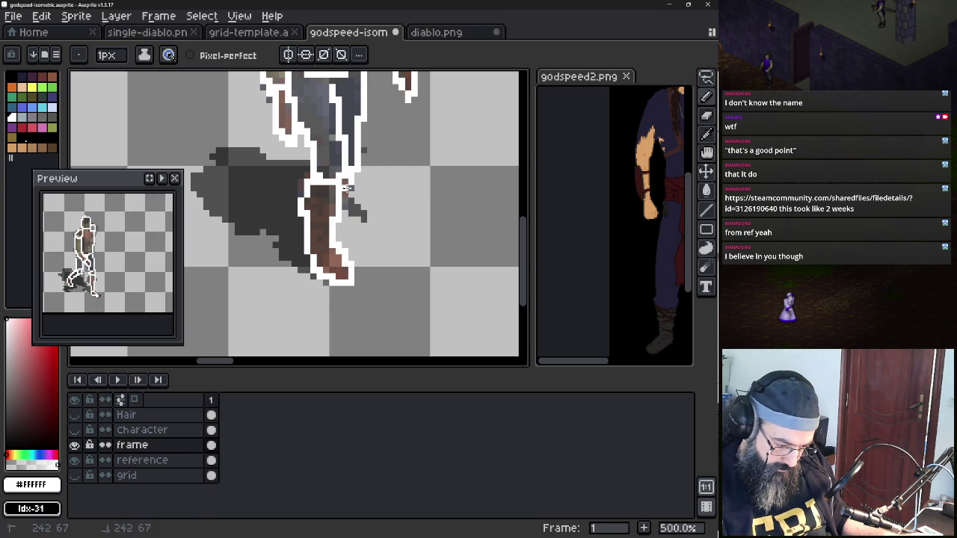
click(346, 184)
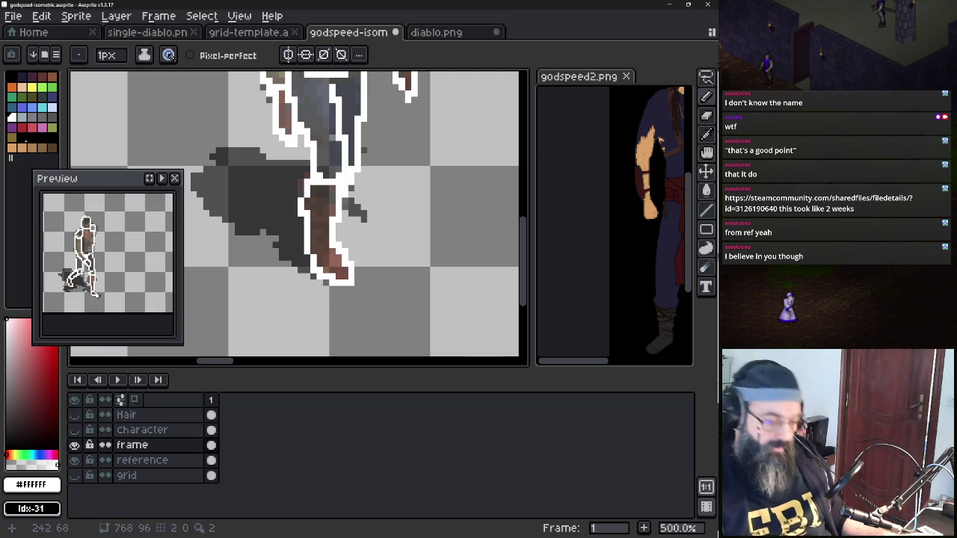
mouse_move(311, 205)
mouse_down()
mouse_move(284, 222)
mouse_move(391, 198)
mouse_move(250, 180)
mouse_move(322, 171)
mouse_up()
scroll(284, 222, down, 2)
scroll(280, 213, down, 2)
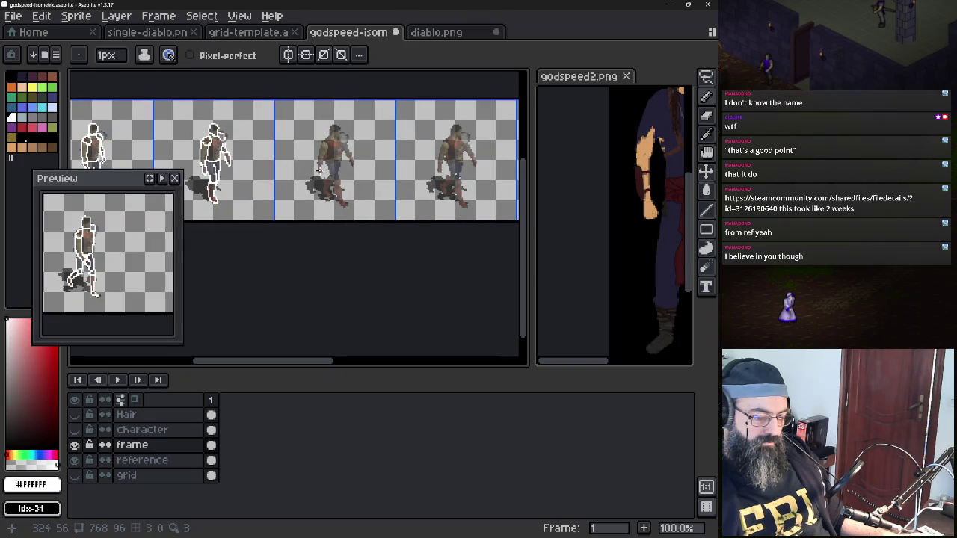
scroll(321, 171, up, 1)
scroll(322, 171, up, 1)
scroll(321, 171, down, 3)
scroll(321, 171, up, 1)
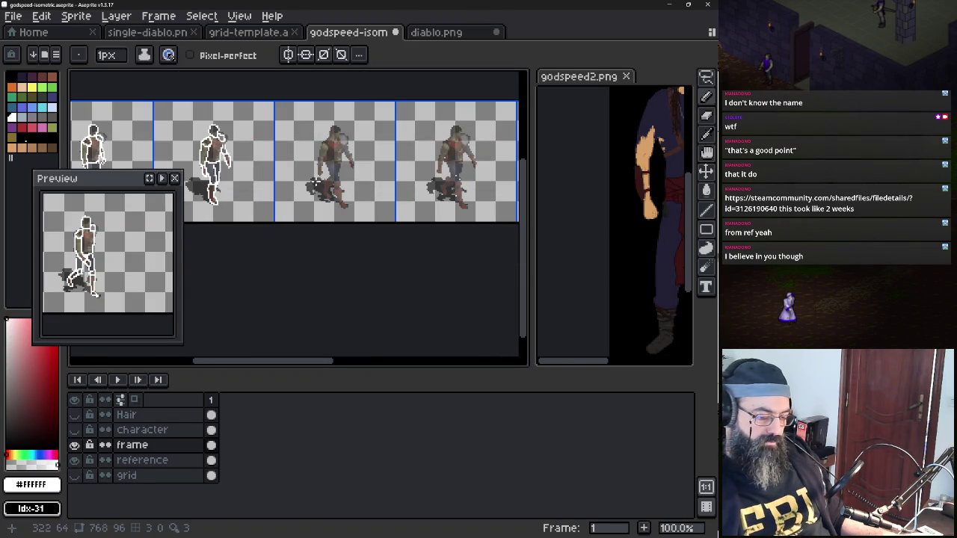
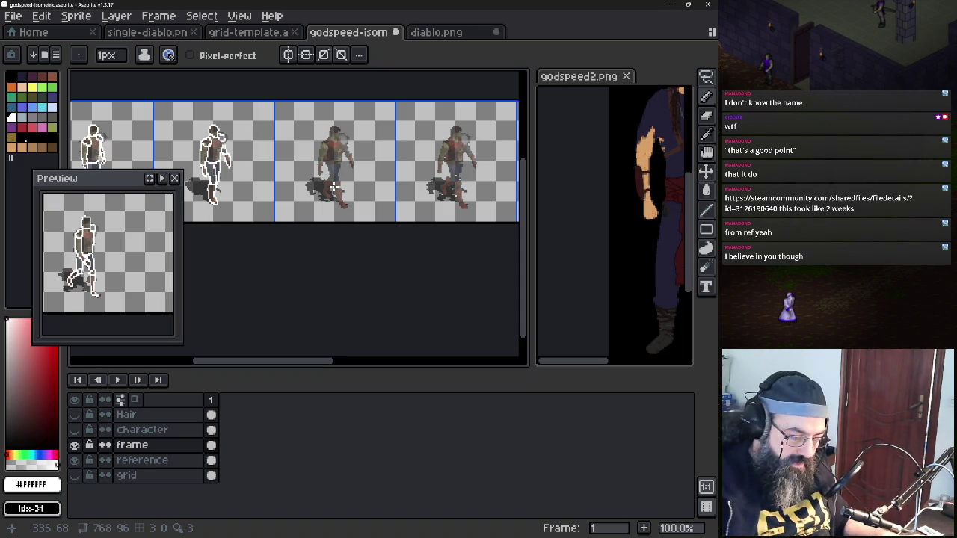
Pan to the next un-outlined figure, undo the stray white scribbles, and zoom in to 400%
drag(323, 187, 294, 225)
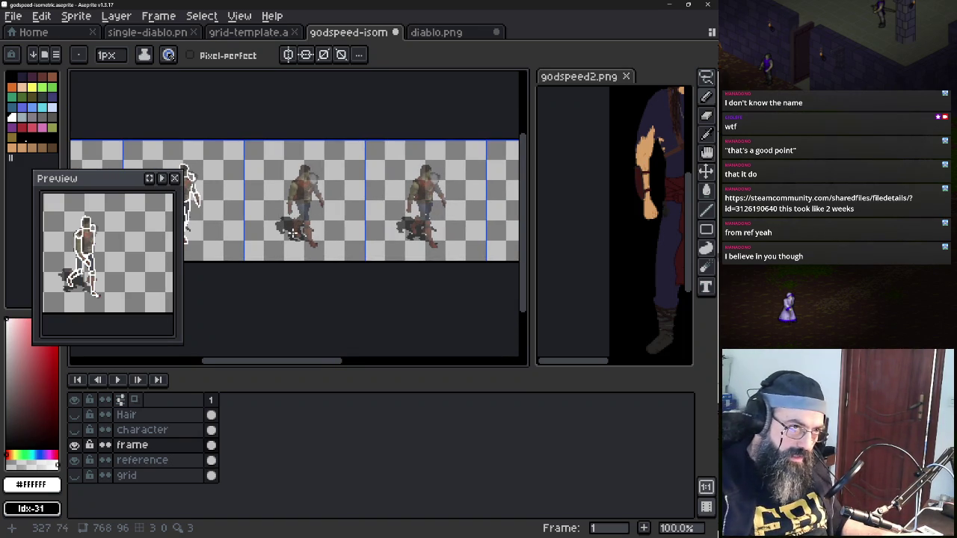
mouse_move(293, 233)
mouse_down()
mouse_move(307, 252)
mouse_move(385, 166)
mouse_up()
key(ctrl+z)
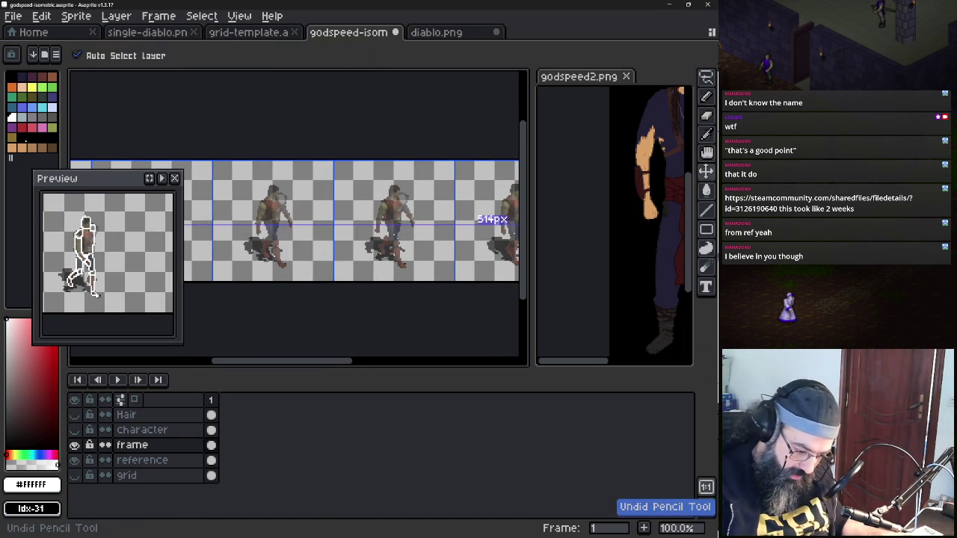
scroll(258, 193, up, 2)
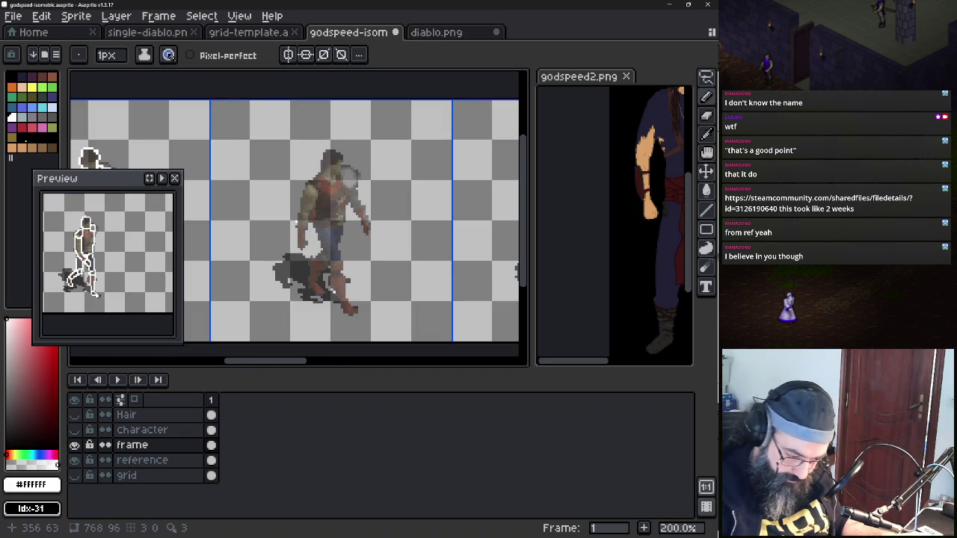
scroll(322, 198, up, 1)
scroll(328, 198, up, 1)
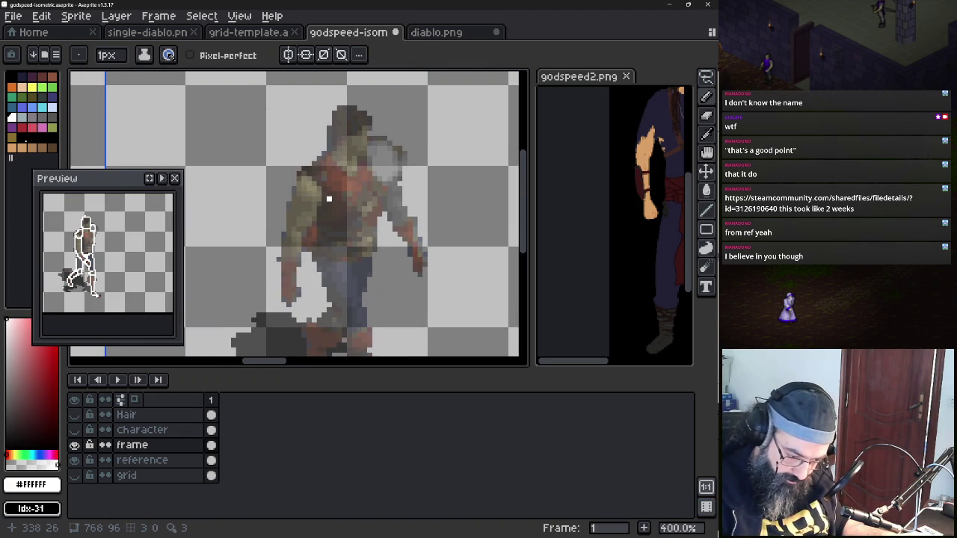
mouse_move(364, 155)
mouse_down()
mouse_move(364, 131)
mouse_move(364, 155)
mouse_up()
Outline the top of the figure's head and both shoulders in white
key(ctrl+z)
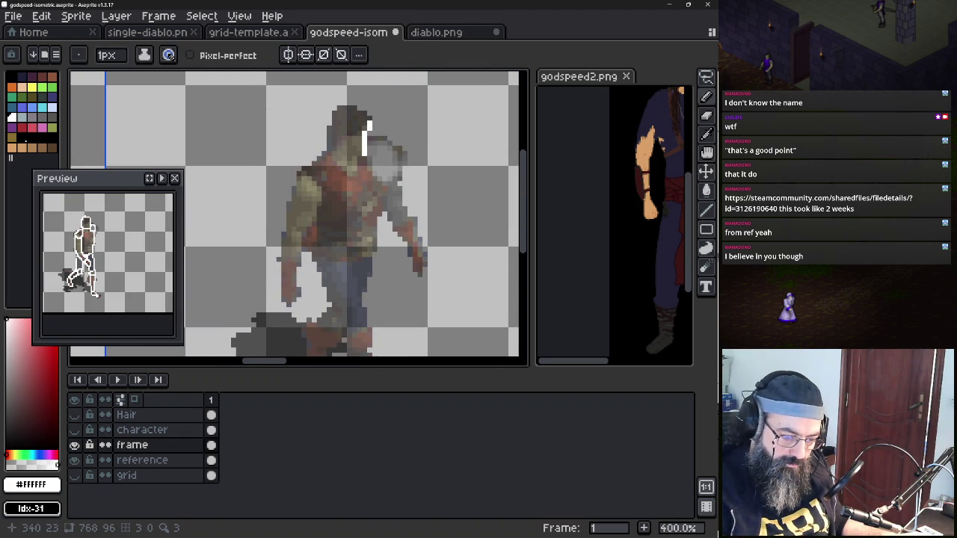
mouse_move(366, 119)
mouse_down()
mouse_move(336, 111)
mouse_move(330, 152)
mouse_move(364, 157)
mouse_up()
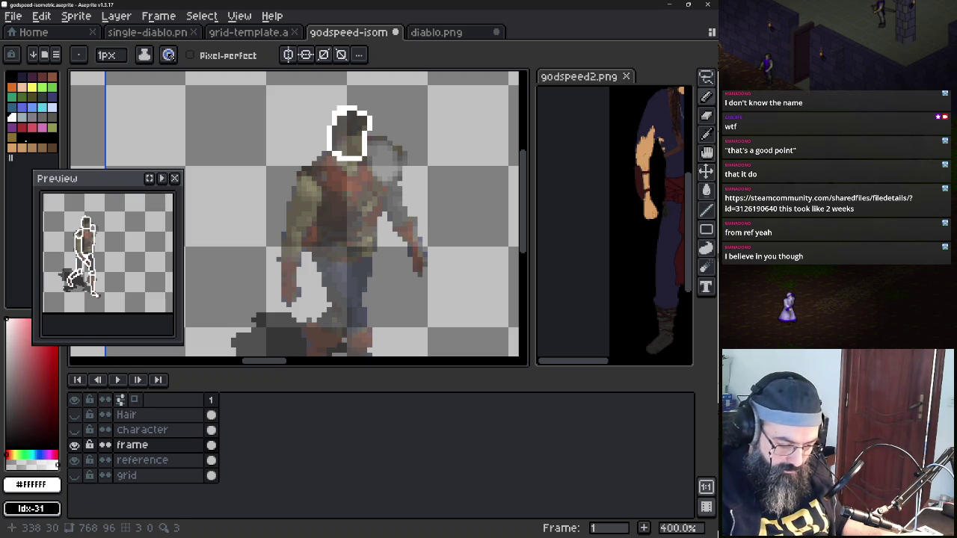
mouse_move(299, 173)
mouse_down()
mouse_move(317, 197)
mouse_move(341, 175)
mouse_move(303, 169)
mouse_up()
mouse_move(368, 146)
mouse_down()
mouse_move(397, 165)
mouse_move(370, 180)
mouse_move(365, 154)
mouse_move(312, 154)
mouse_up()
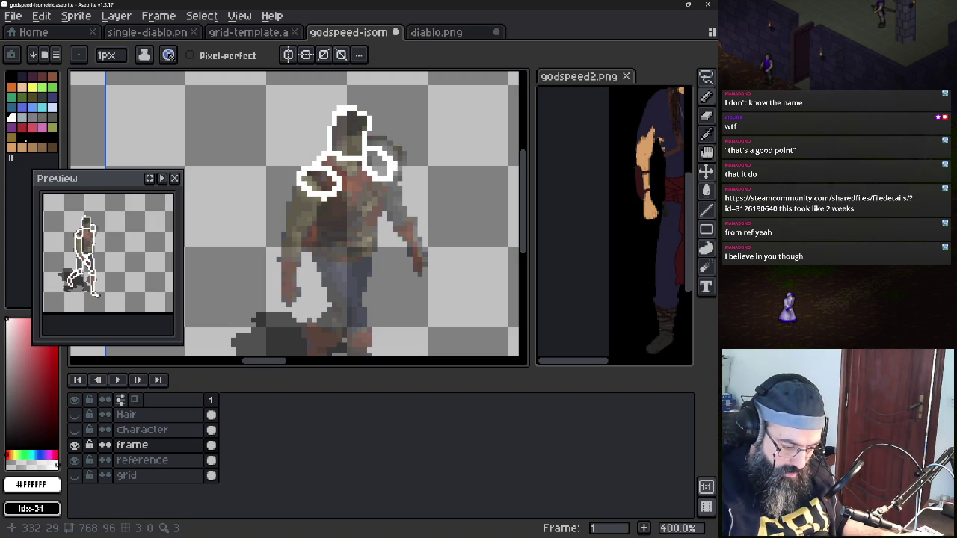
Trace the left arm's outer, inner and bottom edges, then the waist, in white
mouse_move(297, 193)
mouse_down()
mouse_move(286, 231)
mouse_move(287, 254)
mouse_move(299, 263)
mouse_up()
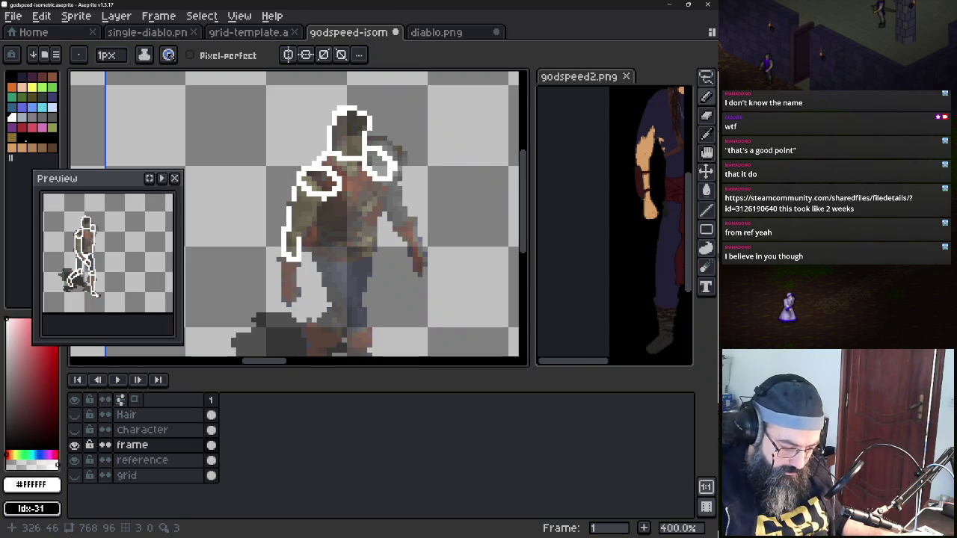
drag(303, 230, 321, 197)
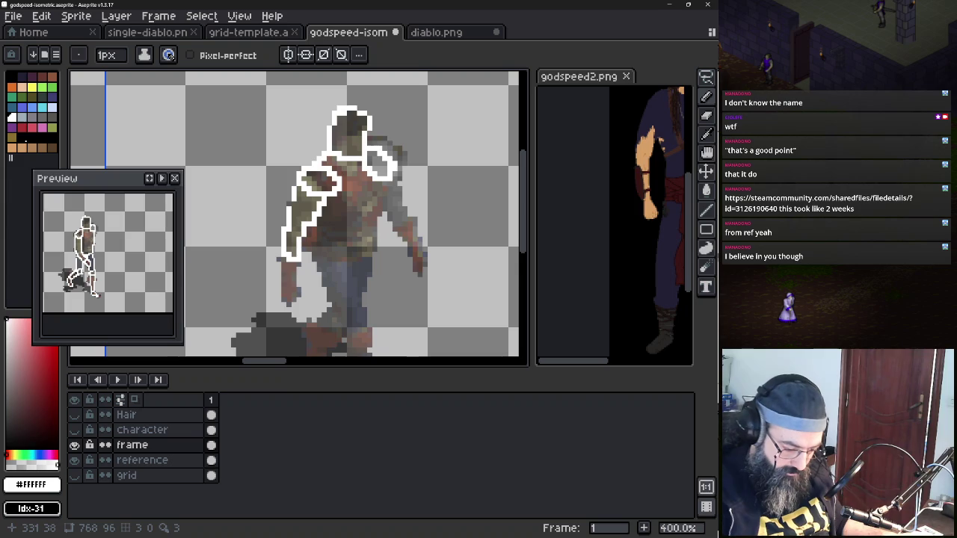
drag(301, 249, 317, 250)
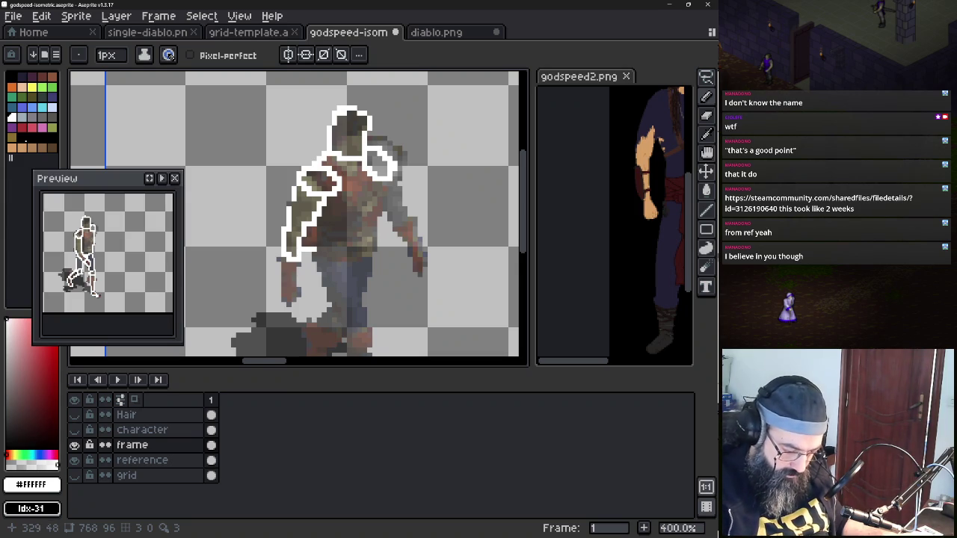
key(ctrl)
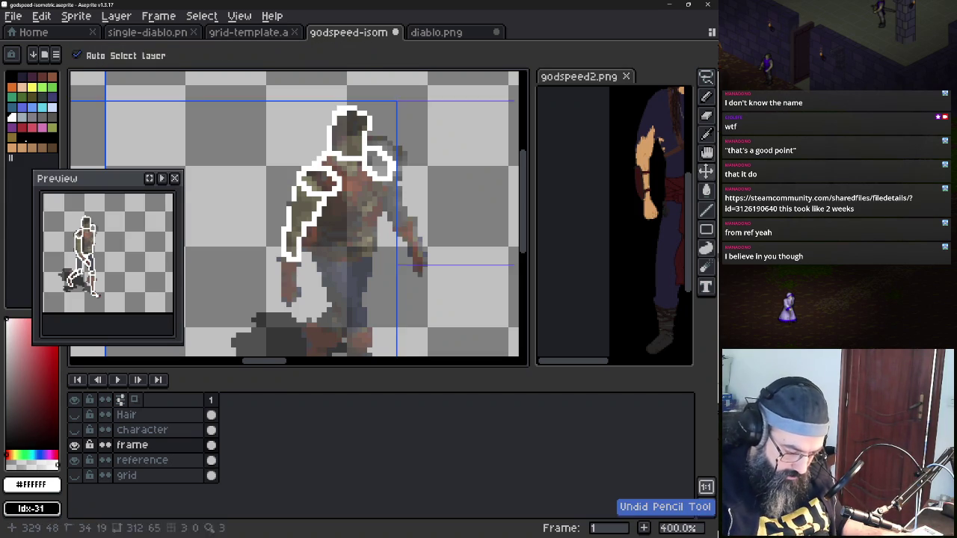
scroll(310, 231, up, 4)
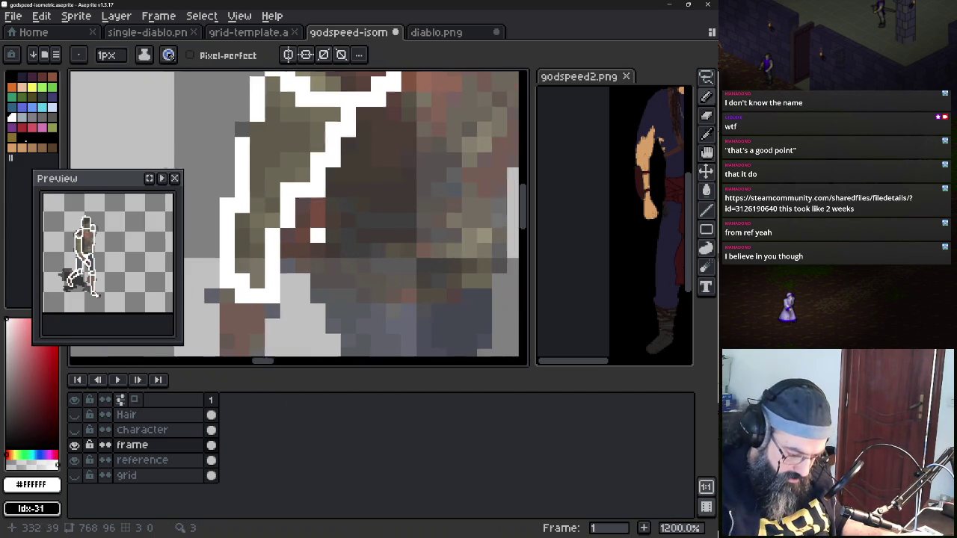
scroll(324, 236, down, 4)
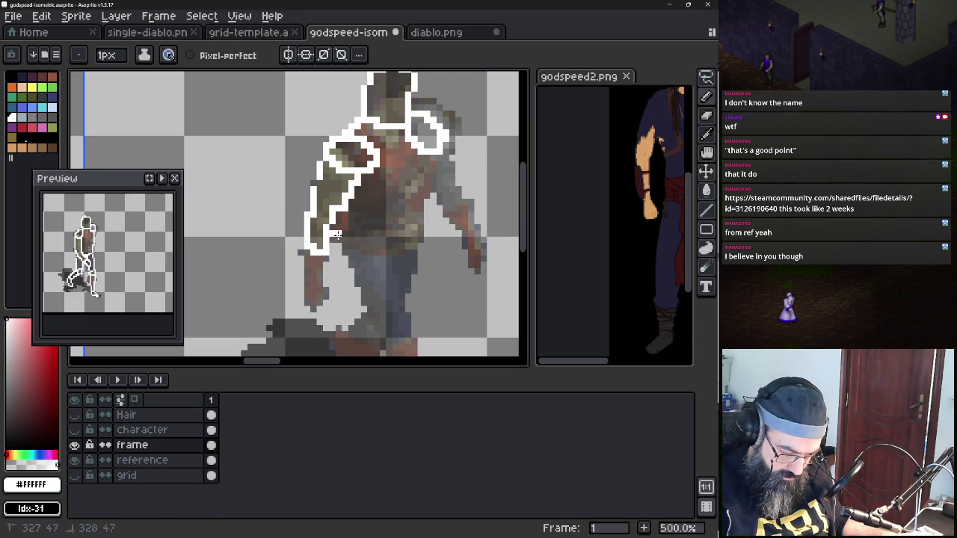
mouse_move(329, 243)
mouse_down()
mouse_move(399, 256)
mouse_move(421, 222)
mouse_move(433, 154)
mouse_up()
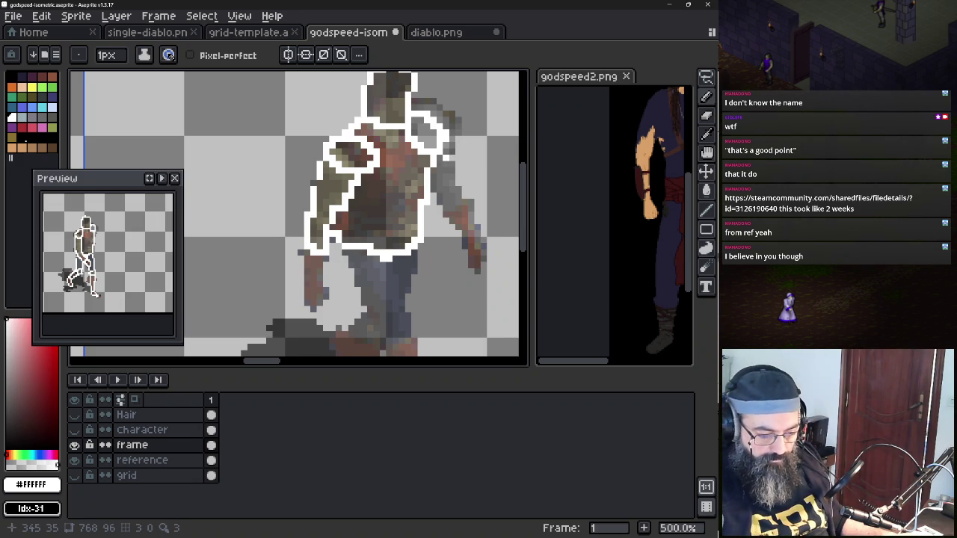
Outline the figure's right arm down along the forearm in white
drag(451, 172, 459, 196)
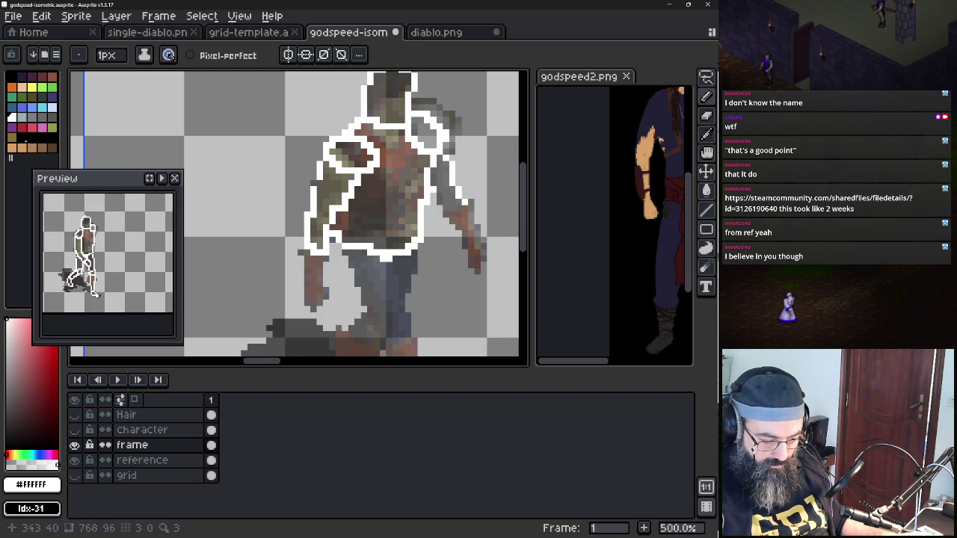
drag(450, 217, 463, 211)
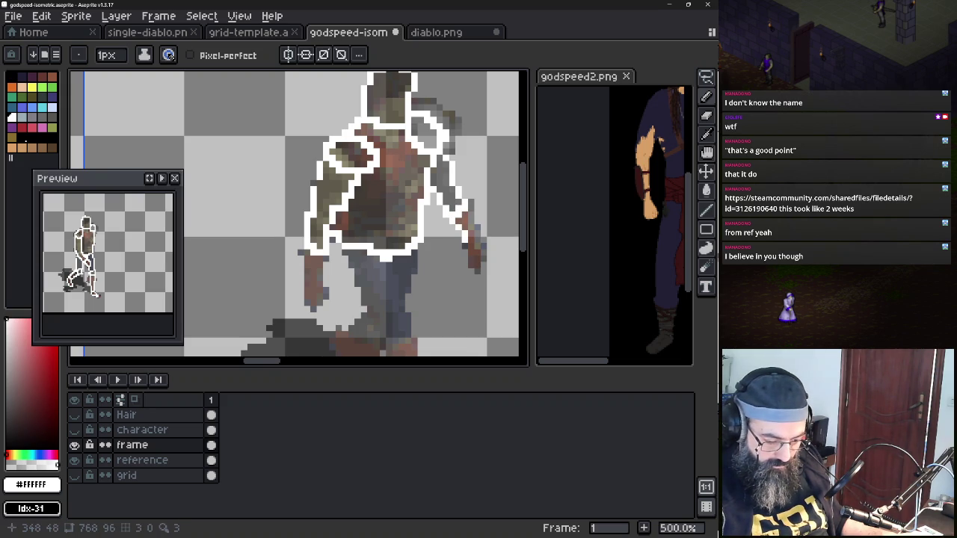
drag(470, 260, 472, 268)
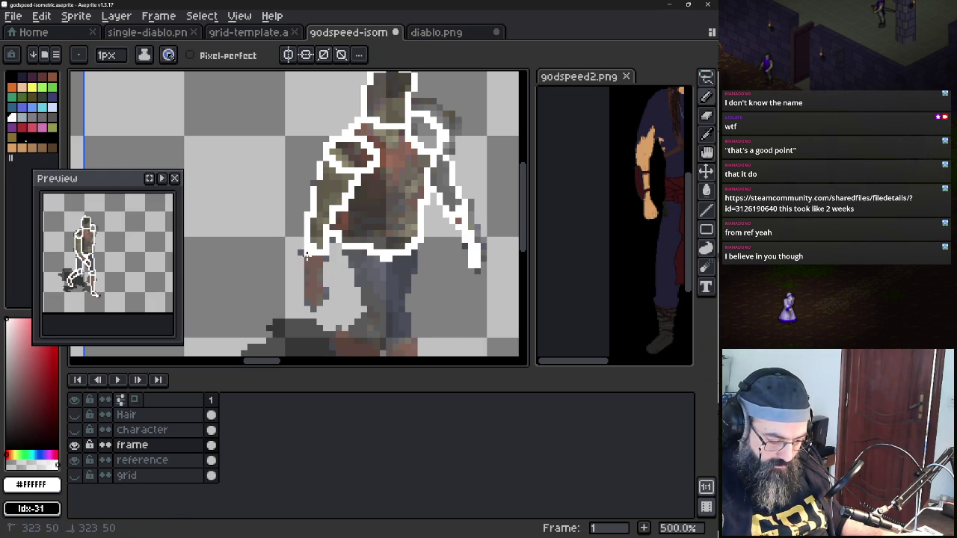
Extend the left arm's white outline downward around the left hand
key(e)
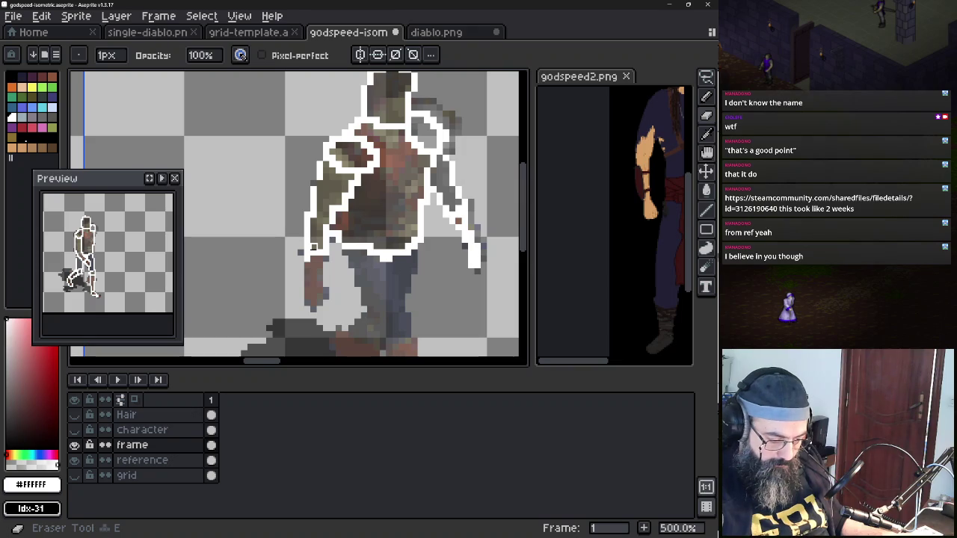
key(b)
drag(306, 259, 305, 281)
shift+click(306, 302)
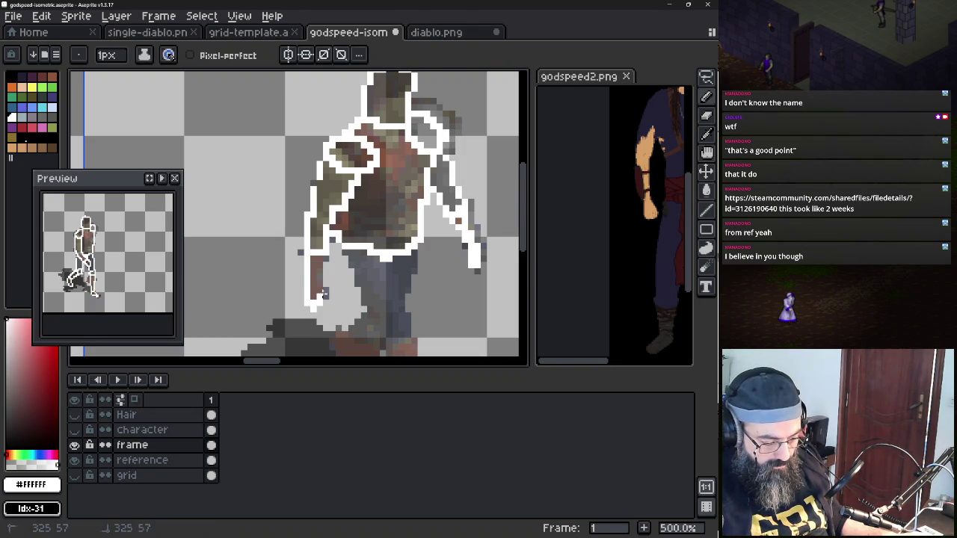
click(314, 289)
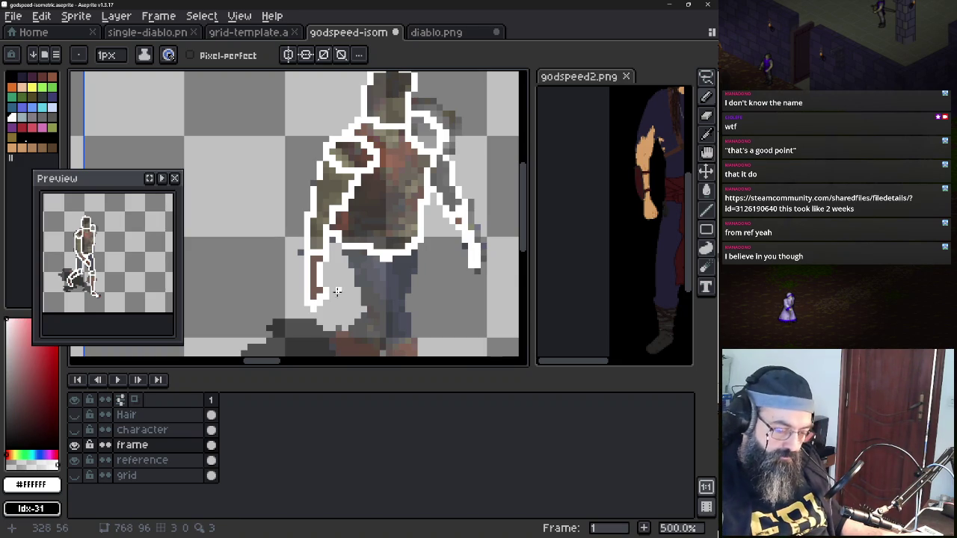
drag(335, 291, 335, 222)
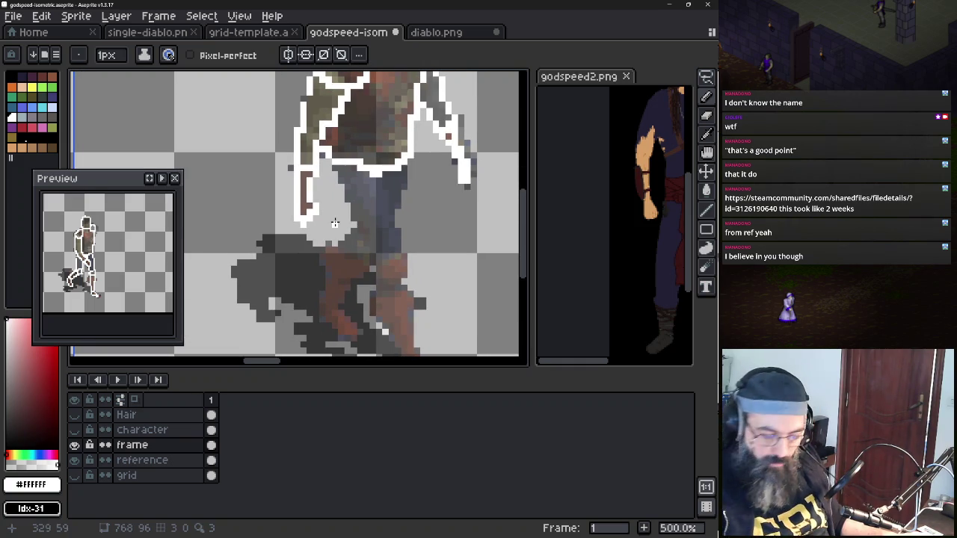
Outline the shorts edge and the rear lower leg in white
drag(336, 166, 376, 253)
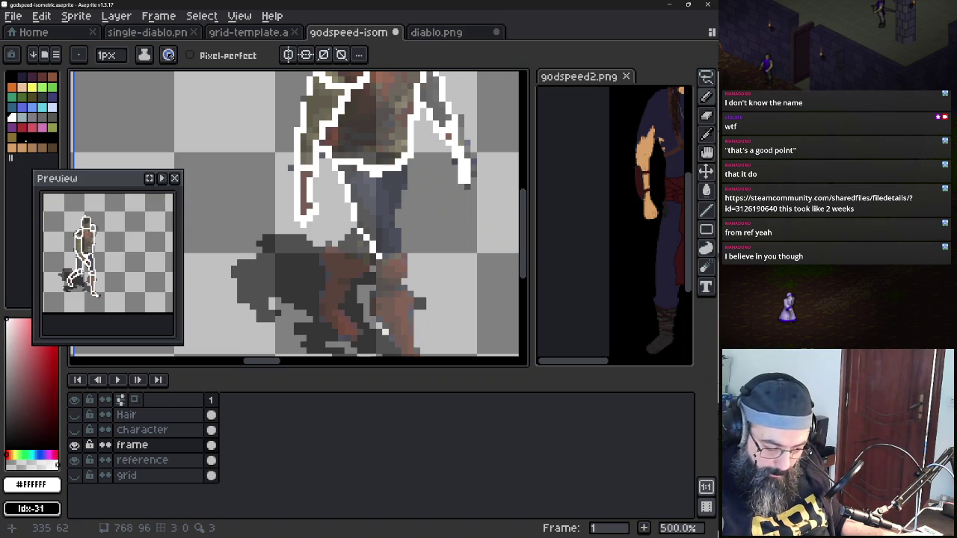
click(385, 263)
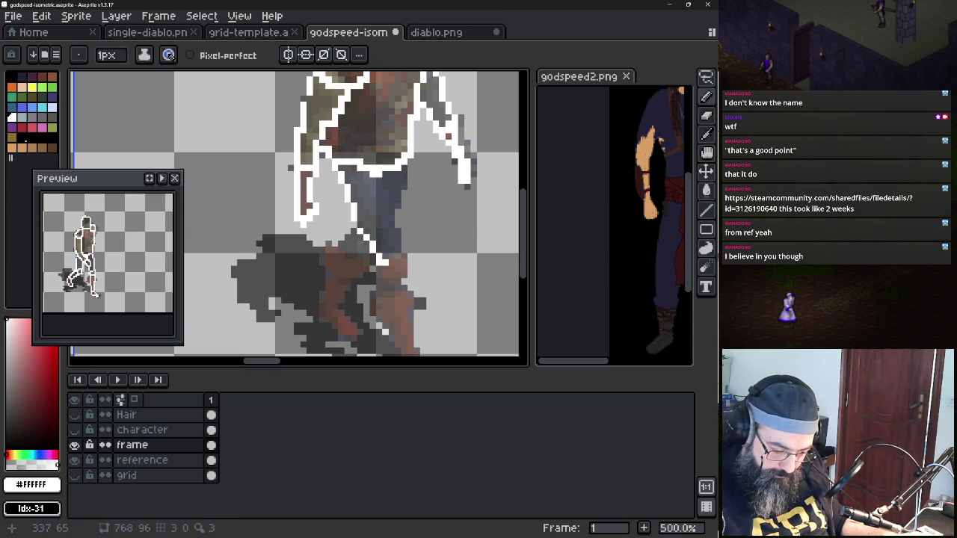
drag(385, 262, 396, 250)
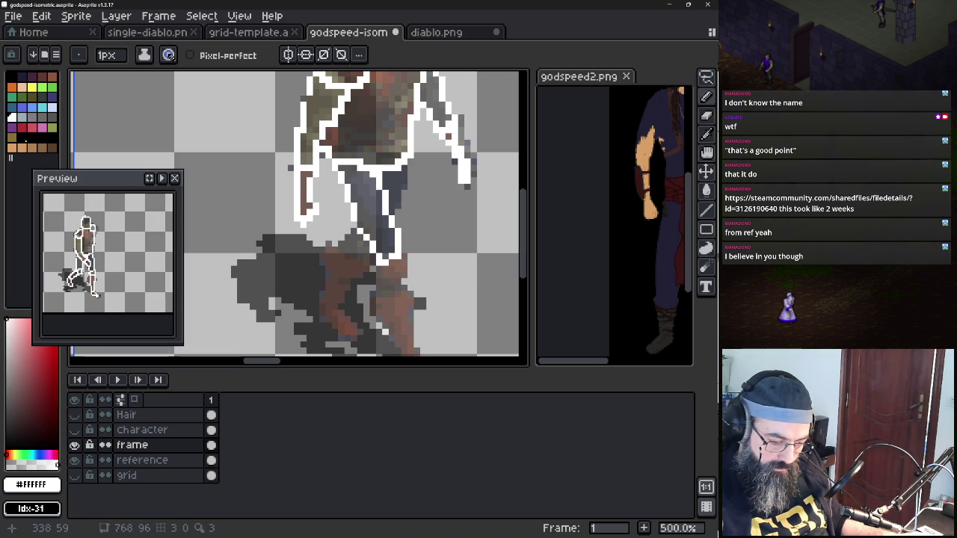
key(b)
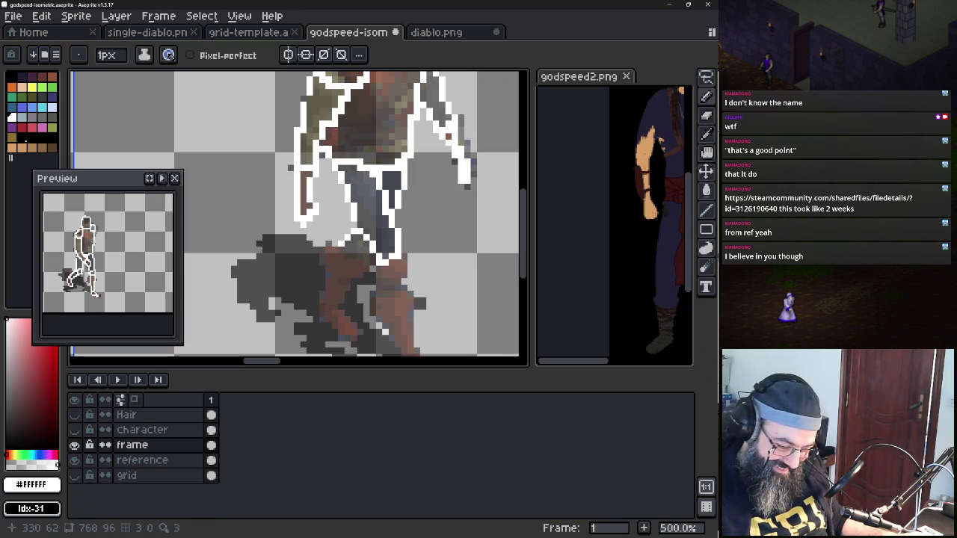
click(347, 256)
drag(353, 256, 360, 262)
click(364, 262)
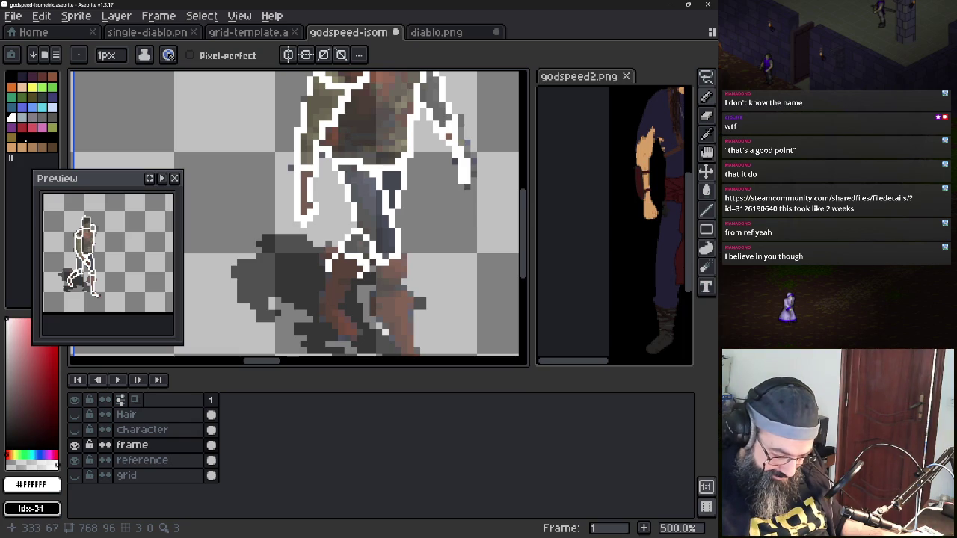
Trace the white outline along the rear boot's back, heel and toe
drag(345, 291, 322, 309)
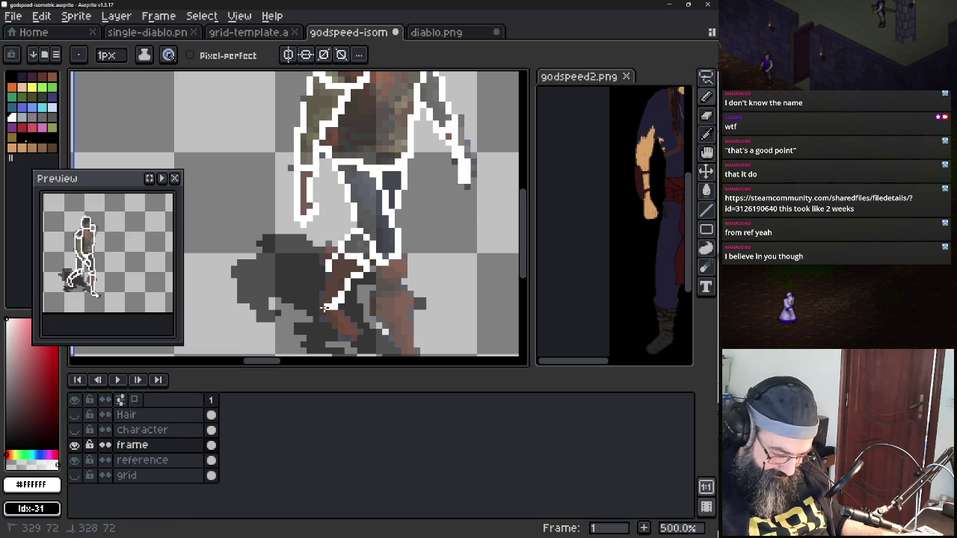
mouse_move(328, 270)
mouse_down()
mouse_move(322, 308)
mouse_move(351, 336)
mouse_move(359, 328)
mouse_move(341, 312)
mouse_up()
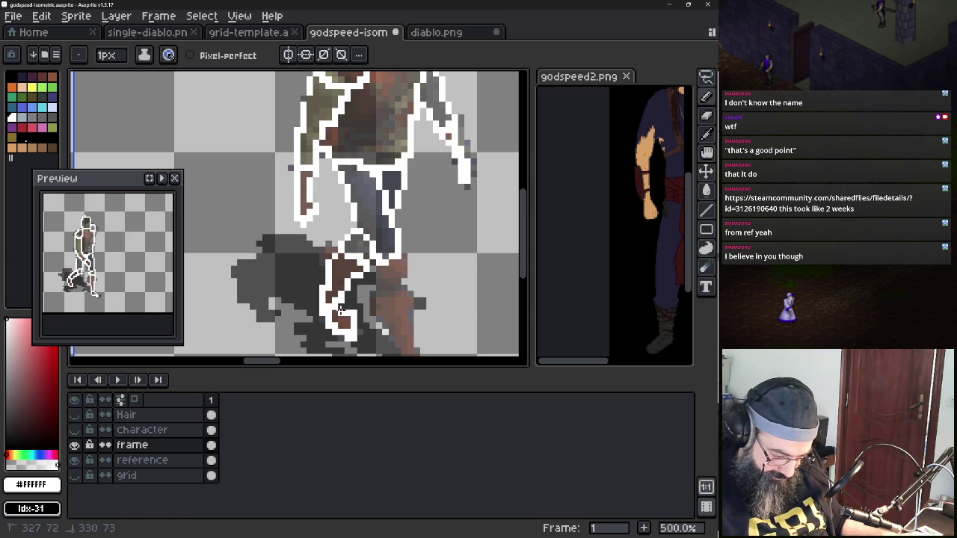
scroll(438, 267, down, 1)
Attempt the front-leg white outline, undoing both misplaced strokes
scroll(441, 274, down, 2)
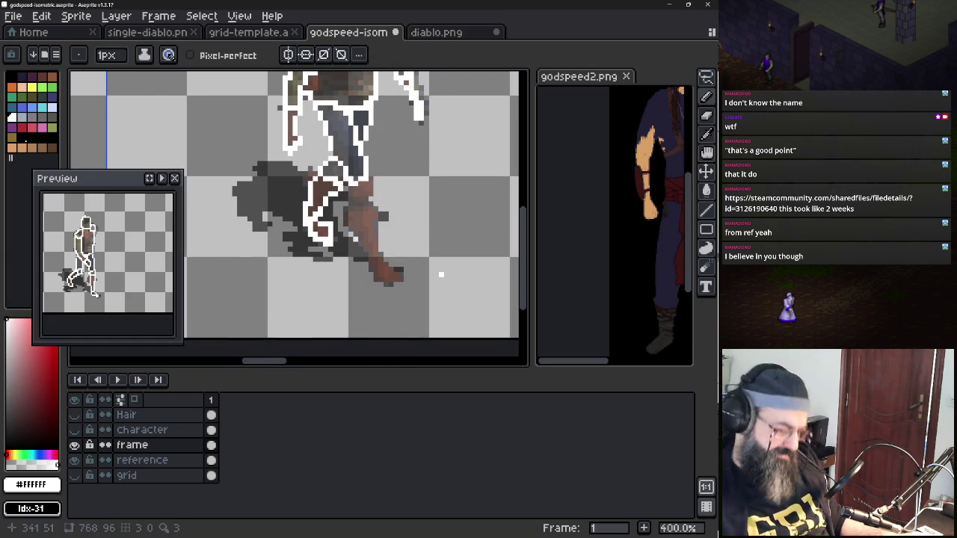
scroll(383, 207, up, 3)
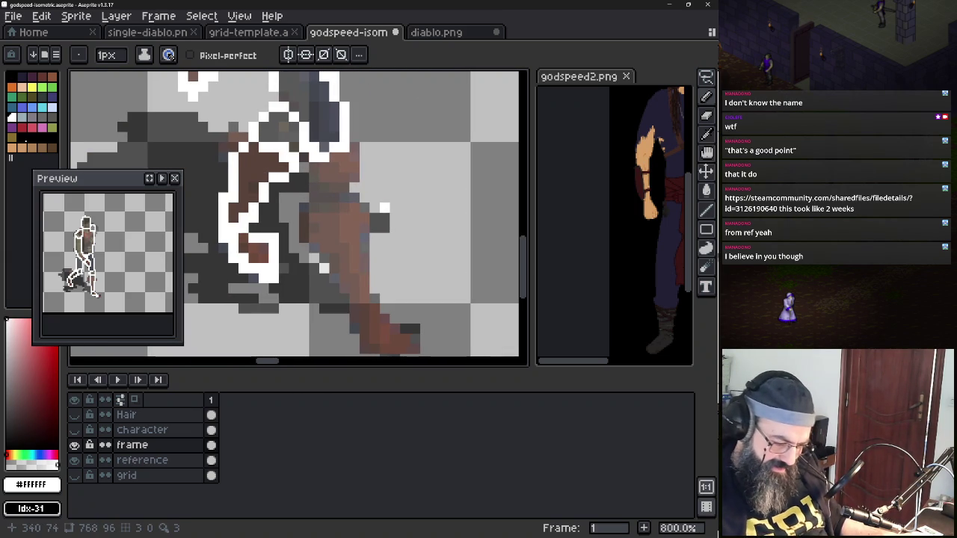
mouse_move(314, 167)
mouse_down()
mouse_move(353, 139)
mouse_move(383, 164)
mouse_up()
key(ctrl+z)
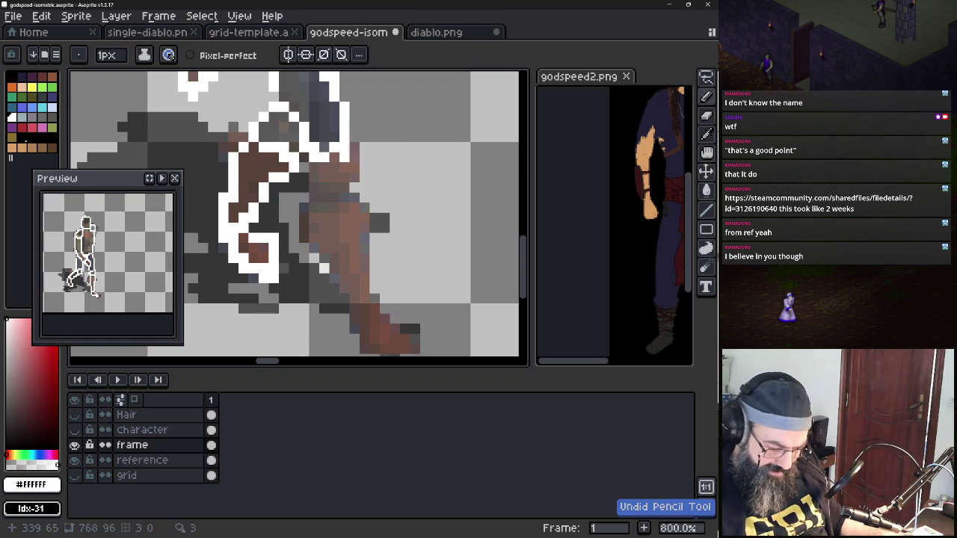
mouse_move(314, 187)
mouse_down()
mouse_move(352, 157)
mouse_move(365, 174)
mouse_move(299, 224)
mouse_move(374, 222)
mouse_up()
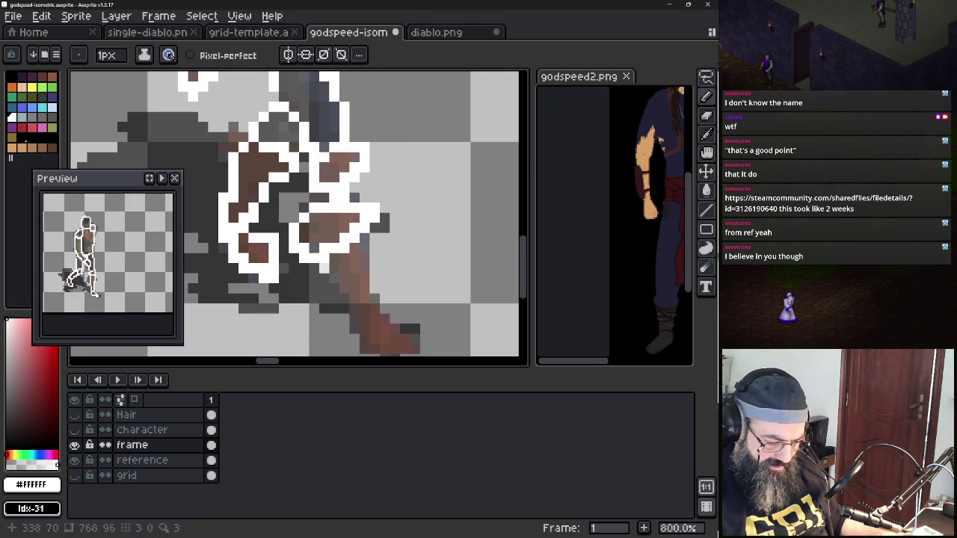
key(ctrl+z)
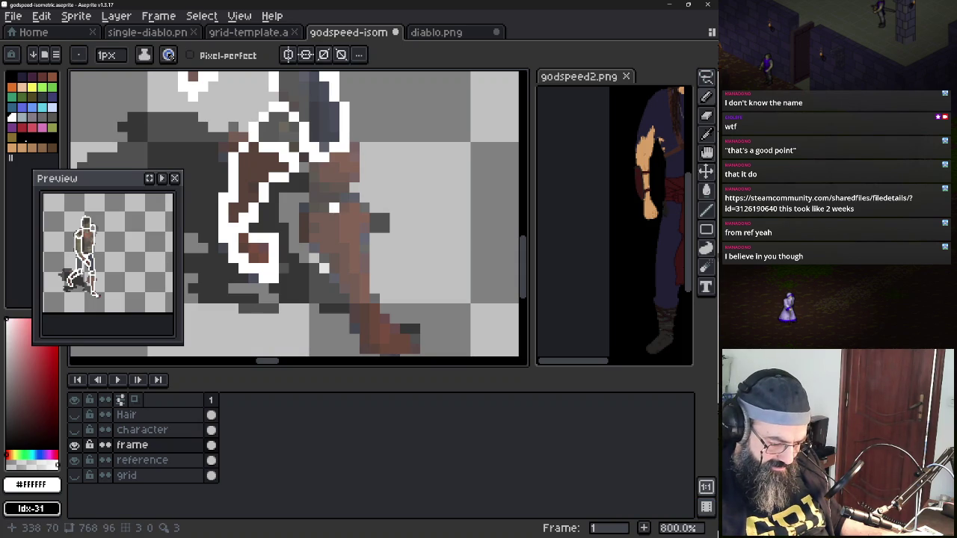
Redraw the front-leg white outline from the upper leg down to the foot
scroll(374, 190, down, 2)
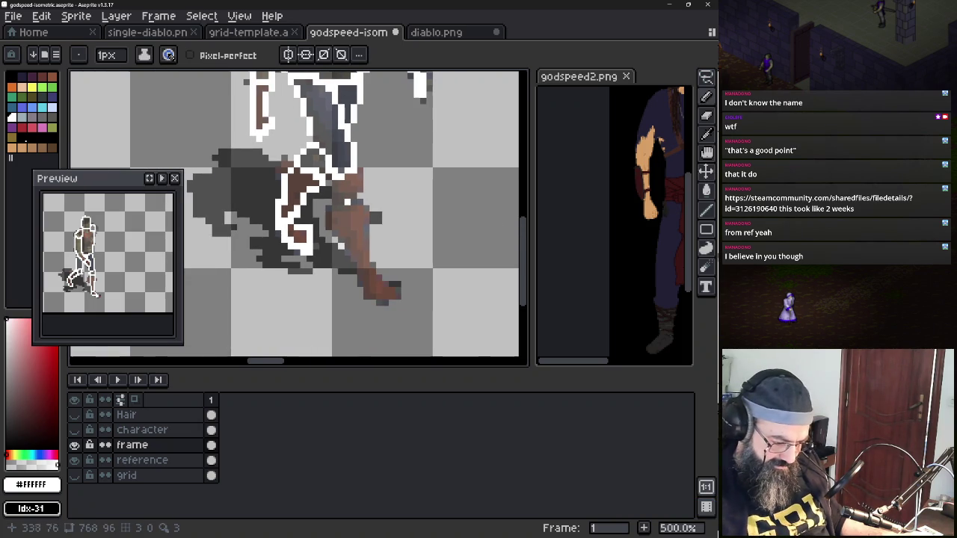
scroll(374, 191, down, 1)
scroll(374, 190, up, 2)
scroll(298, 213, right, 1)
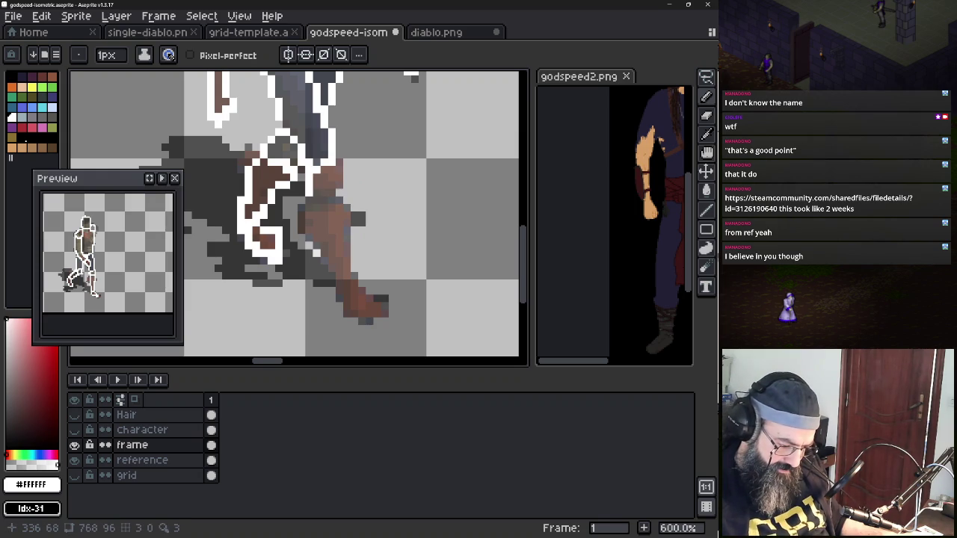
drag(340, 168, 331, 192)
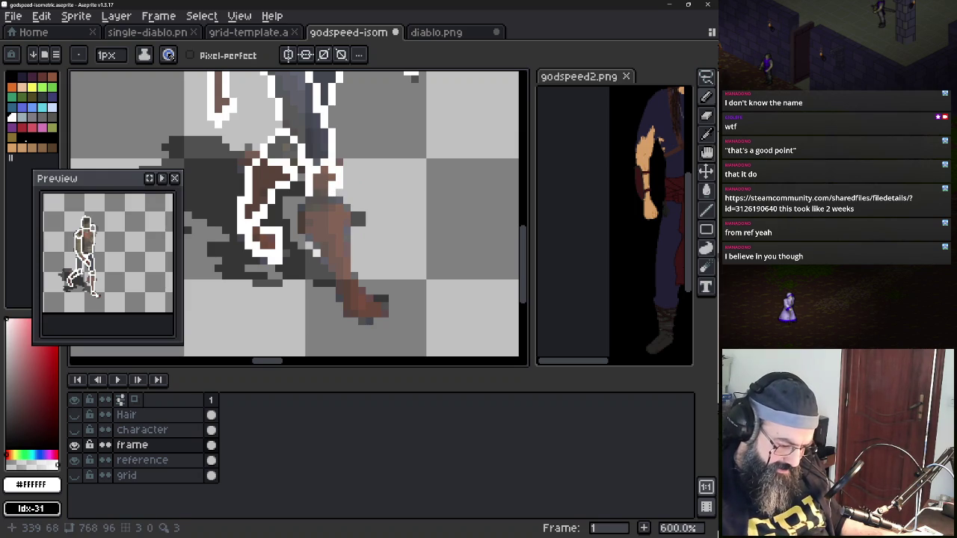
scroll(298, 217, down, 3)
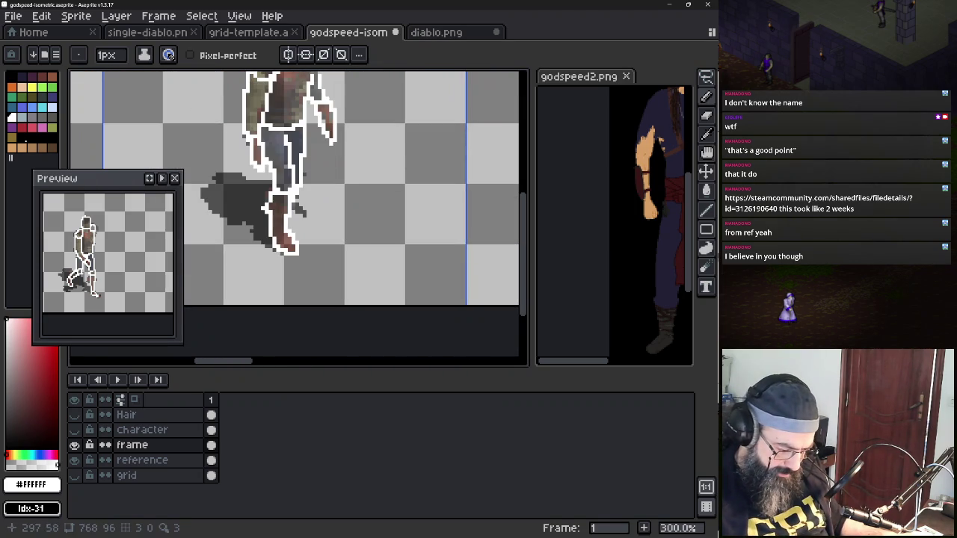
scroll(261, 207, up, 1)
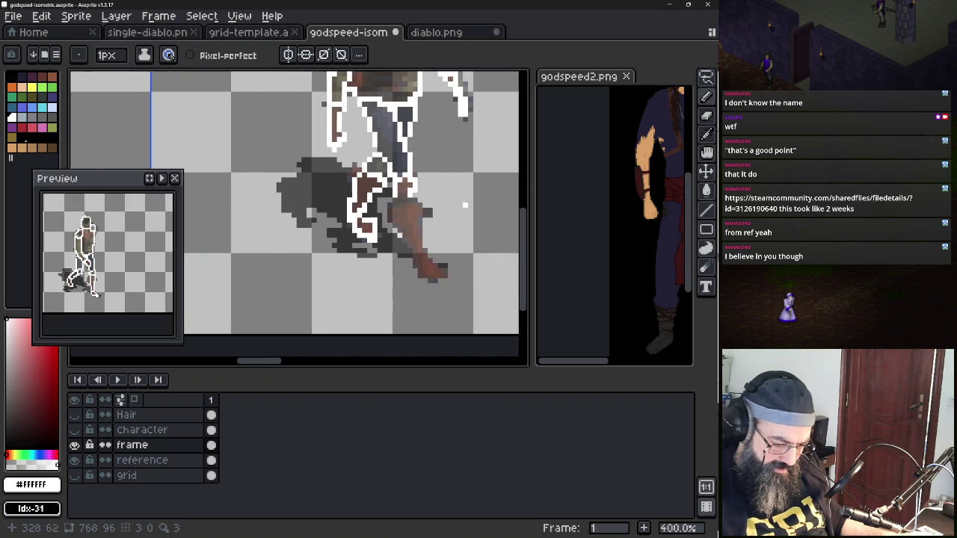
scroll(433, 198, up, 1)
scroll(403, 192, up, 1)
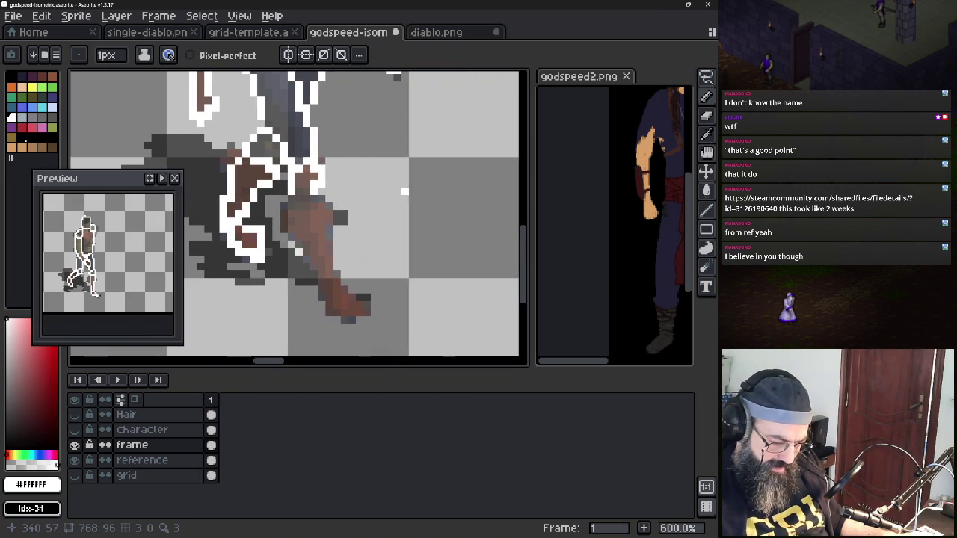
mouse_move(291, 196)
mouse_down()
mouse_move(323, 289)
mouse_move(354, 297)
mouse_move(318, 196)
mouse_up()
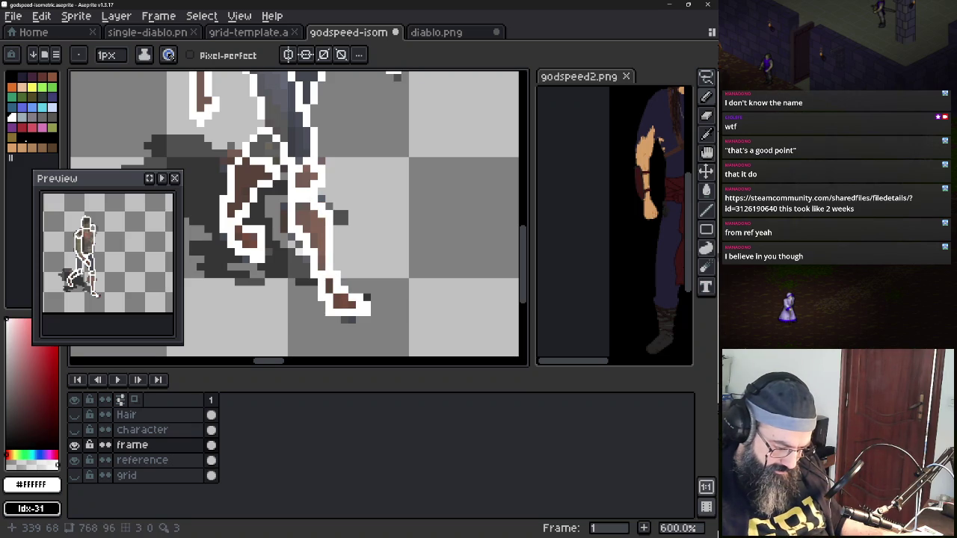
scroll(358, 209, down, 2)
Outline the next figure's head, left torso edge and right shoulder in white, then view diablo.png
scroll(358, 207, down, 1)
scroll(359, 207, down, 1)
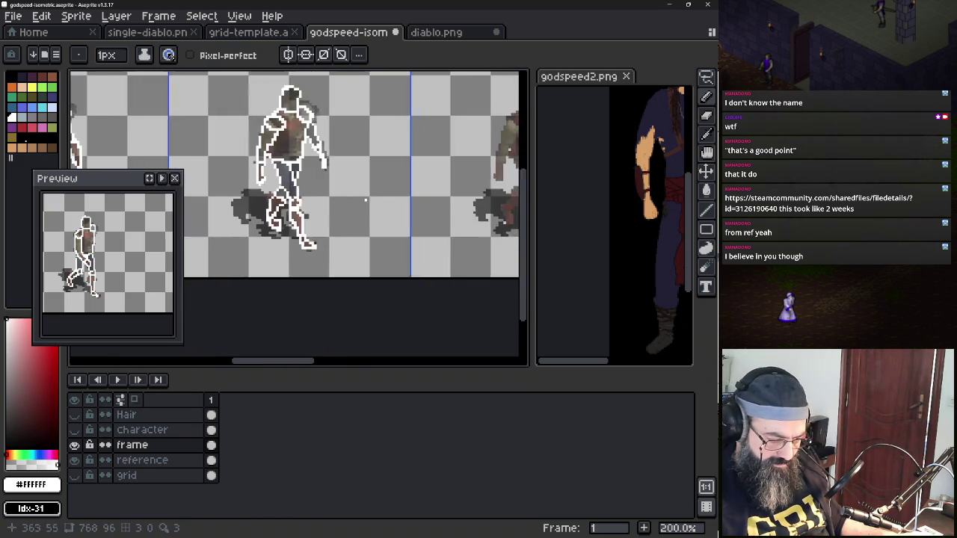
scroll(364, 198, up, 1)
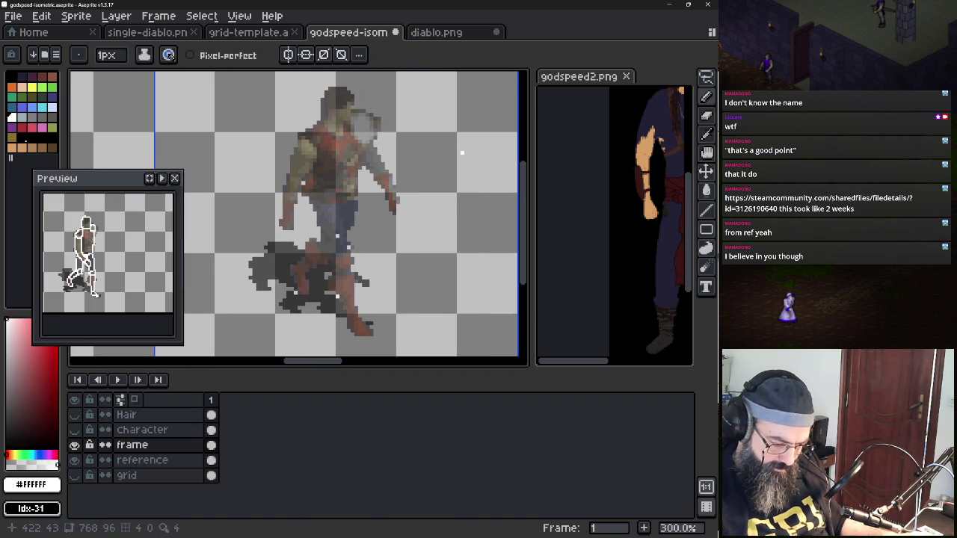
mouse_move(303, 137)
mouse_down()
mouse_move(286, 202)
mouse_move(316, 153)
mouse_move(310, 137)
mouse_move(326, 92)
mouse_move(349, 90)
mouse_move(357, 101)
mouse_move(340, 129)
mouse_move(325, 125)
mouse_move(357, 119)
mouse_move(373, 144)
mouse_move(349, 135)
mouse_up()
click(353, 131)
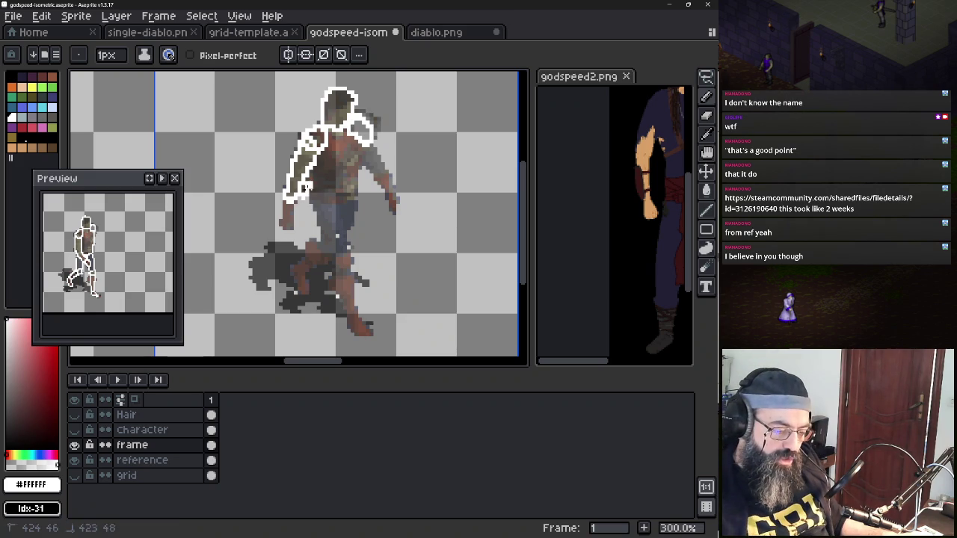
key(ctrl)
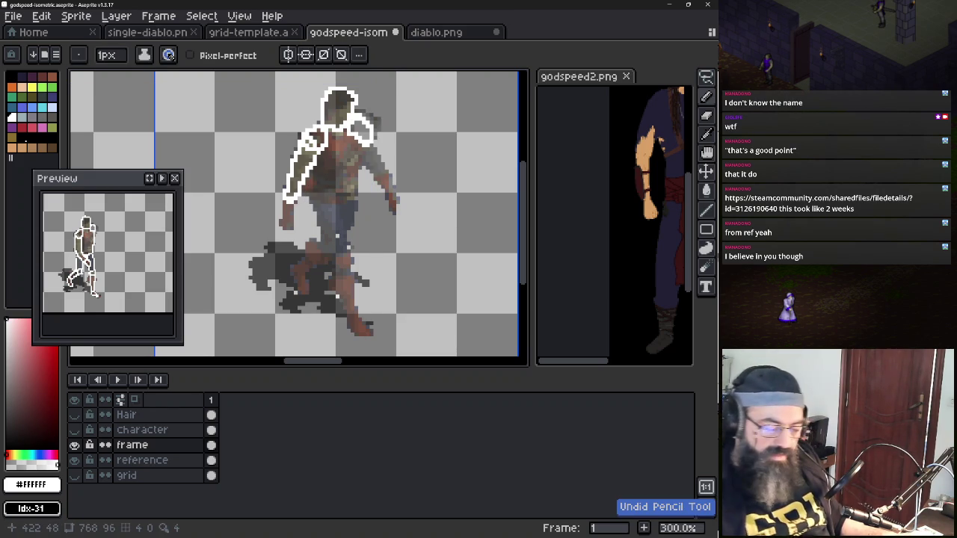
click(452, 32)
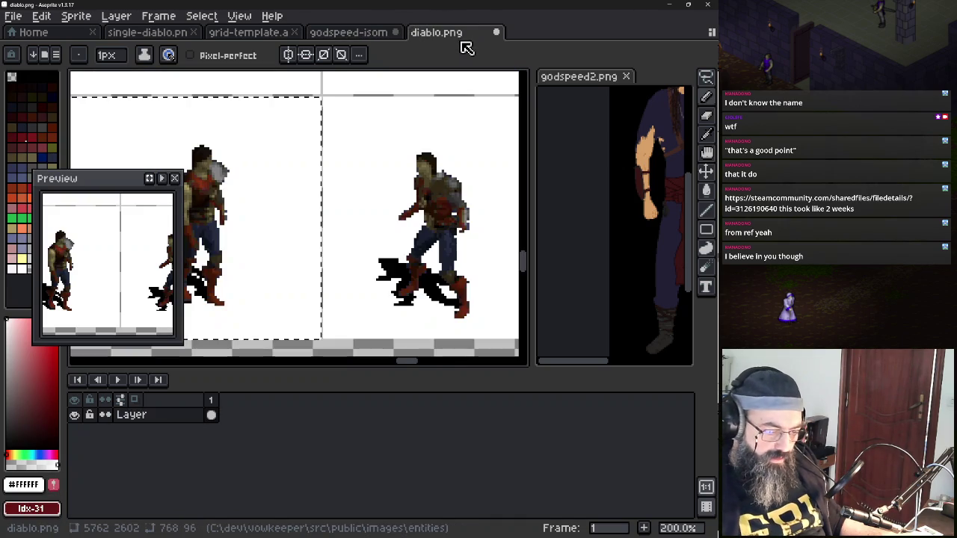
Zoom and pan around the diablo.png walk frames, then return to godspeed-isometric
scroll(386, 145, down, 4)
scroll(327, 230, up, 1)
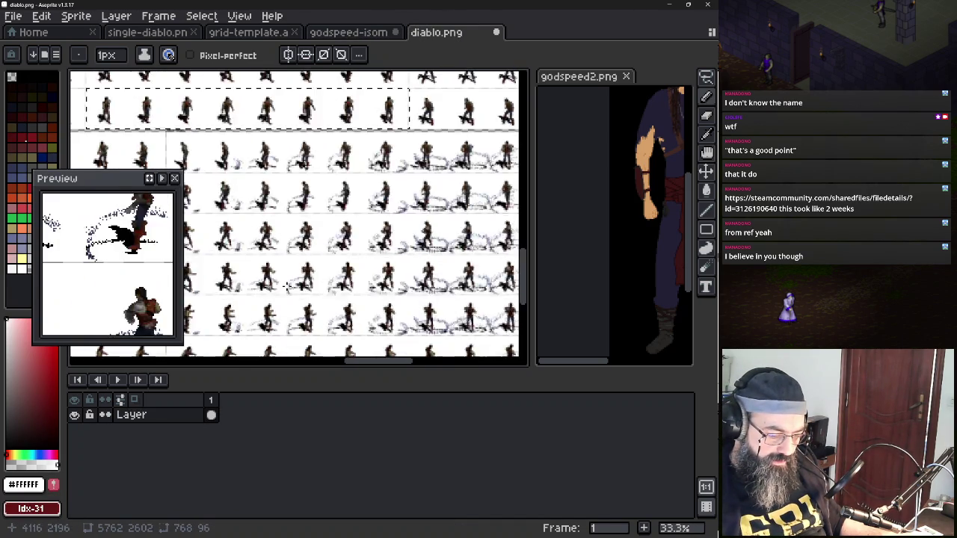
scroll(328, 229, up, 3)
scroll(352, 254, up, 2)
scroll(352, 254, down, 1)
mouse_move(364, 272)
mouse_down()
mouse_move(293, 226)
mouse_move(314, 194)
mouse_up()
scroll(293, 226, down, 2)
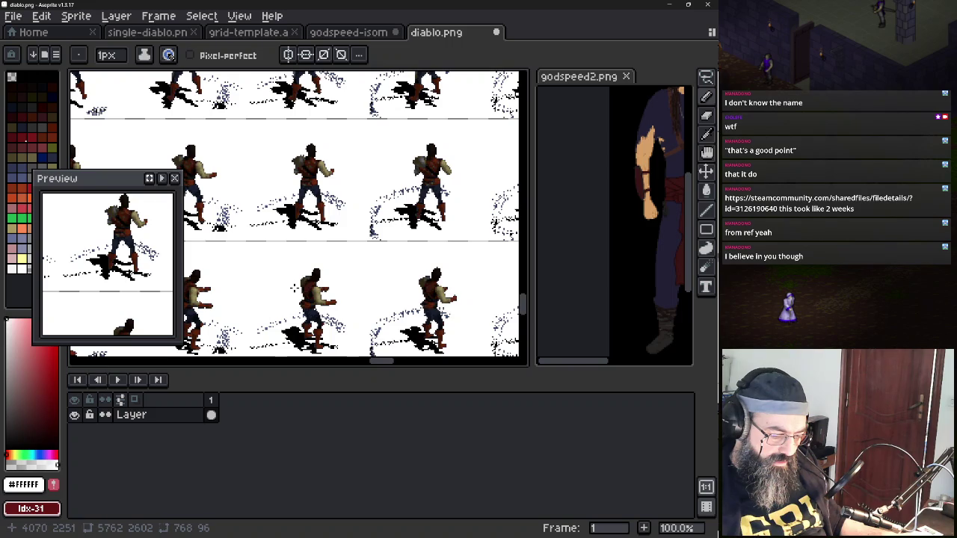
drag(292, 240, 249, 287)
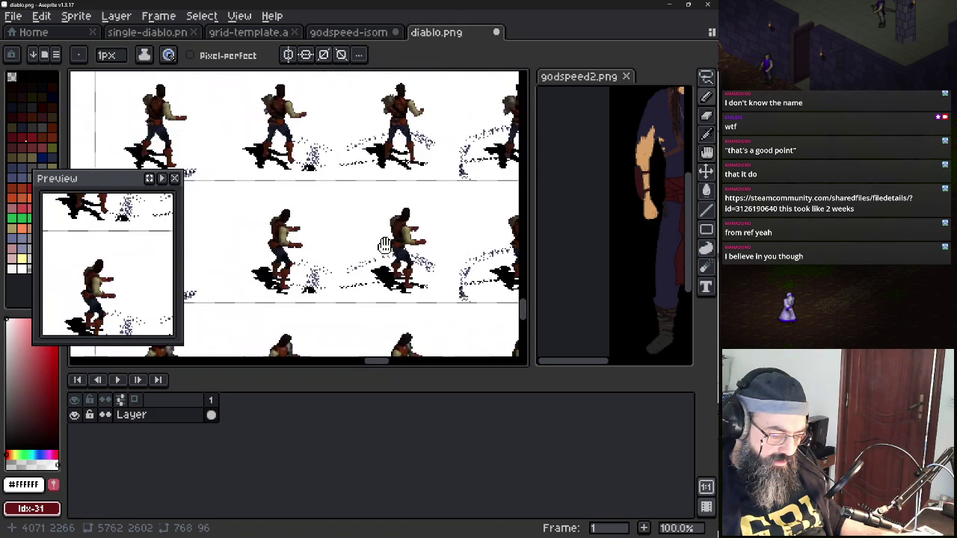
scroll(291, 240, up, 1)
scroll(282, 273, down, 3)
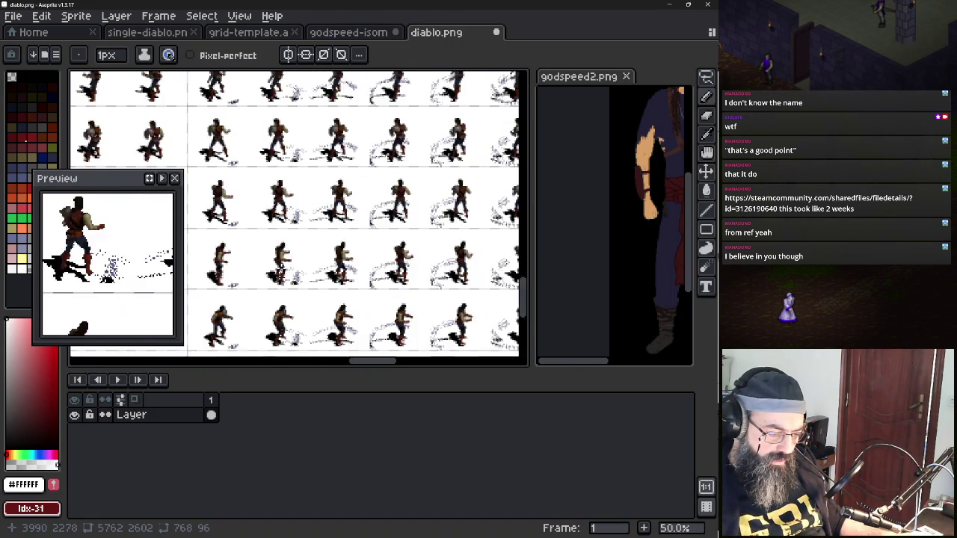
scroll(283, 274, down, 1)
scroll(282, 274, up, 1)
scroll(247, 297, up, 6)
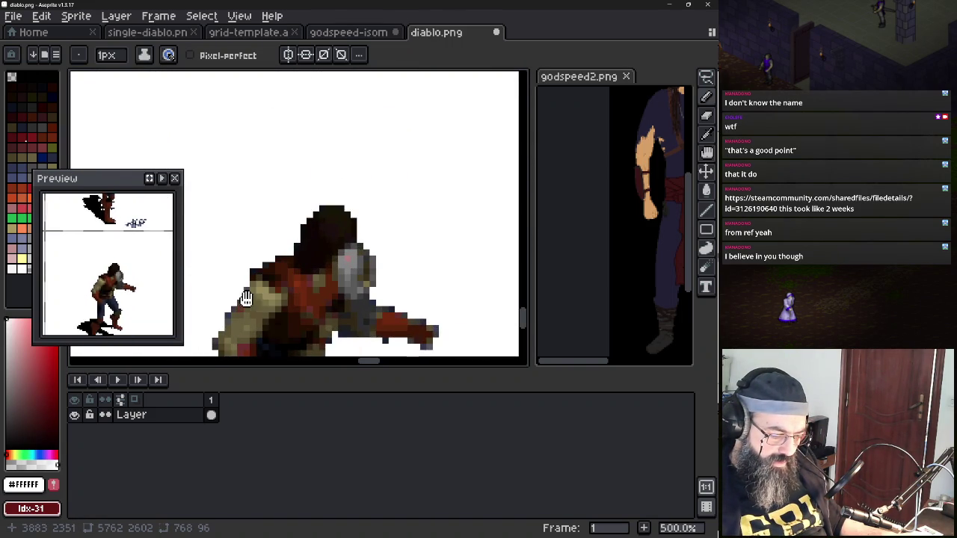
scroll(246, 298, down, 1)
scroll(269, 277, down, 2)
scroll(299, 239, down, 2)
scroll(304, 236, down, 2)
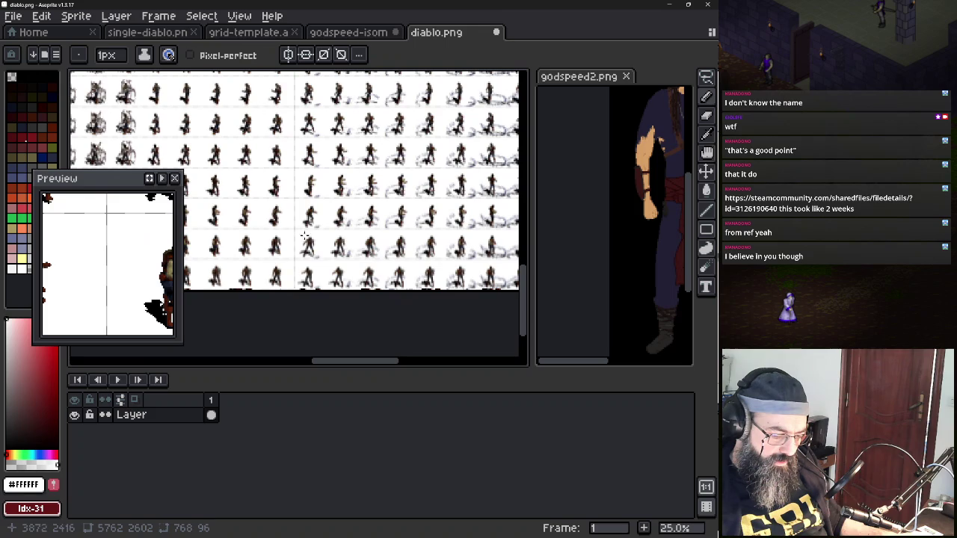
scroll(306, 251, up, 5)
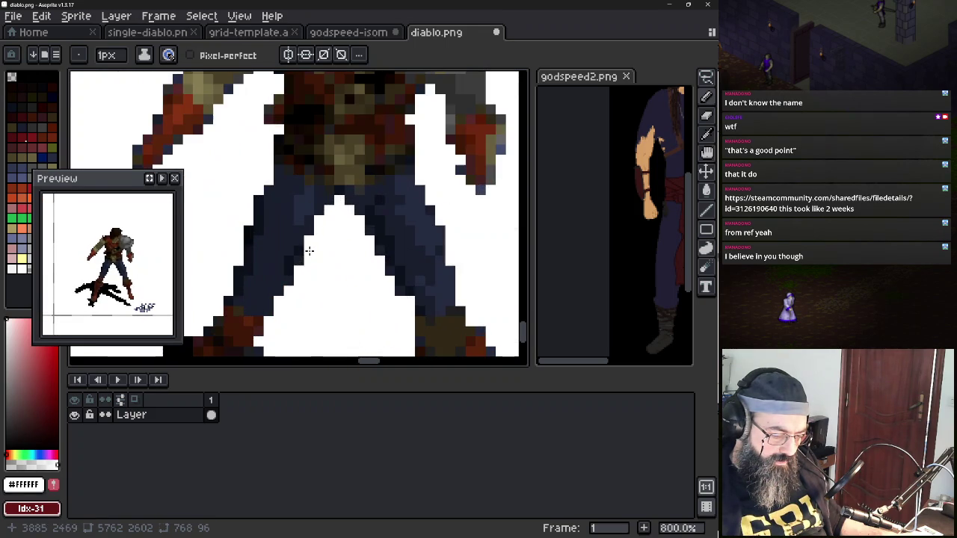
scroll(303, 180, down, 2)
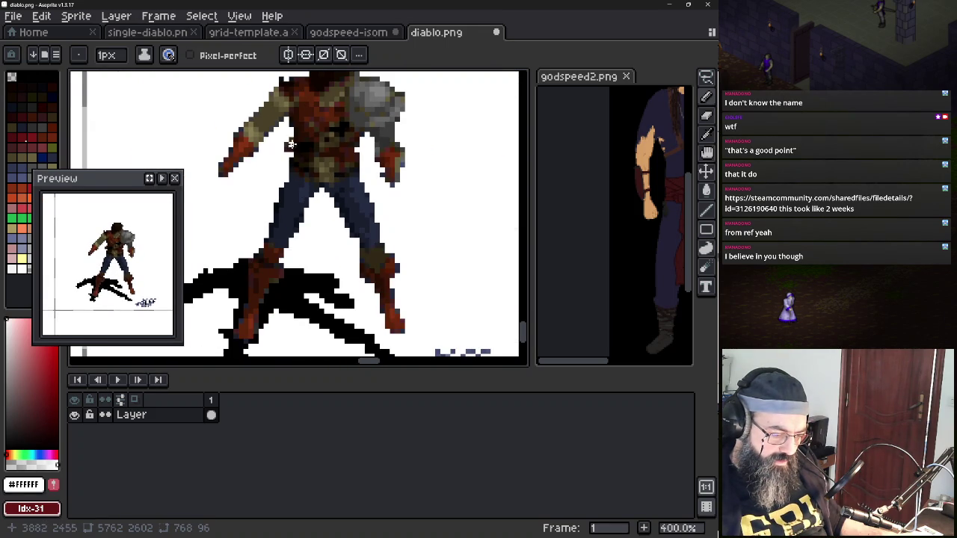
scroll(292, 164, down, 3)
scroll(295, 187, down, 1)
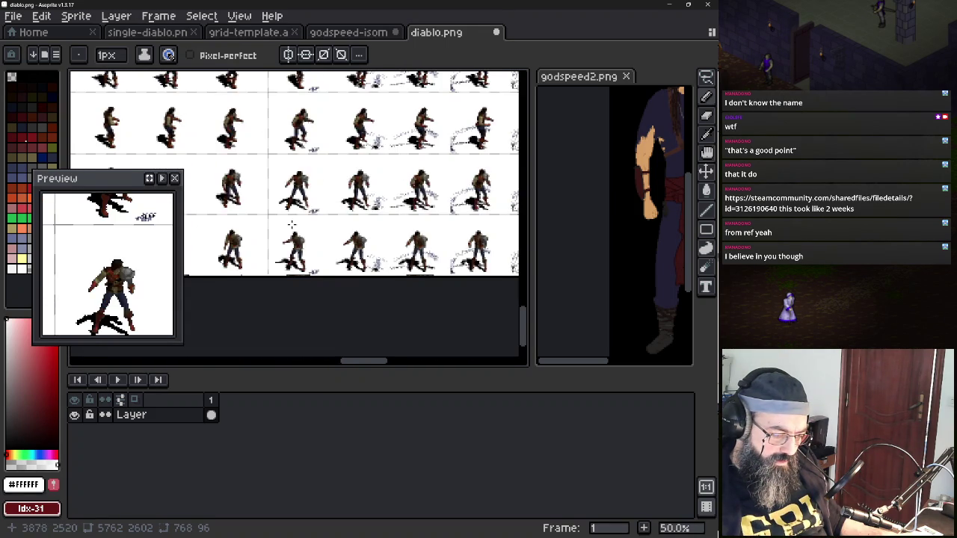
scroll(295, 187, down, 1)
scroll(299, 187, down, 1)
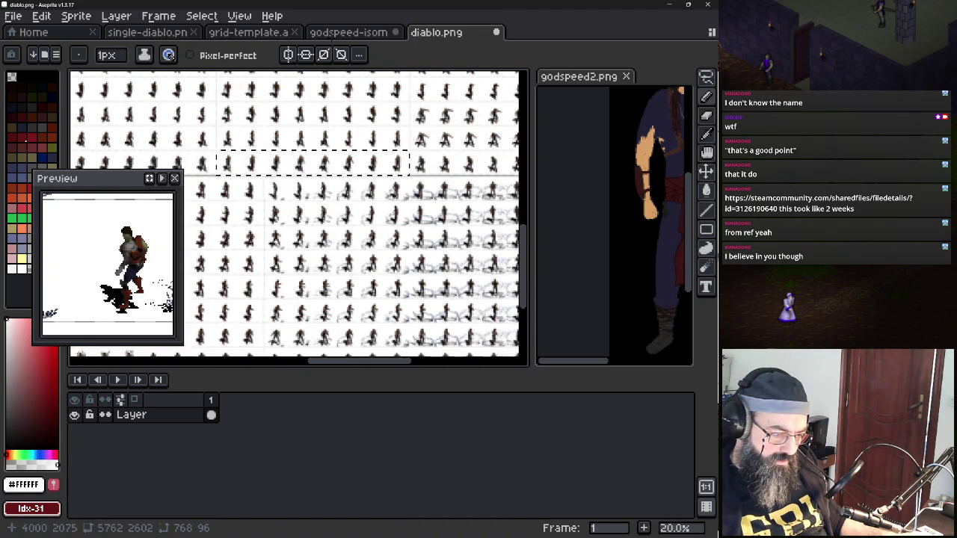
click(366, 33)
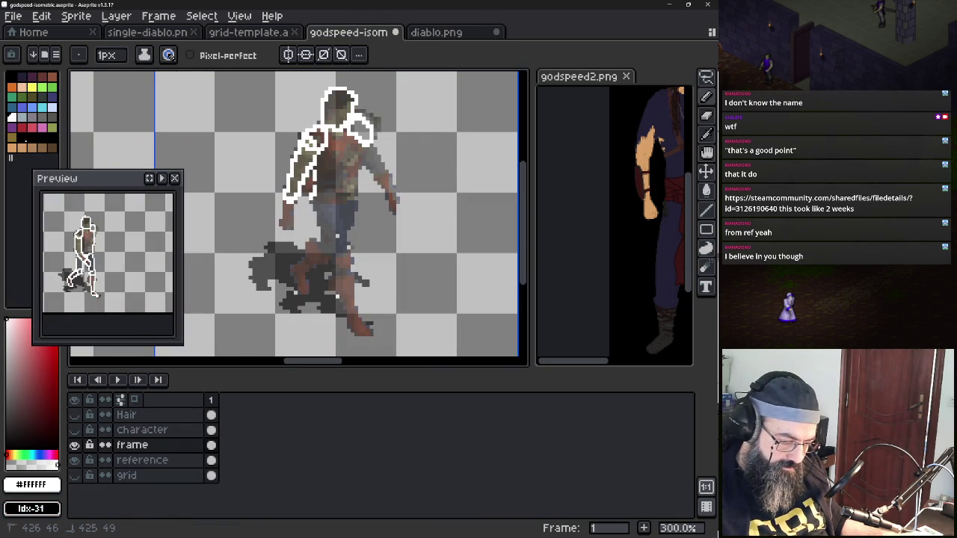
Outline the torso bottom, right shoulder and arm, left hand and leg edge in white
drag(314, 203, 359, 194)
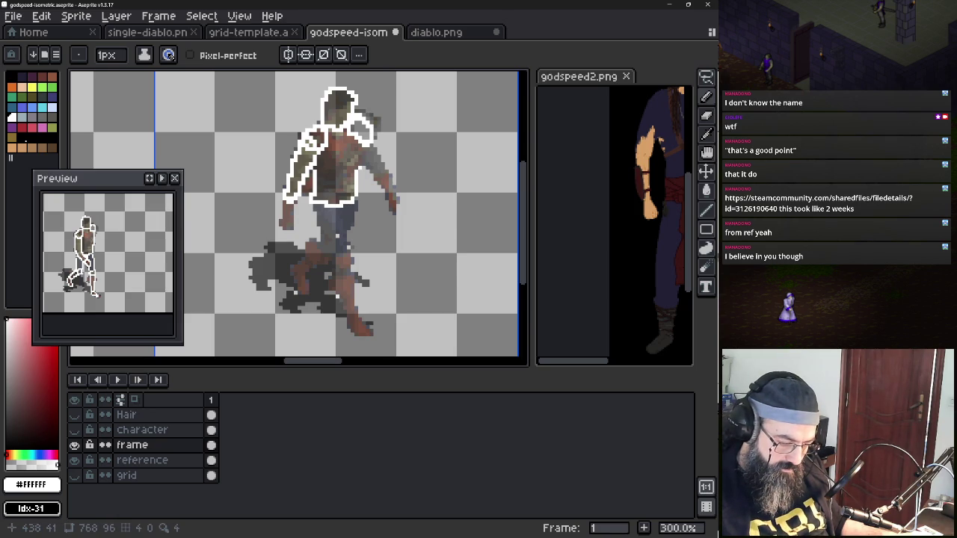
mouse_move(376, 153)
mouse_down()
mouse_move(394, 206)
mouse_move(392, 182)
mouse_up()
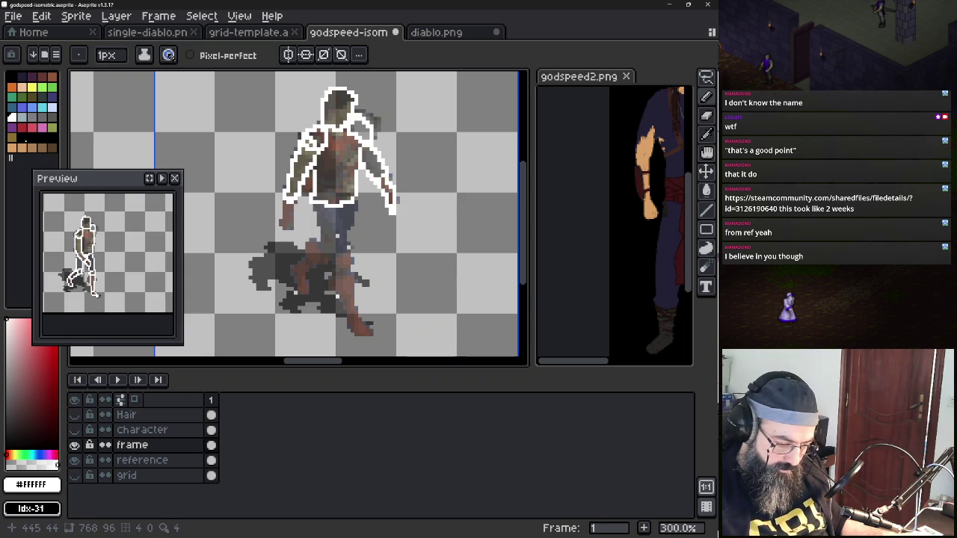
mouse_move(282, 212)
mouse_down()
mouse_move(286, 226)
mouse_move(289, 206)
mouse_move(320, 224)
mouse_move(322, 249)
mouse_up()
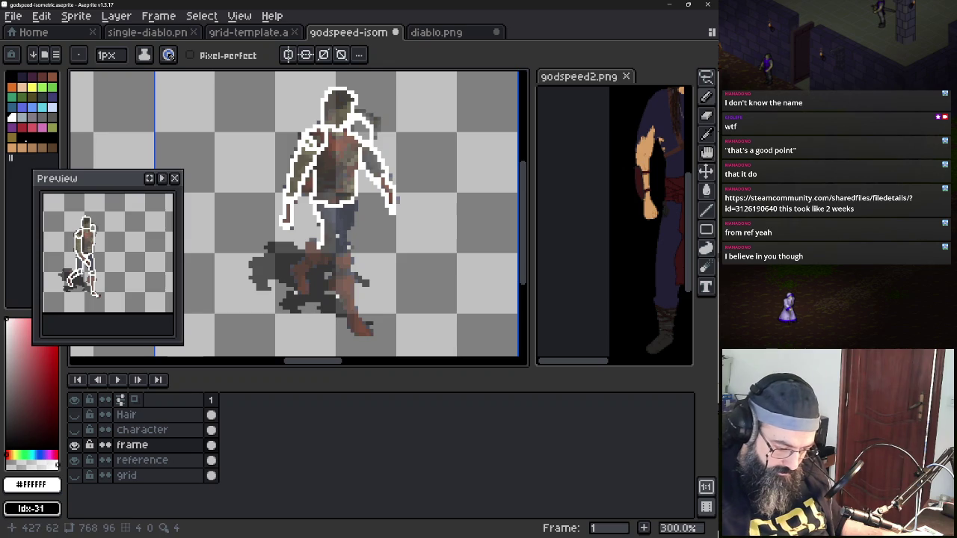
mouse_move(341, 216)
mouse_down()
mouse_move(353, 276)
mouse_move(329, 250)
mouse_up()
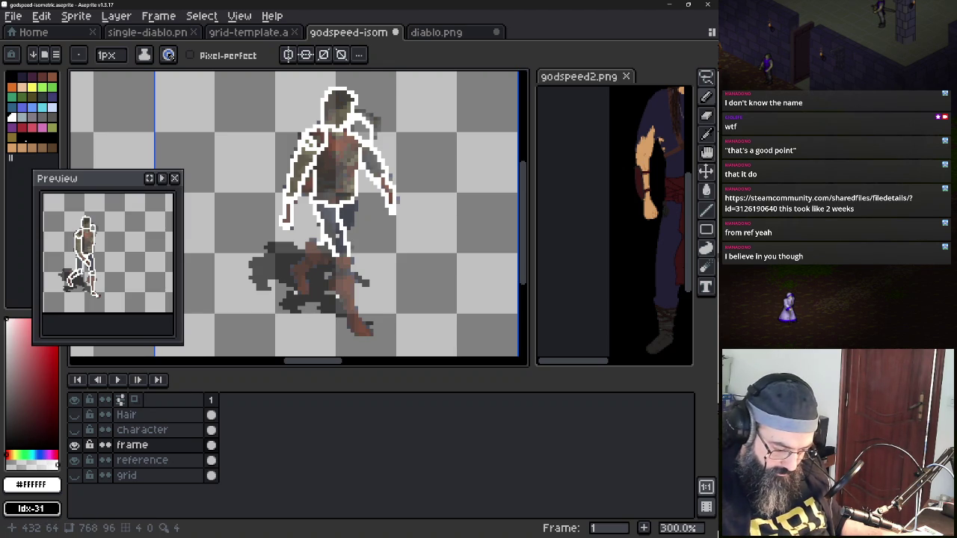
scroll(338, 293, up, 3)
scroll(346, 271, up, 1)
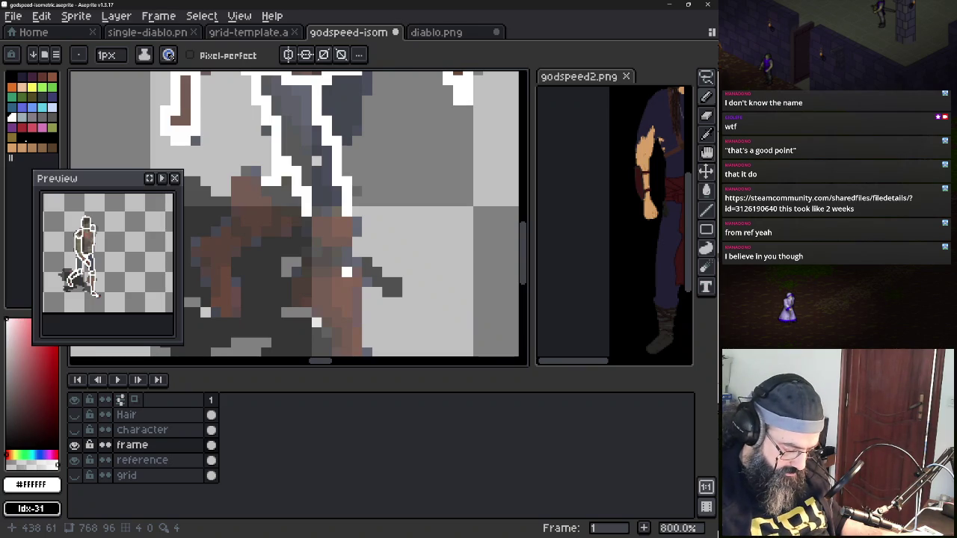
Set the reference layer's opacity to 100%
double_click(142, 460)
drag(341, 396, 434, 400)
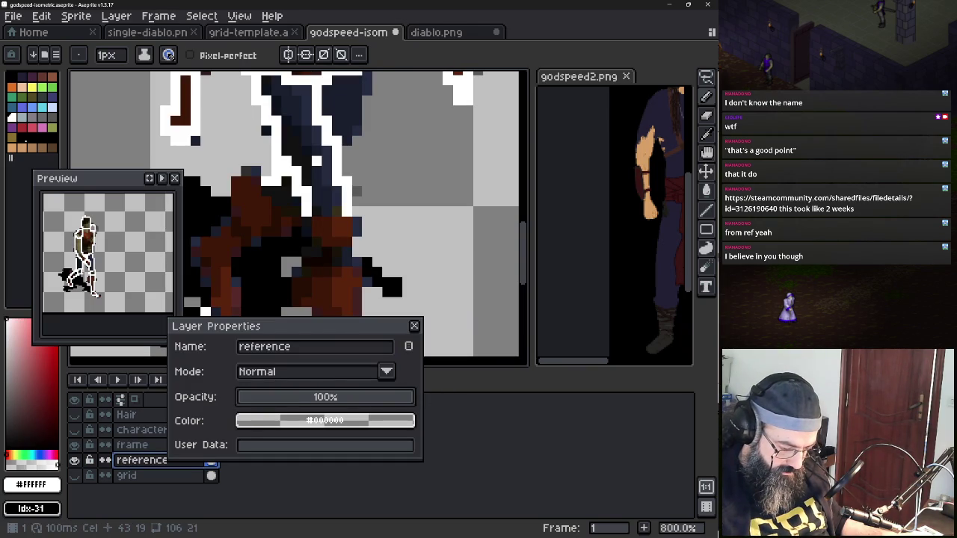
key(Return)
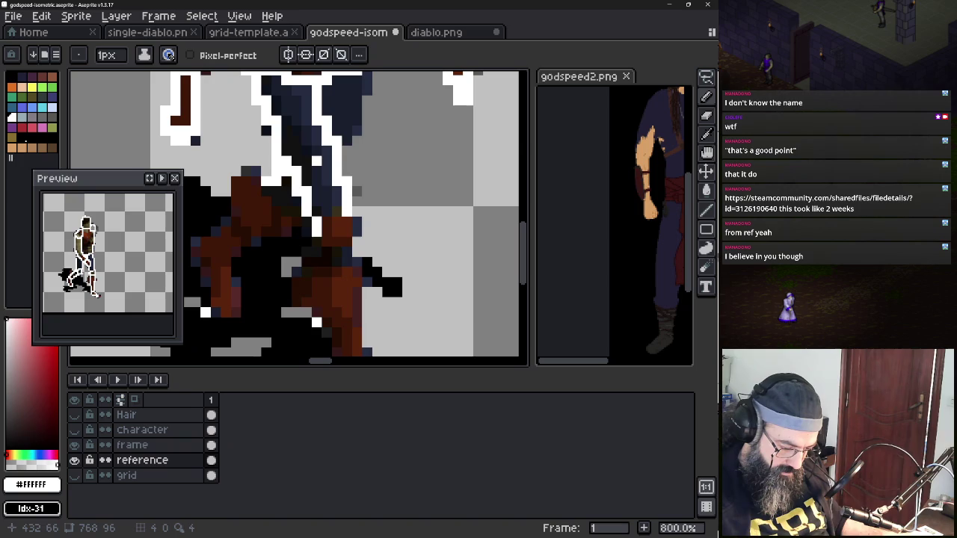
Add white outline pixels down the leg, then undo the misplaced leg strokes
click(358, 227)
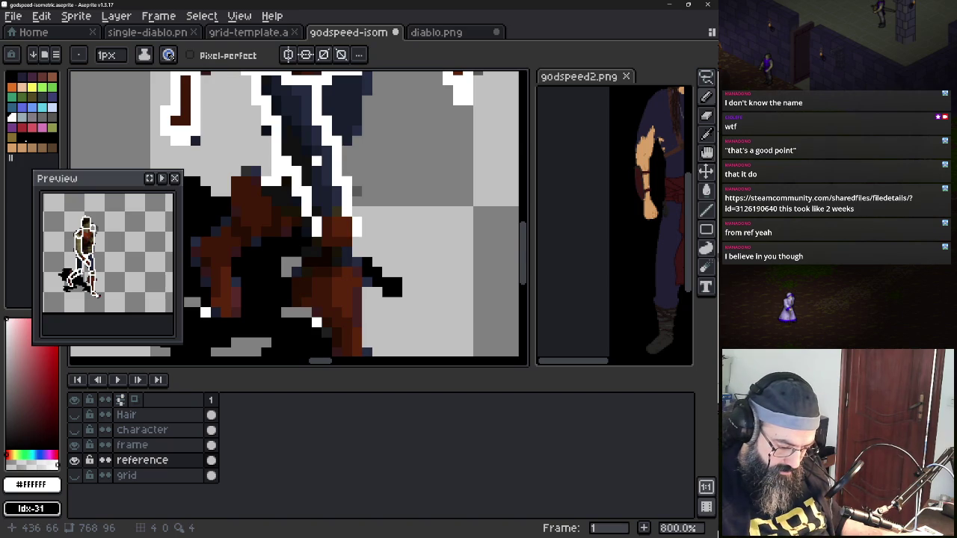
click(306, 221)
drag(314, 237, 320, 265)
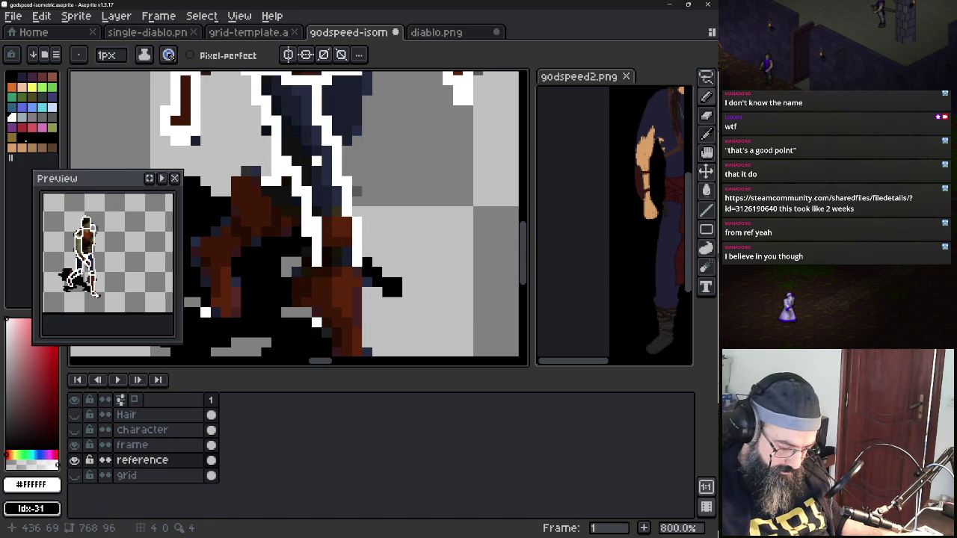
scroll(359, 314, down, 2)
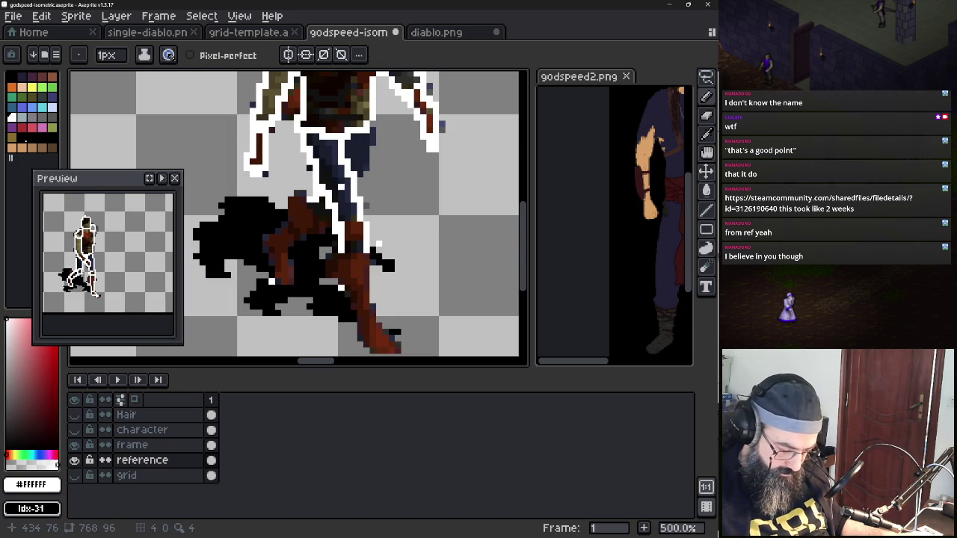
mouse_move(345, 260)
mouse_down()
mouse_move(359, 252)
mouse_move(352, 301)
mouse_move(374, 353)
mouse_up()
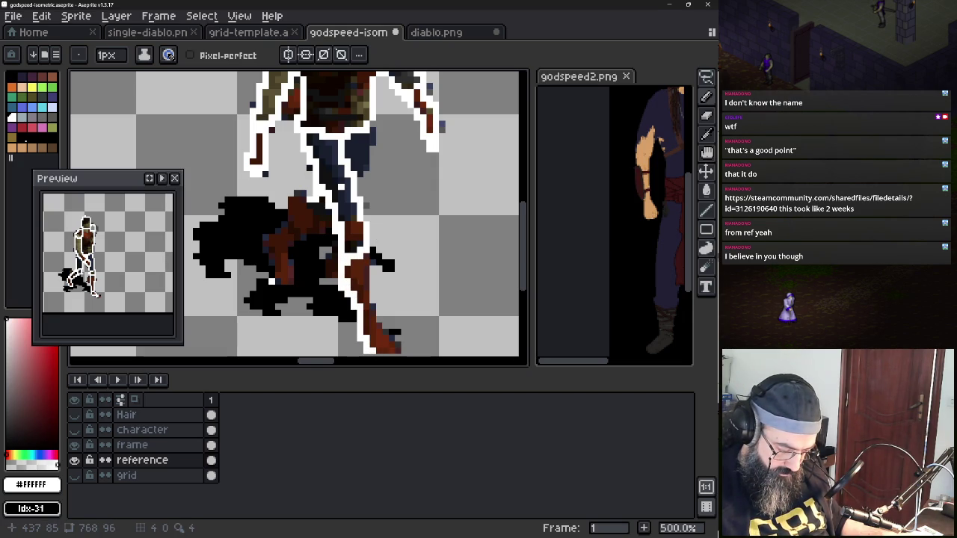
key(ctrl+z)
key(ctrl+z)
key(ctrl+z)
key(ctrl+z)
key(ctrl+z)
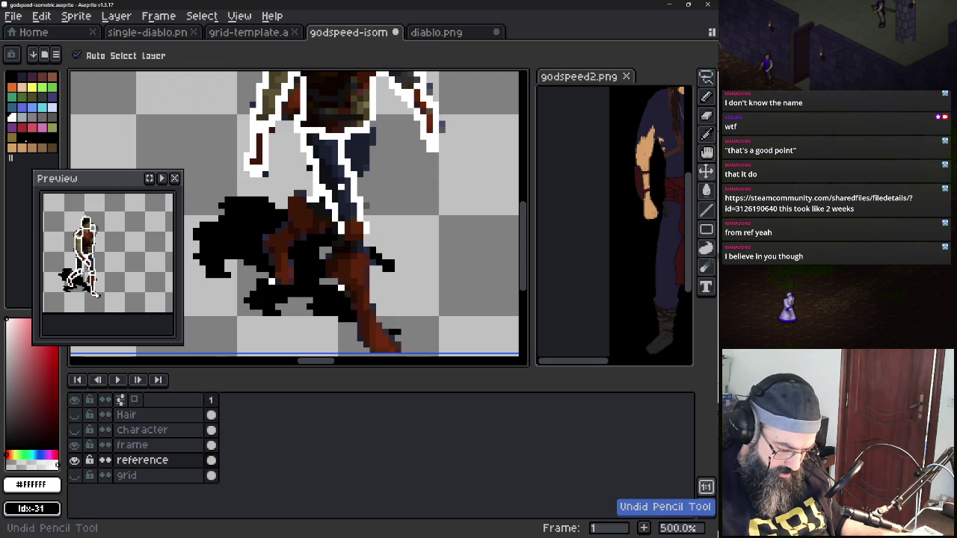
click(142, 459)
key(ctrl+z)
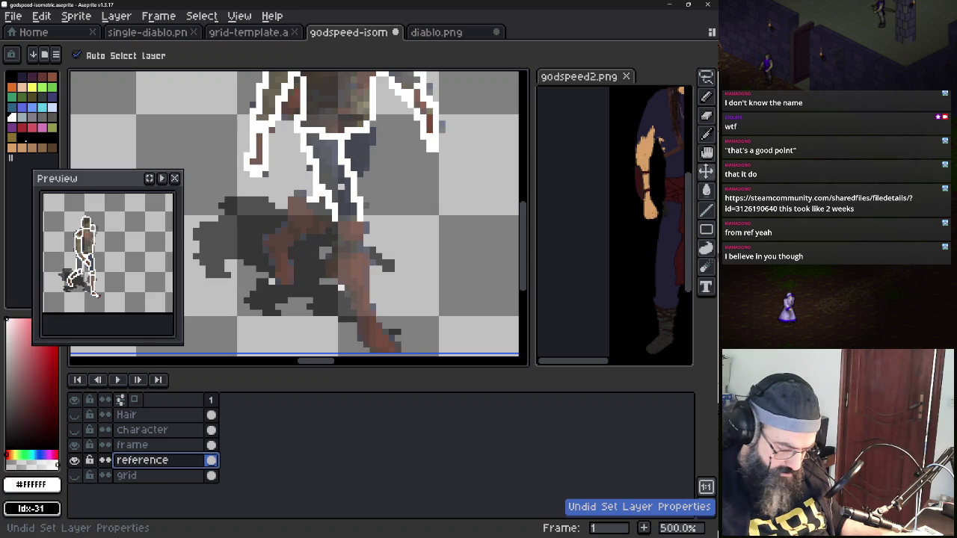
key(ctrl+y)
On the frame layer, outline both legs and around the brown foot in white
click(142, 445)
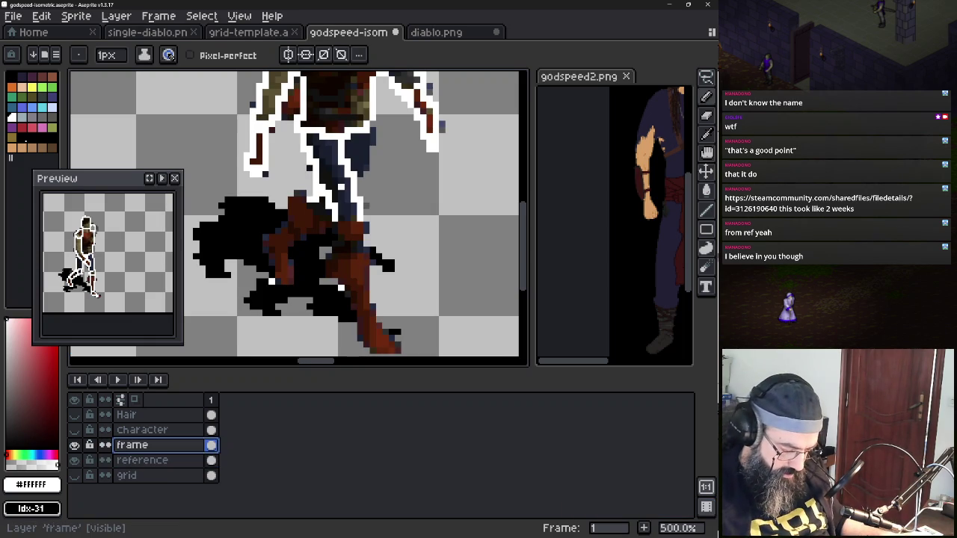
click(337, 234)
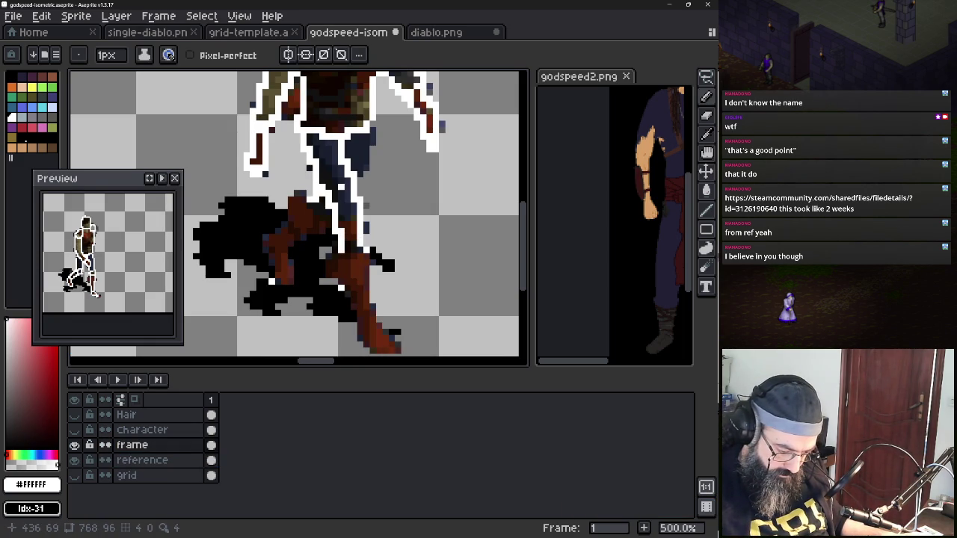
drag(341, 254, 363, 336)
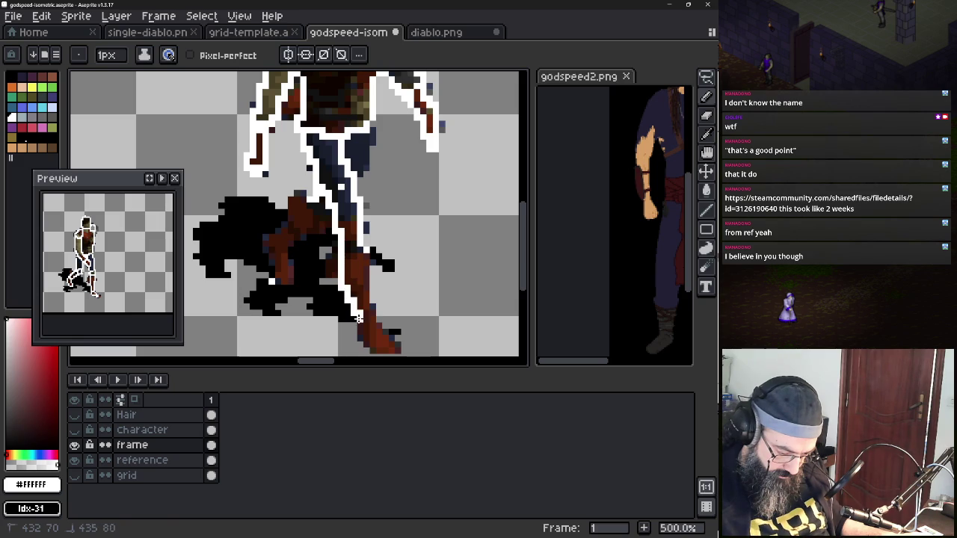
drag(360, 254, 366, 333)
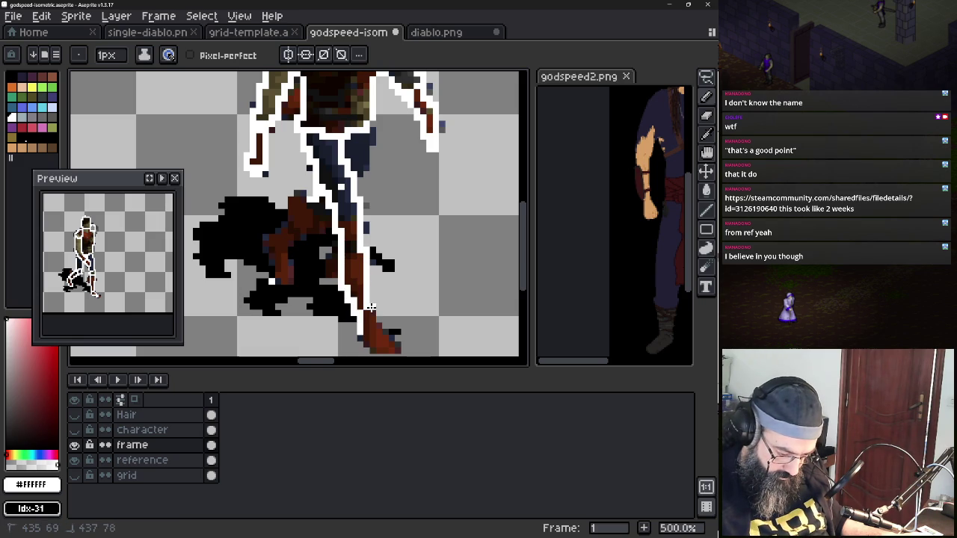
drag(352, 253, 353, 274)
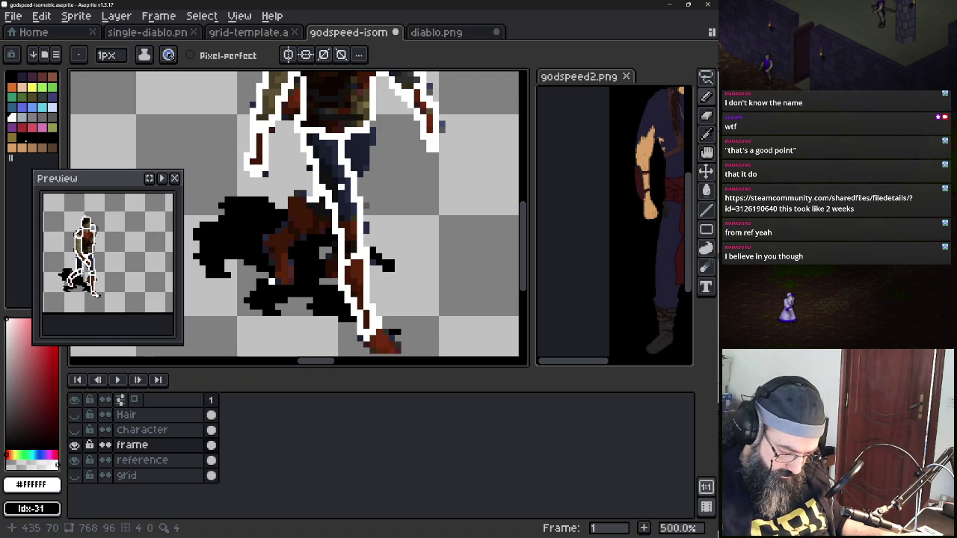
drag(473, 334, 431, 273)
mouse_move(268, 146)
mouse_down()
mouse_move(285, 166)
mouse_move(223, 194)
mouse_move(288, 158)
mouse_up()
mouse_move(237, 196)
mouse_down()
mouse_move(237, 227)
mouse_move(249, 200)
mouse_up()
mouse_move(321, 281)
mouse_down()
mouse_move(351, 298)
mouse_move(343, 274)
mouse_move(429, 195)
mouse_up()
Zoom in on the second figure and try outlining its head, undoing both strokes
scroll(344, 284, down, 3)
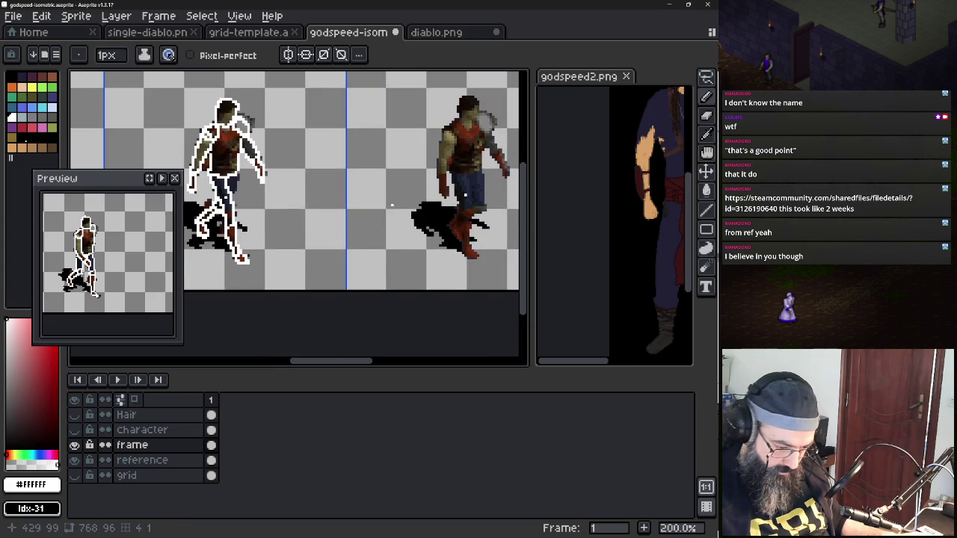
scroll(430, 196, up, 1)
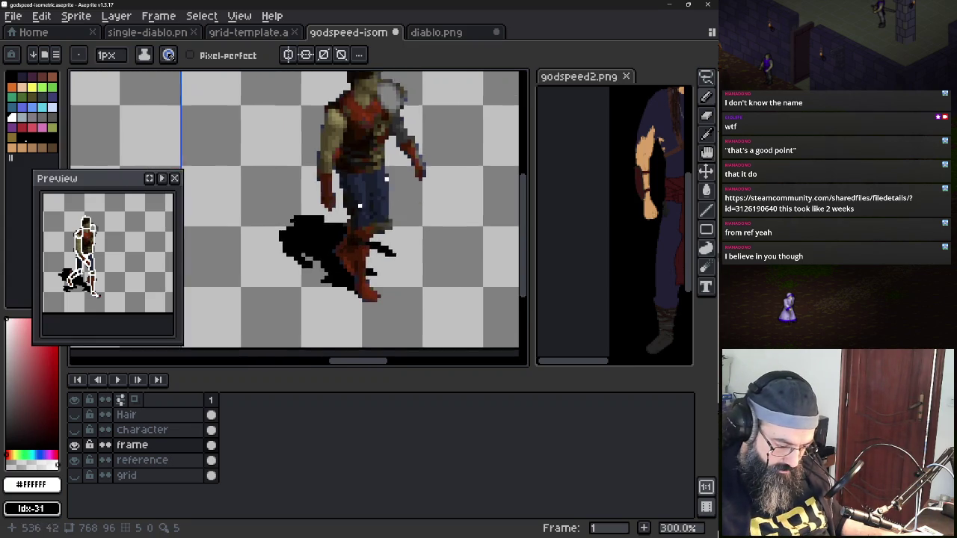
scroll(365, 224, down, 1)
scroll(312, 251, up, 1)
drag(340, 139, 308, 152)
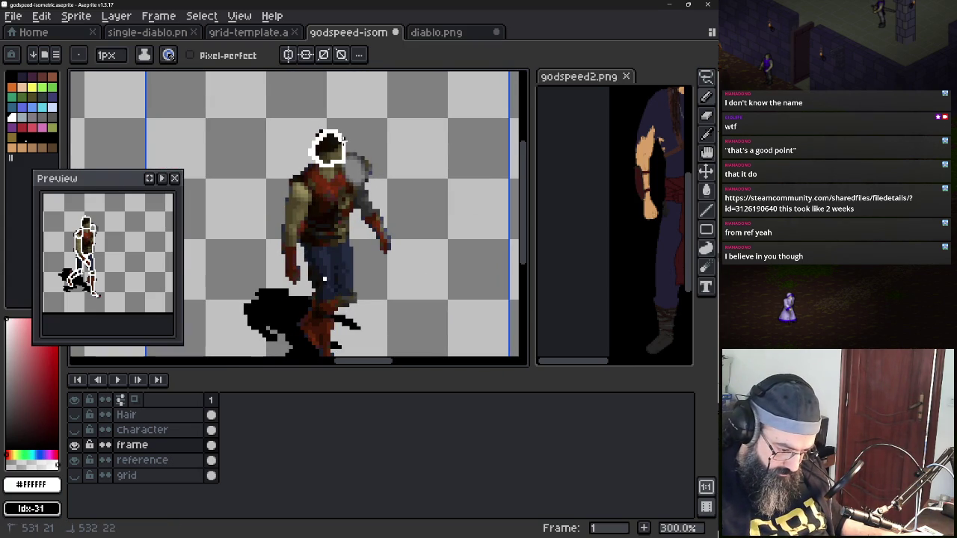
key(ctrl+z)
mouse_move(312, 153)
mouse_down()
mouse_move(321, 138)
mouse_move(344, 144)
mouse_move(323, 133)
mouse_move(342, 158)
mouse_move(314, 155)
mouse_move(293, 193)
mouse_move(318, 181)
mouse_move(309, 171)
mouse_move(362, 169)
mouse_move(352, 181)
mouse_up()
key(ctrl+z)
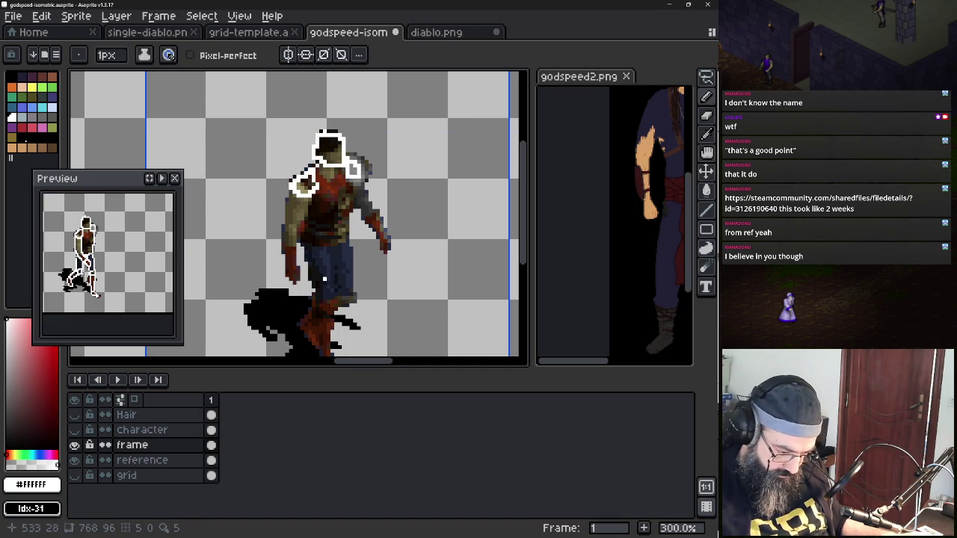
Outline both shoulders, both arms and the bottom of the torso in white
mouse_move(296, 190)
mouse_down()
mouse_move(283, 221)
mouse_move(305, 216)
mouse_move(311, 200)
mouse_up()
drag(285, 251, 296, 283)
key(ctrl+z)
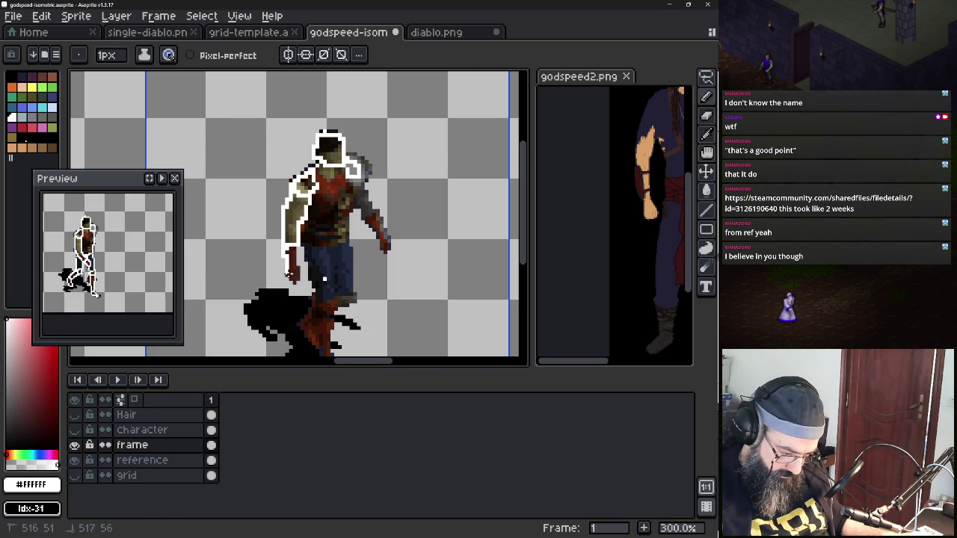
key(ctrl+y)
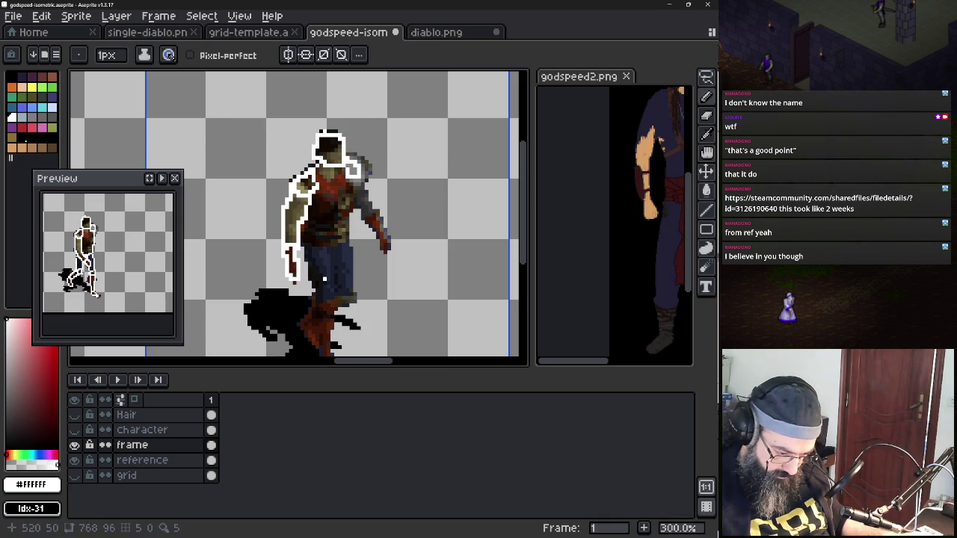
drag(358, 172, 370, 193)
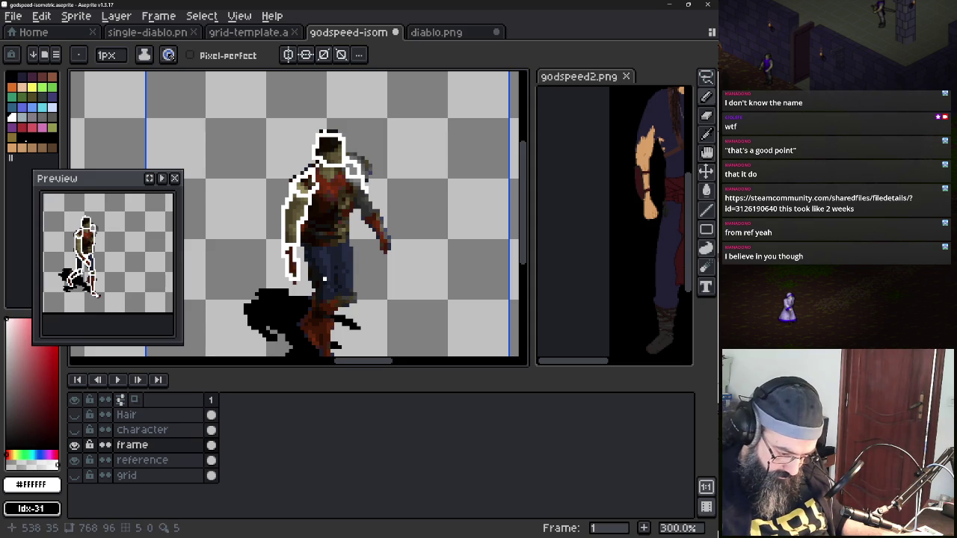
drag(302, 223, 348, 240)
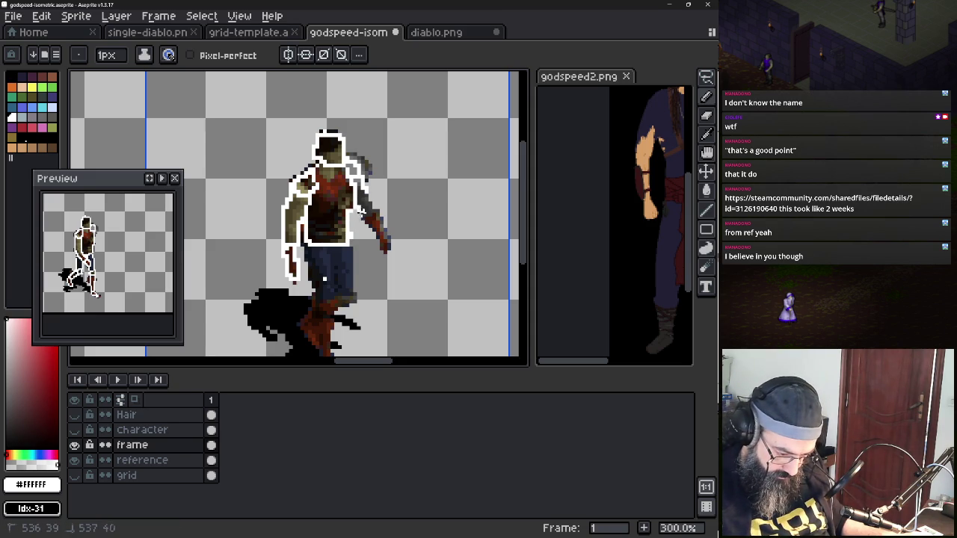
mouse_move(367, 223)
mouse_down()
mouse_move(370, 193)
mouse_move(380, 236)
mouse_move(387, 218)
mouse_up()
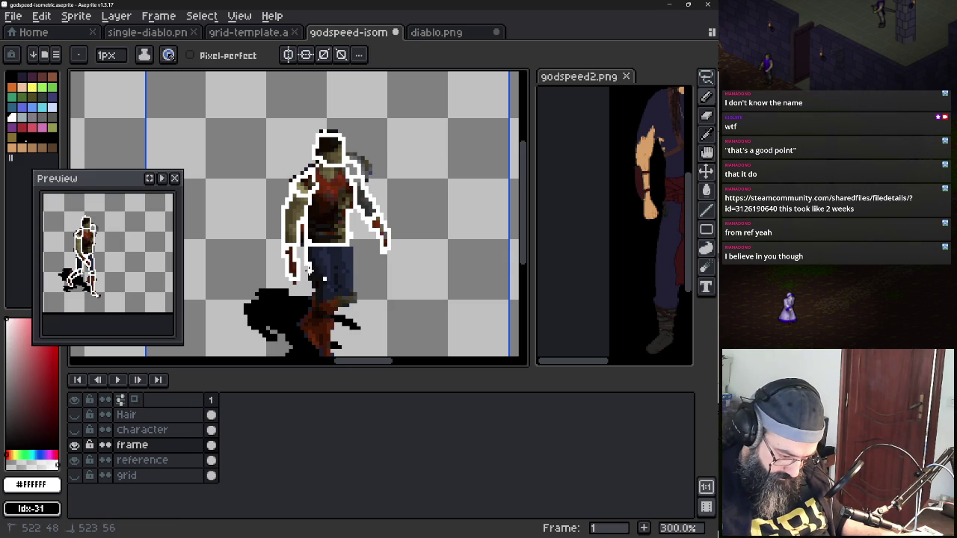
Trace the white outline down both legs and around the boots
drag(314, 282, 320, 301)
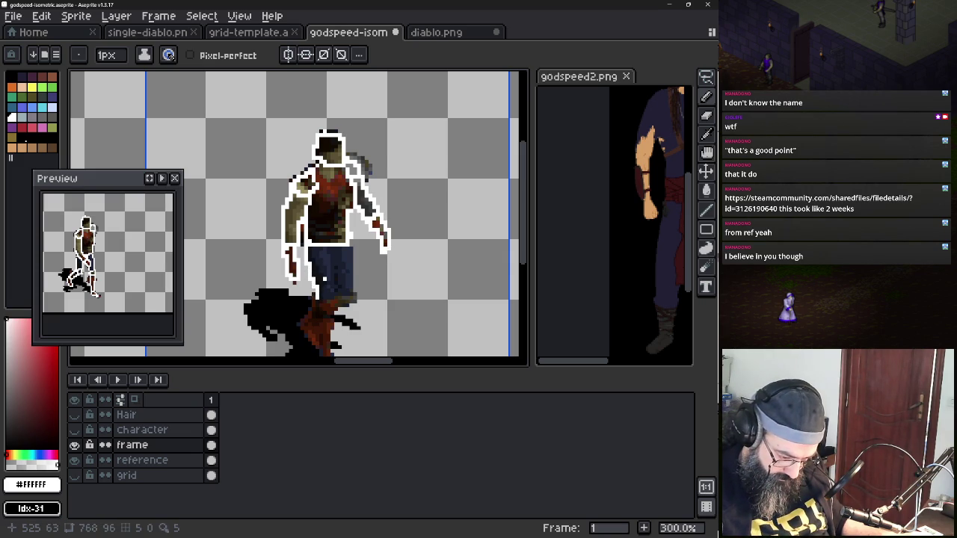
mouse_move(349, 248)
mouse_down()
mouse_move(350, 302)
mouse_move(306, 343)
mouse_move(317, 352)
mouse_up()
shift+click(340, 296)
shift+click(342, 305)
drag(320, 313, 317, 337)
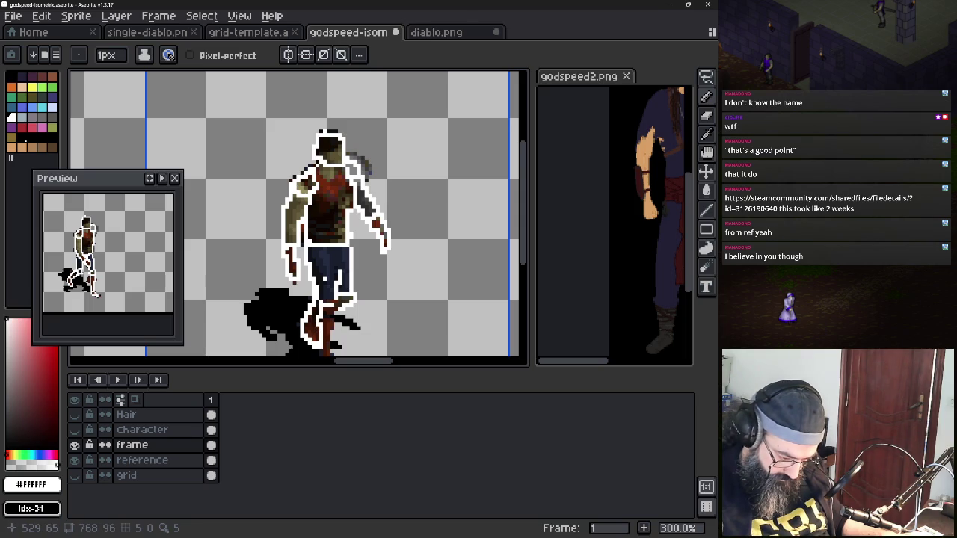
drag(328, 310, 336, 346)
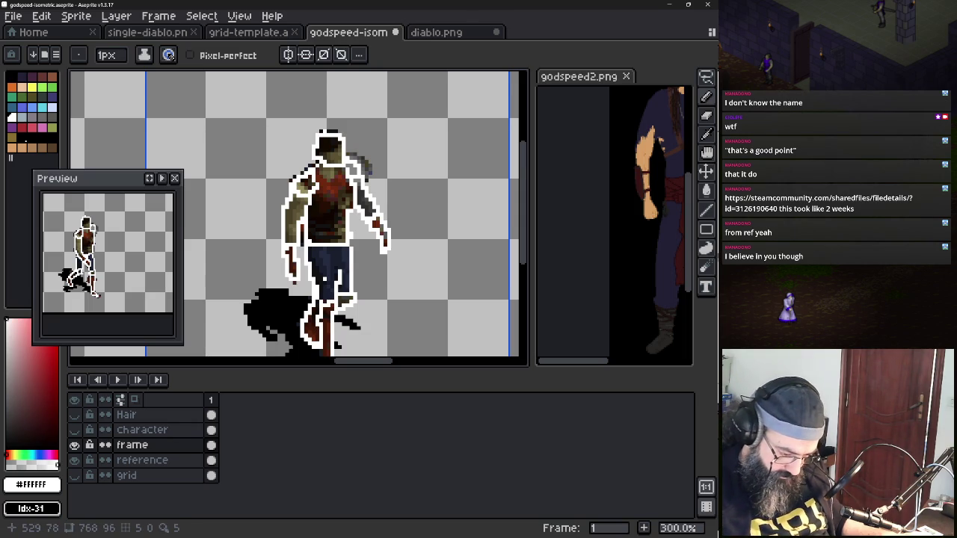
scroll(420, 280, down, 2)
click(326, 283)
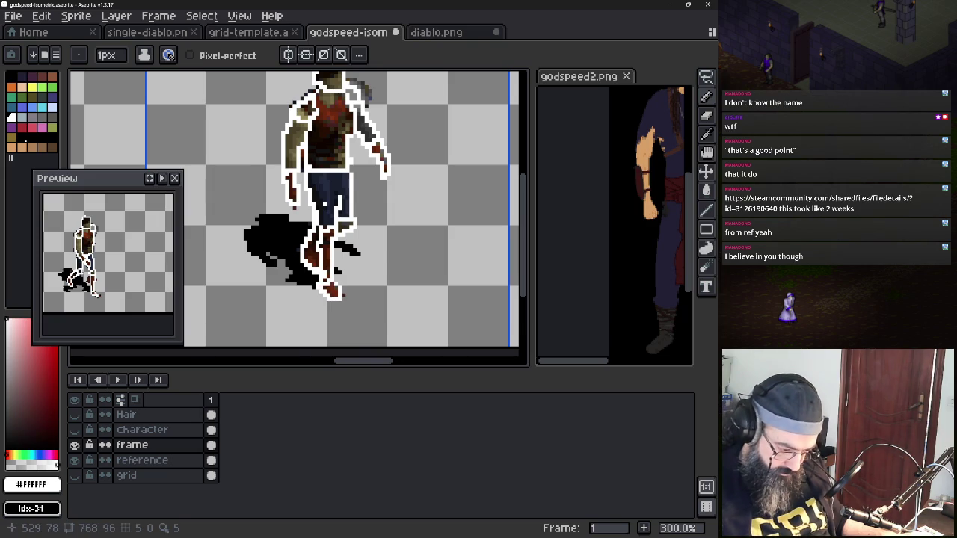
scroll(412, 219, down, 1)
scroll(412, 219, right, 2)
Trace the white outline along the next figure's hair, cancelling the accidental Canvas Size dialog
scroll(397, 213, right, 2)
scroll(363, 202, up, 1)
mouse_move(329, 78)
mouse_down()
mouse_move(326, 102)
mouse_move(349, 87)
mouse_move(349, 111)
mouse_up()
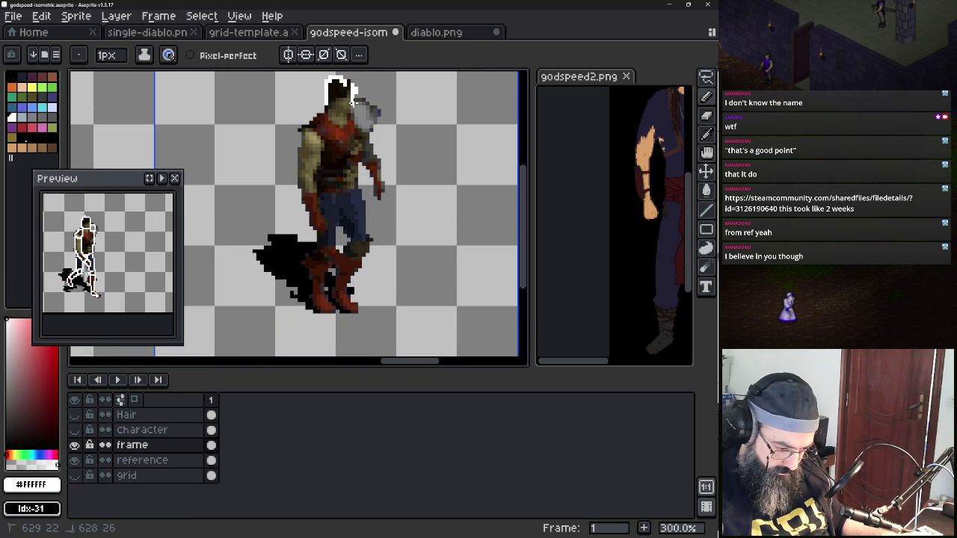
key(ctrl+z)
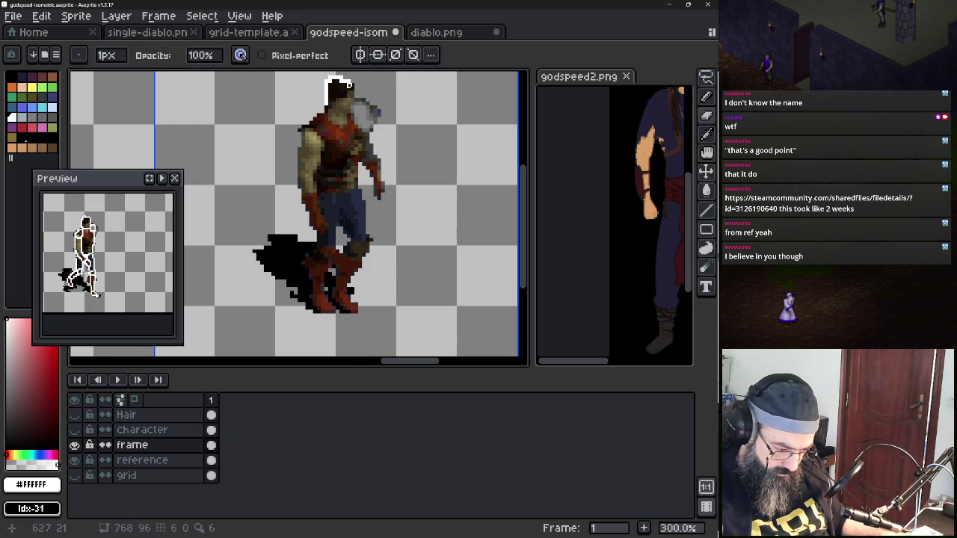
key(ctrl+alt+c)
drag(361, 101, 361, 110)
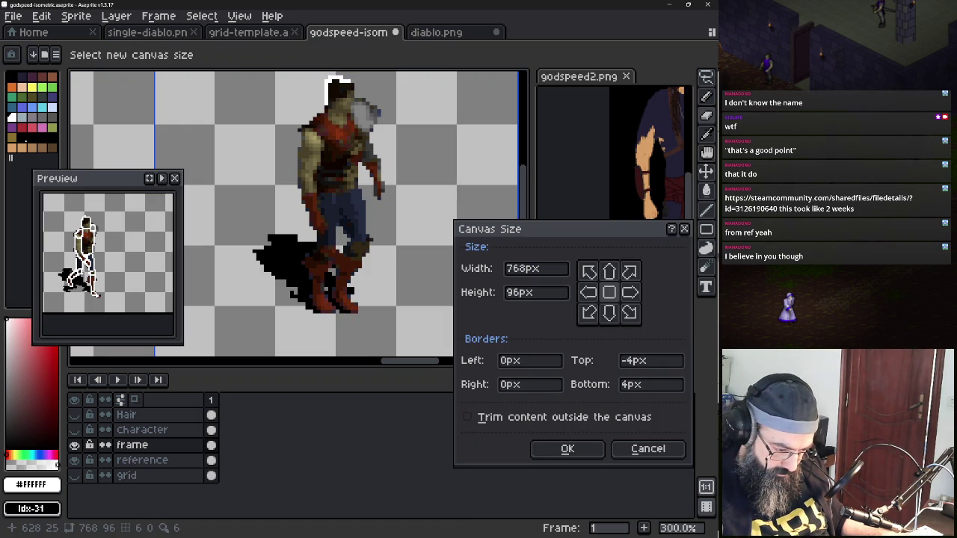
key(Escape)
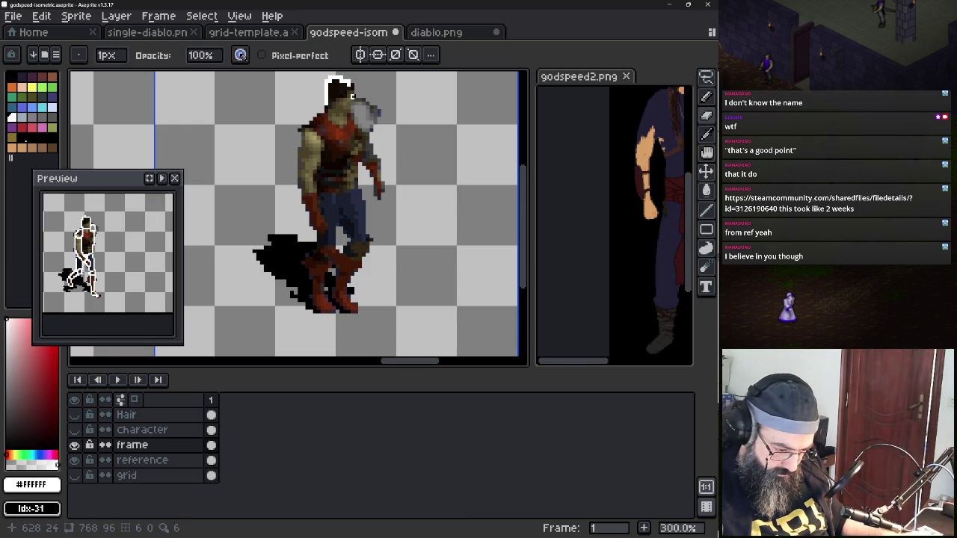
Erase stray outline pixels on the head and retry the head's right-side outline
key(e)
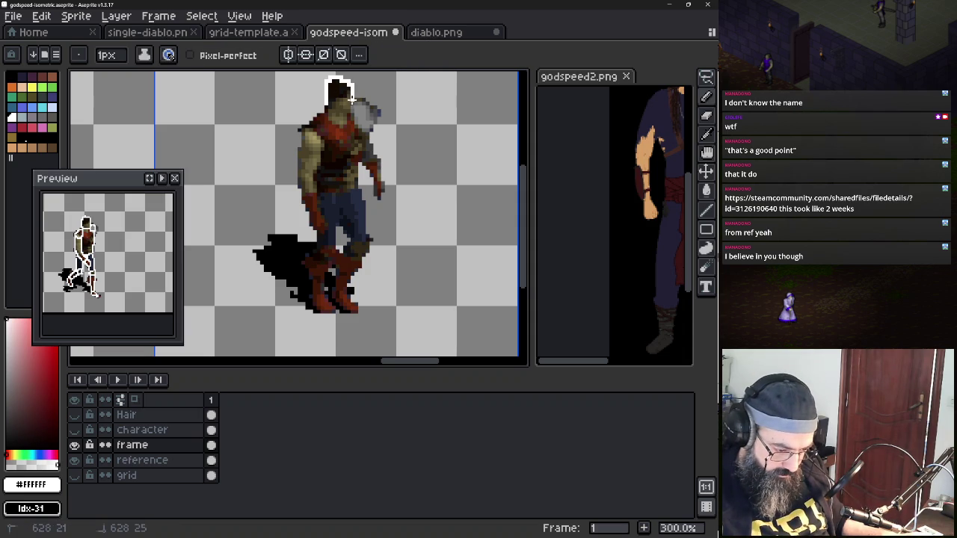
drag(347, 106, 333, 113)
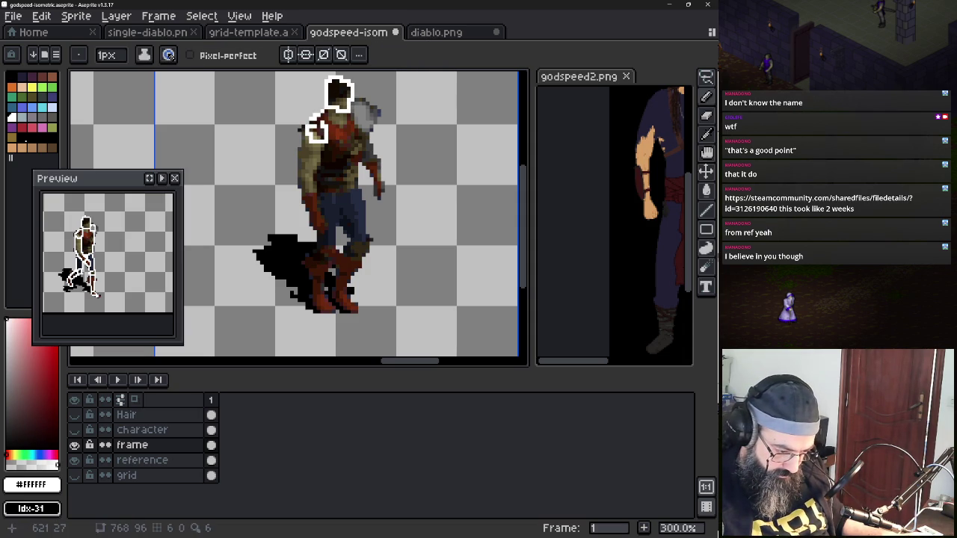
key(ctrl+z)
drag(348, 104, 366, 116)
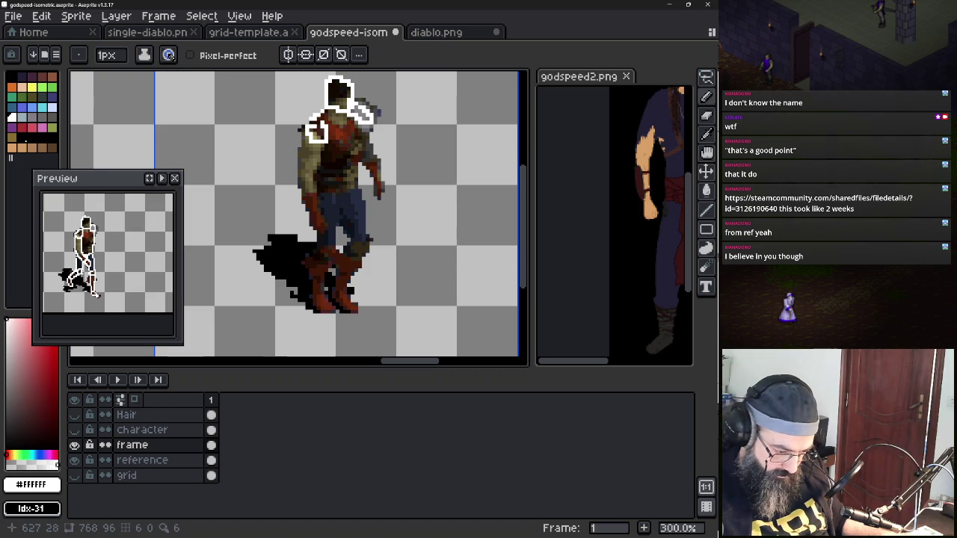
key(ctrl+z)
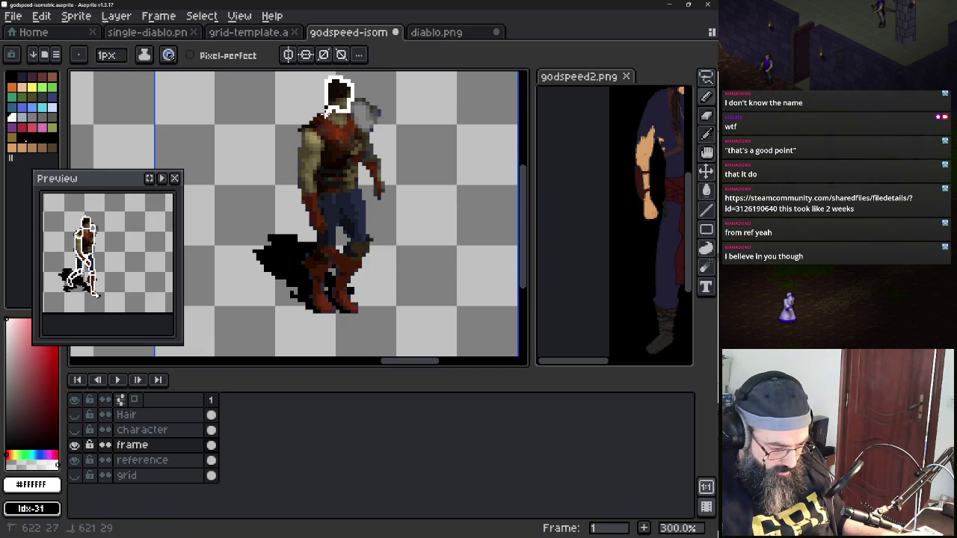
Outline the figure's left shoulder and its right shoulder down the upper arm
mouse_move(314, 127)
mouse_down()
mouse_move(330, 139)
mouse_move(303, 151)
mouse_move(301, 133)
mouse_up()
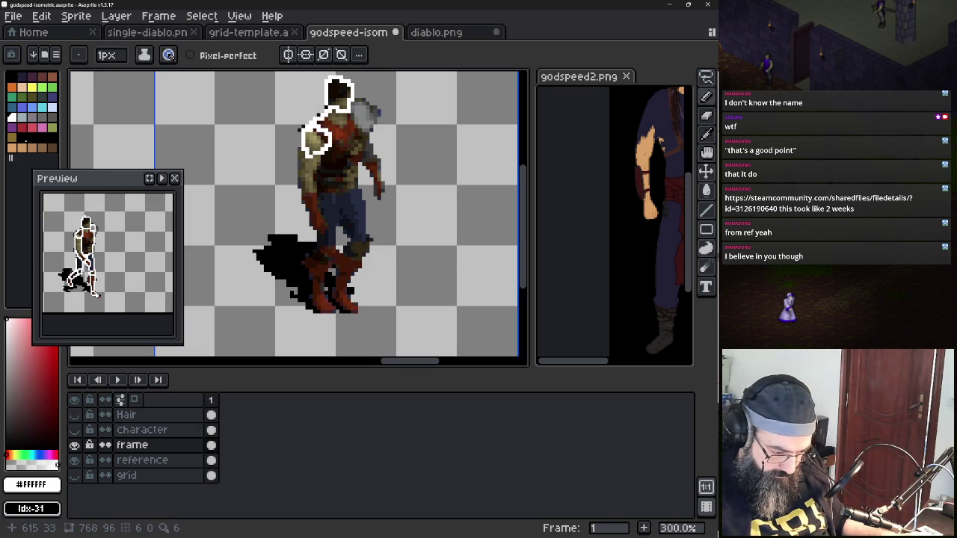
mouse_move(354, 106)
mouse_down()
mouse_move(371, 128)
mouse_move(362, 139)
mouse_move(353, 114)
mouse_move(369, 127)
mouse_move(362, 124)
mouse_up()
key(ctrl+z)
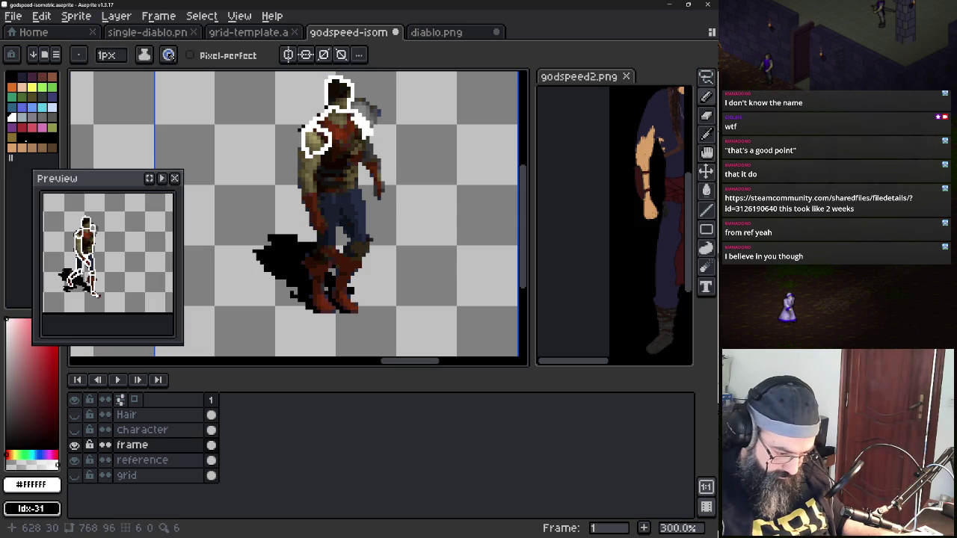
mouse_move(362, 163)
mouse_down()
mouse_move(360, 150)
mouse_move(357, 182)
mouse_up()
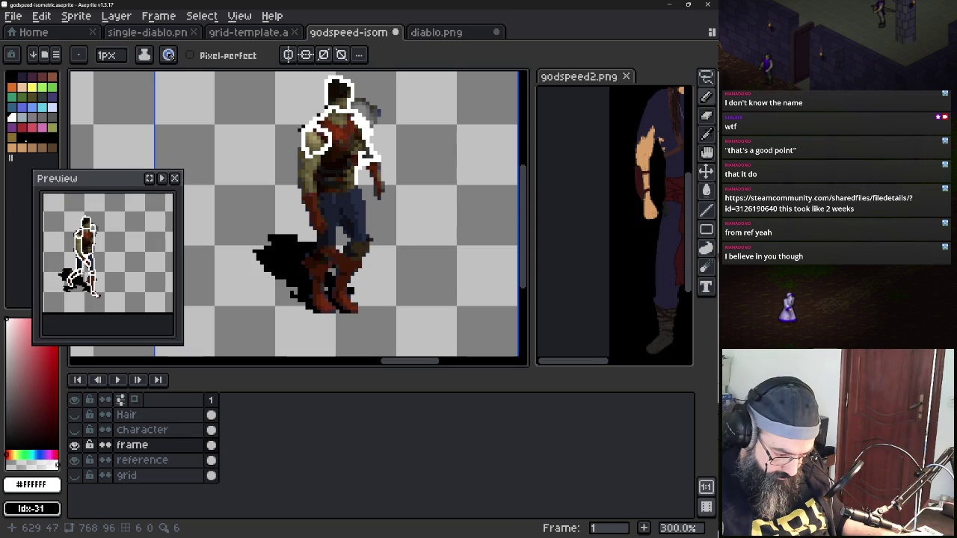